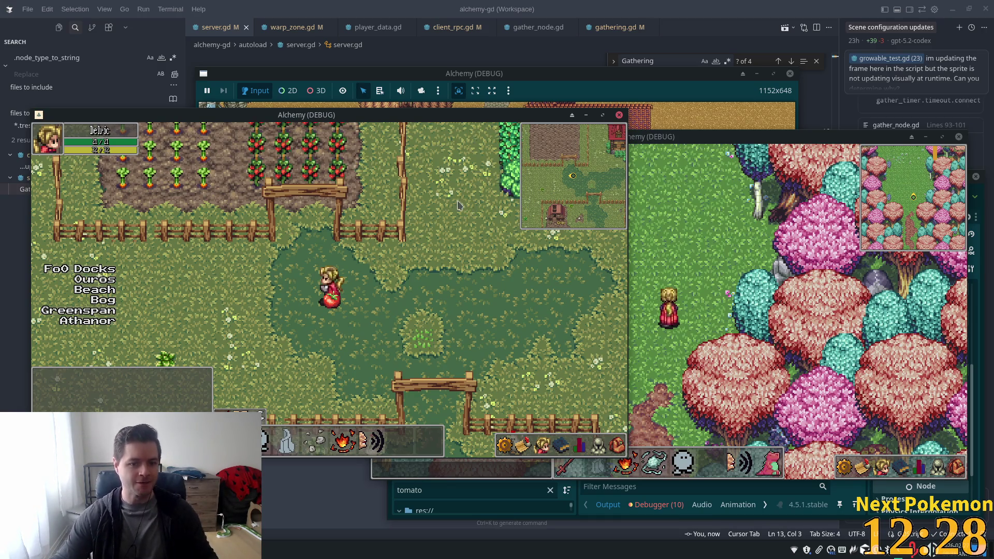
Walk the character back and forth by the tomato in the running game windows.
{"action": "key", "text": "Right"}
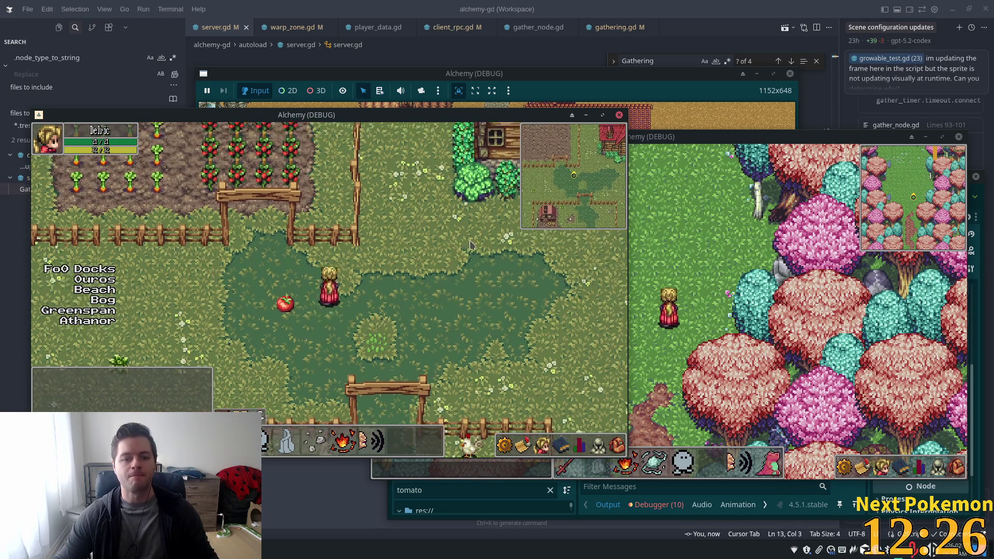
{"action": "key", "text": "Left"}
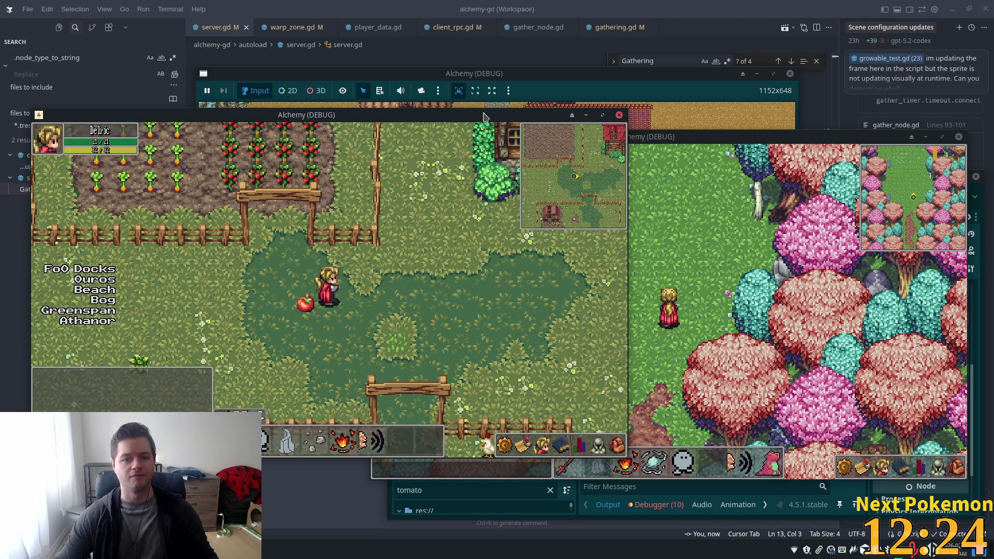
{"action": "mouse_move", "coordinate": [484, 116]}
{"action": "left_mouse_down"}
{"action": "mouse_move", "coordinate": [630, 141]}
{"action": "mouse_move", "coordinate": [453, 106]}
{"action": "mouse_move", "coordinate": [463, 111]}
{"action": "left_mouse_up"}
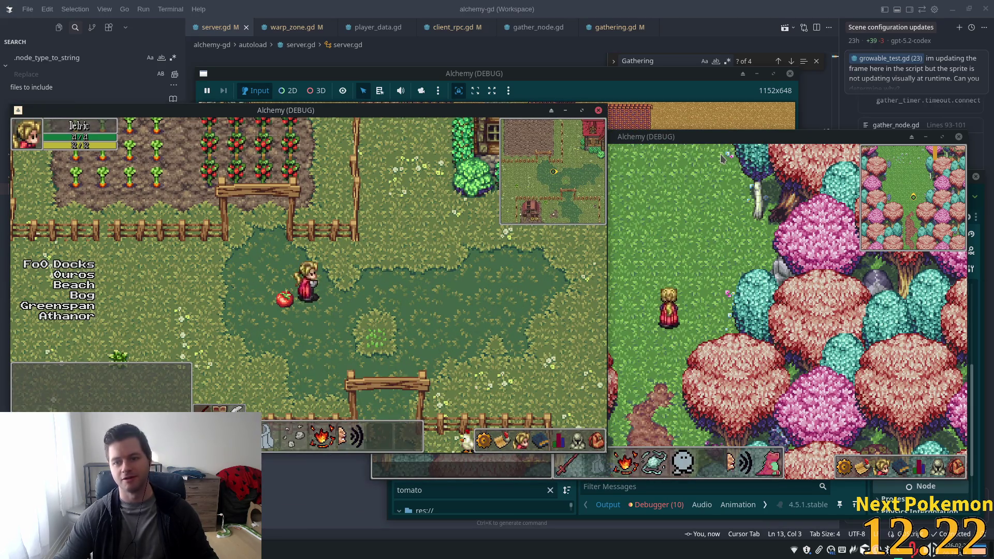
{"action": "left_click", "coordinate": [723, 158]}
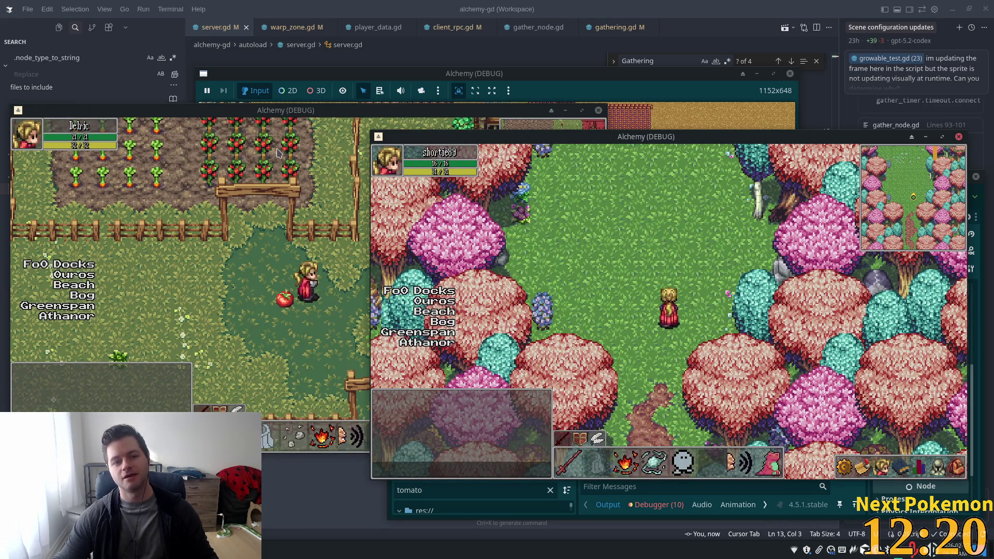
{"action": "left_click", "coordinate": [278, 153]}
{"action": "key", "text": "Right"}
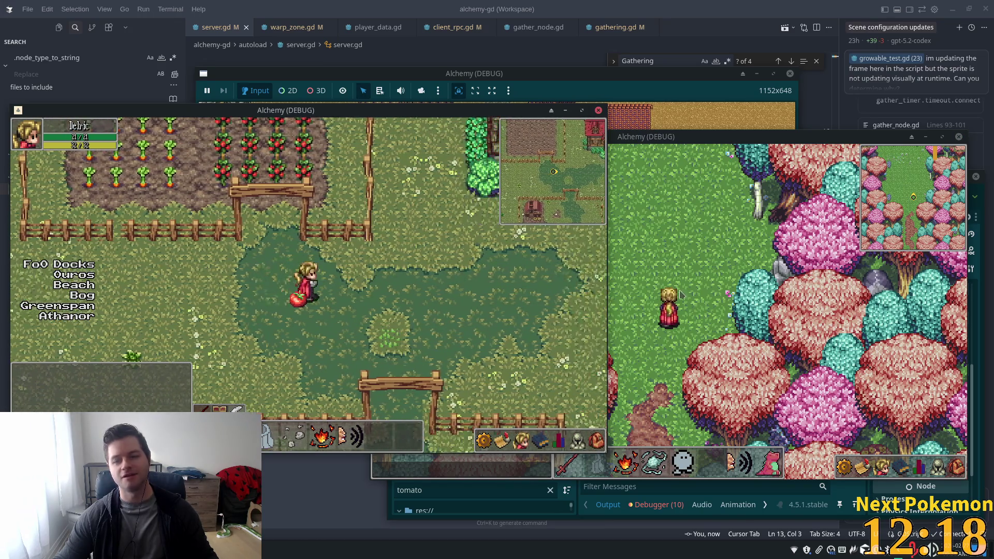
Enable Y Sort on the Tomato node under Visibility/Ordering in the Inspector.
{"action": "left_click", "coordinate": [946, 379]}
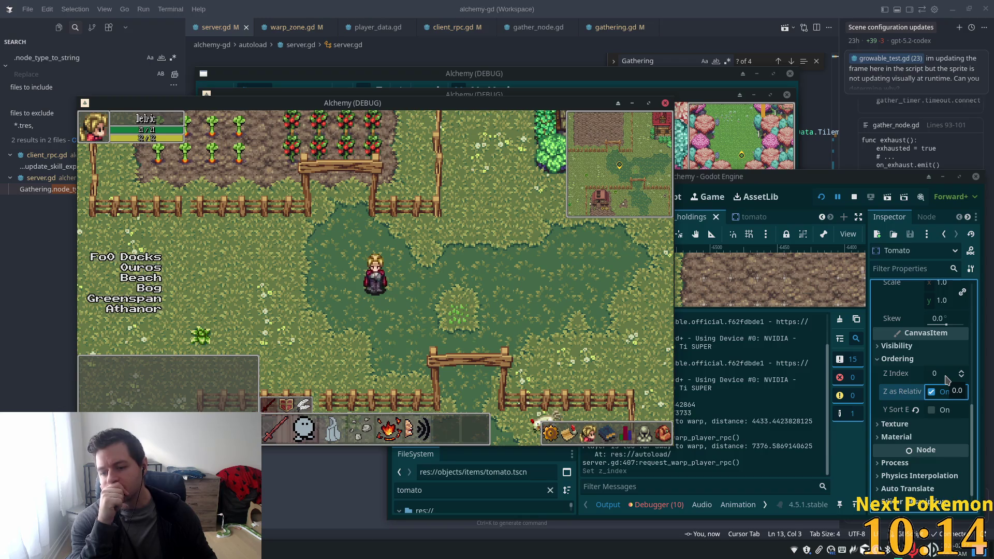
{"action": "left_click", "coordinate": [935, 426]}
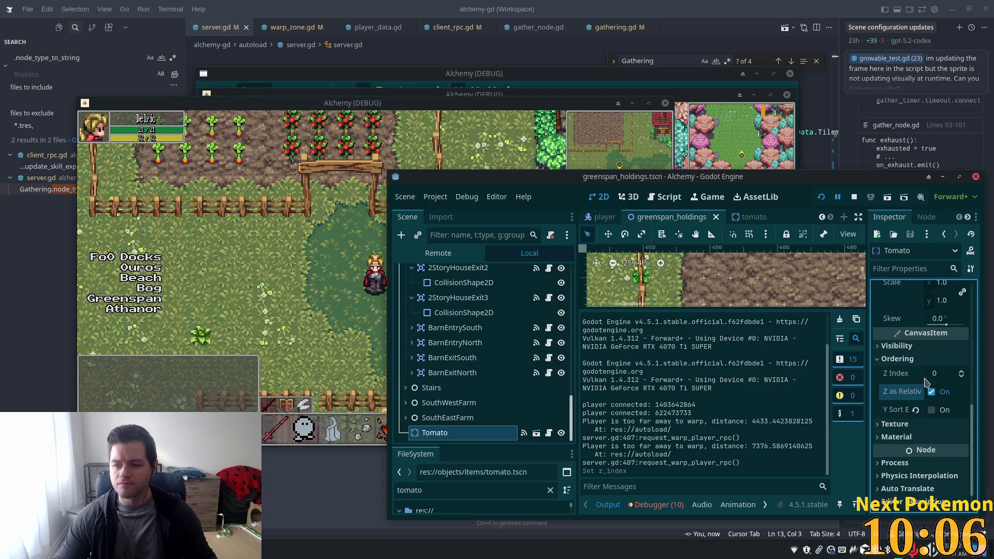
{"action": "scroll", "coordinate": [932, 396], "scroll_direction": "up", "scroll_amount": 3}
{"action": "left_click", "coordinate": [930, 403]}
{"action": "scroll", "coordinate": [937, 398], "scroll_direction": "down", "scroll_amount": 3}
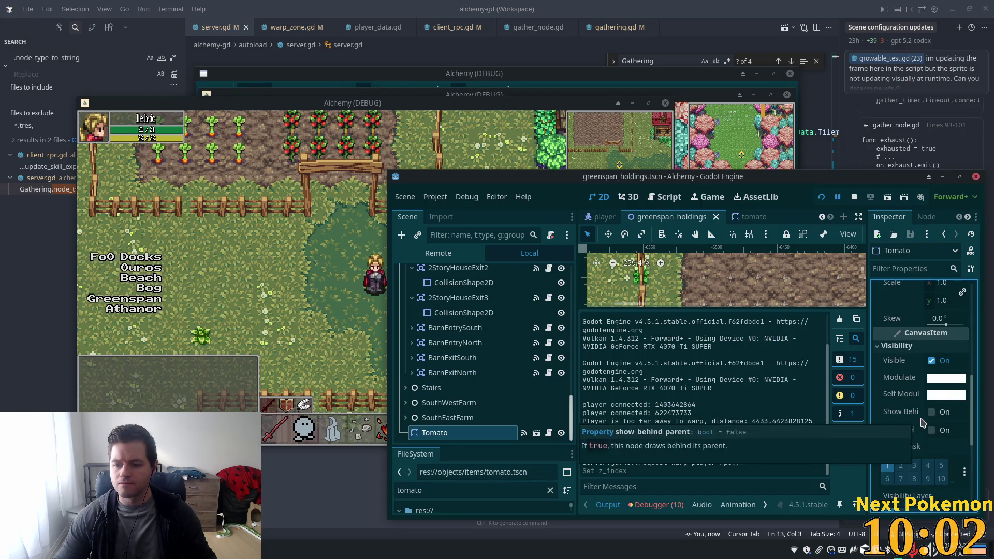
{"action": "scroll", "coordinate": [940, 425], "scroll_direction": "down", "scroll_amount": 4}
{"action": "scroll", "coordinate": [928, 462], "scroll_direction": "down", "scroll_amount": 2}
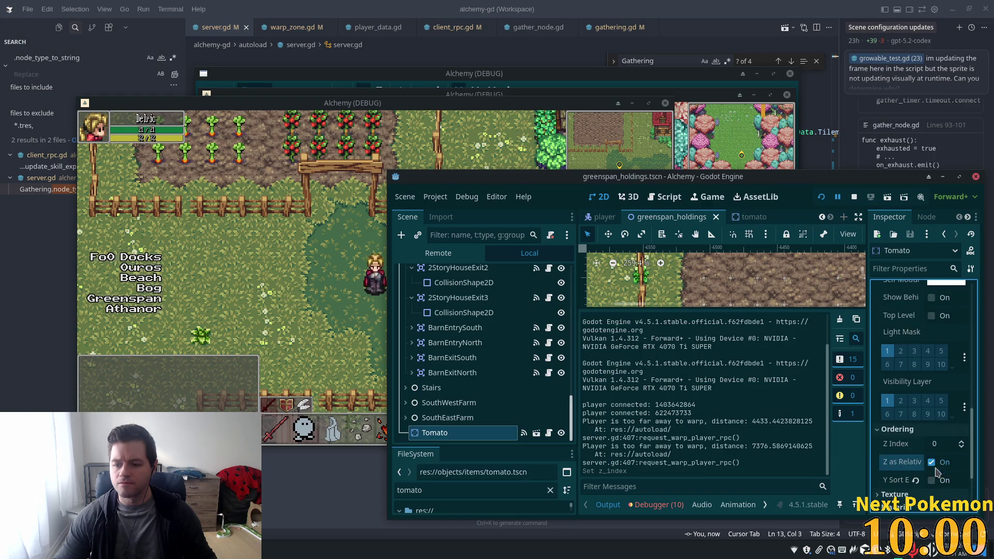
{"action": "left_click", "coordinate": [931, 480]}
Walk the character past the tomato in the game to check its layering.
{"action": "key", "text": "alt+Tab"}
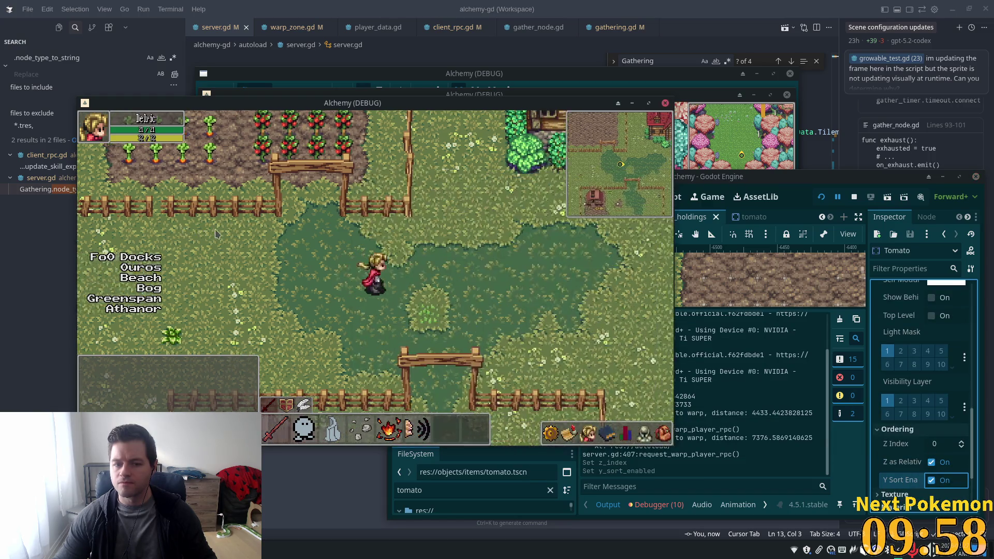
{"action": "key", "text": "Up"}
{"action": "key", "text": "Right"}
{"action": "key", "text": "Left"}
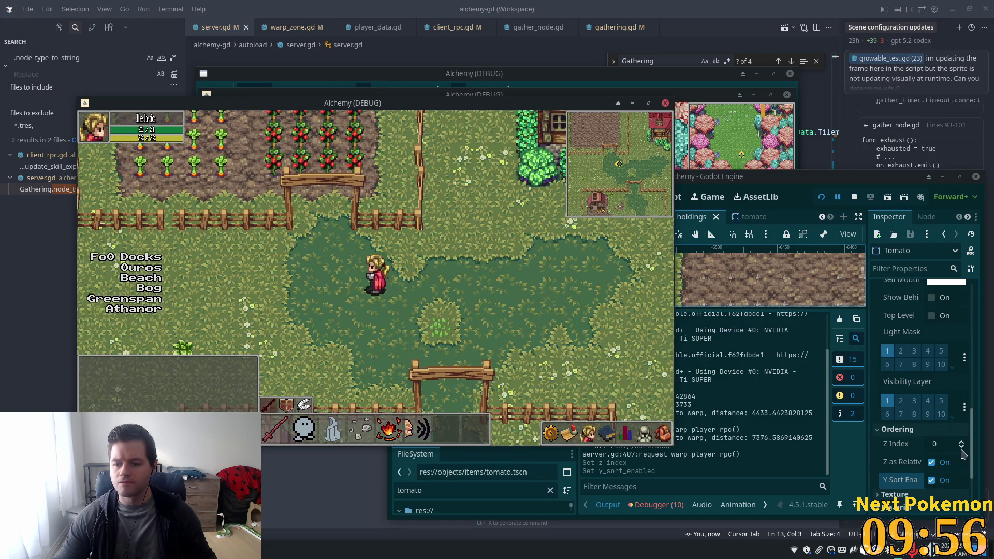
Set the Tomato node's Z Index to 1.
{"action": "left_click", "coordinate": [948, 441]}
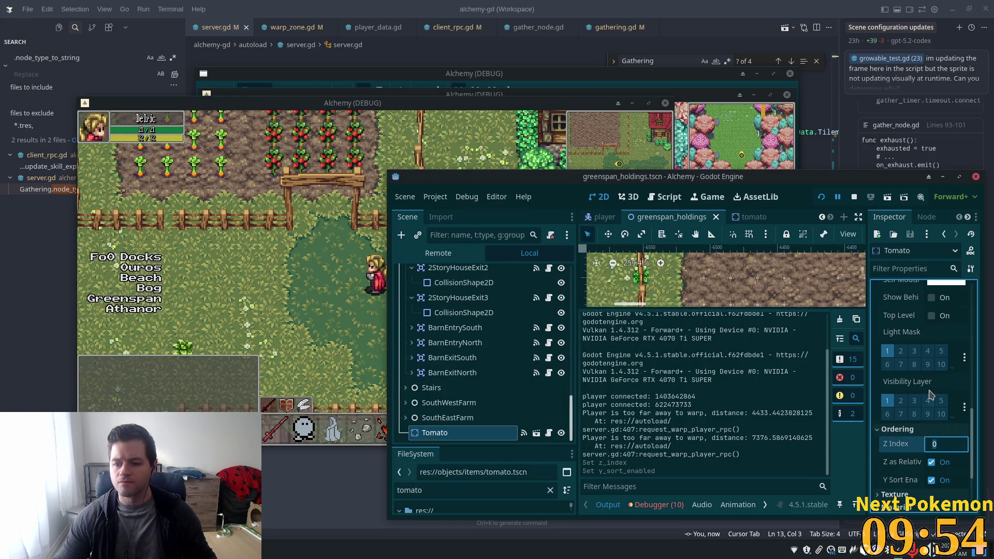
{"action": "scroll", "coordinate": [929, 395], "scroll_direction": "up", "scroll_amount": 2}
{"action": "scroll", "coordinate": [930, 395], "scroll_direction": "down", "scroll_amount": 3}
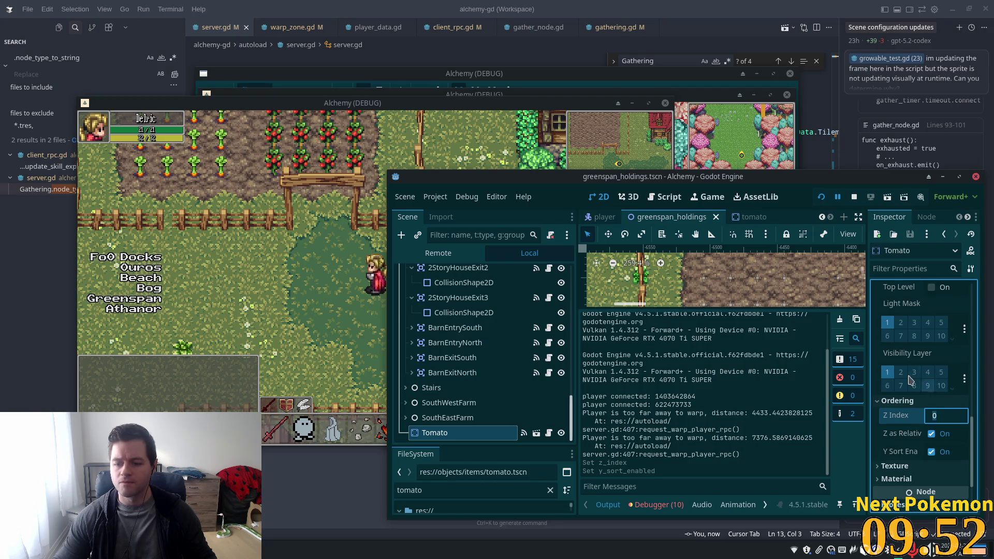
{"action": "type", "text": "1"}
{"action": "key", "text": "Return"}
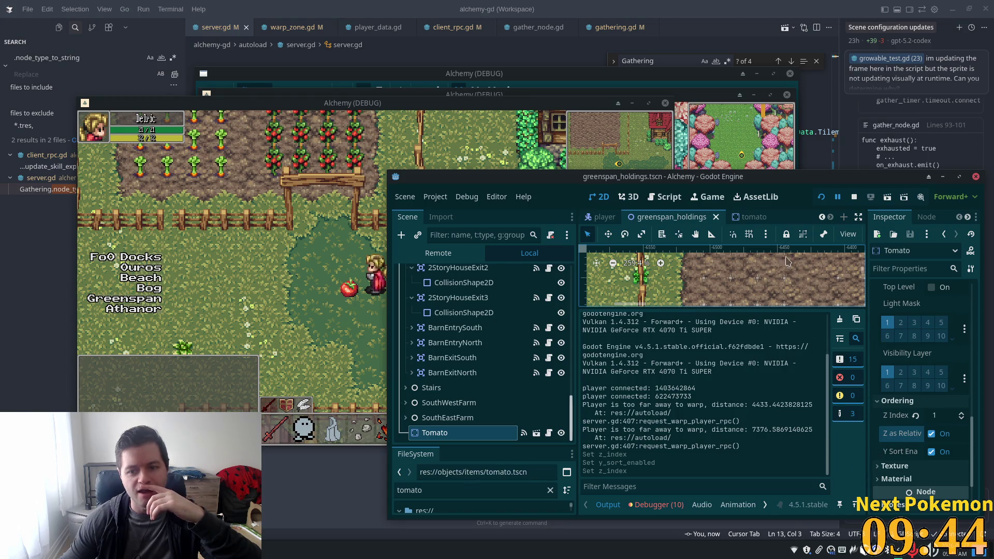
{"action": "left_click", "coordinate": [753, 217]}
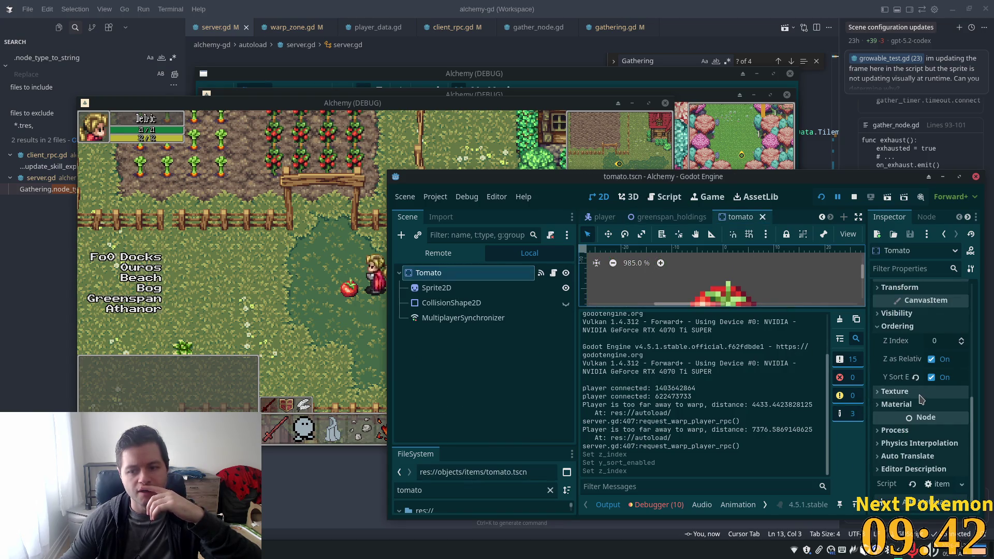
Review the Tomato root node's properties in the Inspector.
{"action": "scroll", "coordinate": [921, 399], "scroll_direction": "up", "scroll_amount": 5}
{"action": "scroll", "coordinate": [925, 392], "scroll_direction": "up", "scroll_amount": 3}
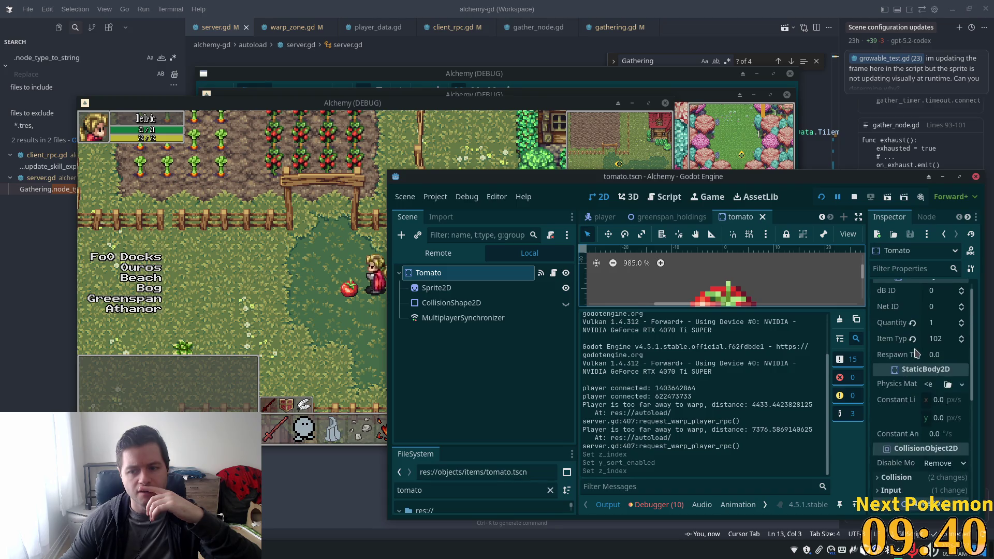
{"action": "scroll", "coordinate": [926, 362], "scroll_direction": "down", "scroll_amount": 2}
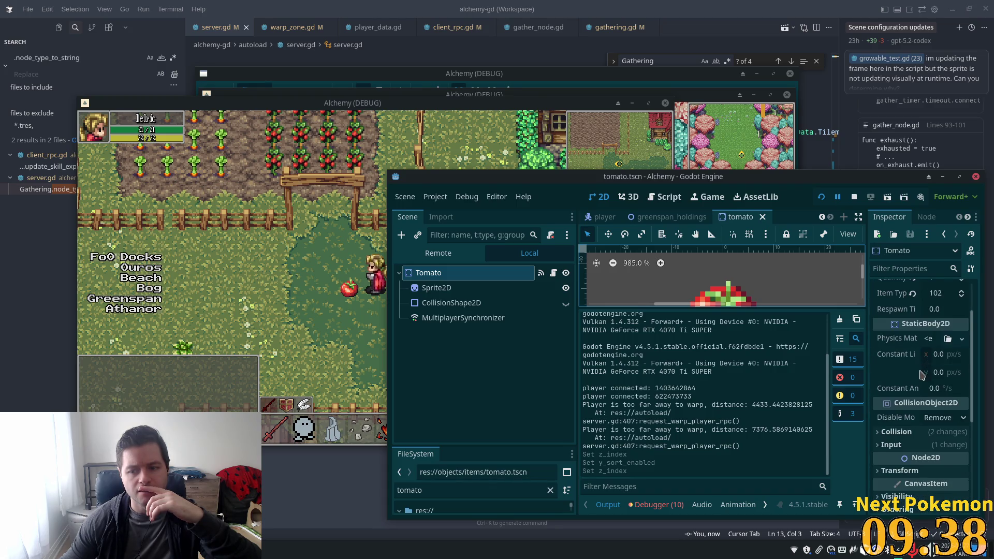
{"action": "scroll", "coordinate": [921, 374], "scroll_direction": "down", "scroll_amount": 3}
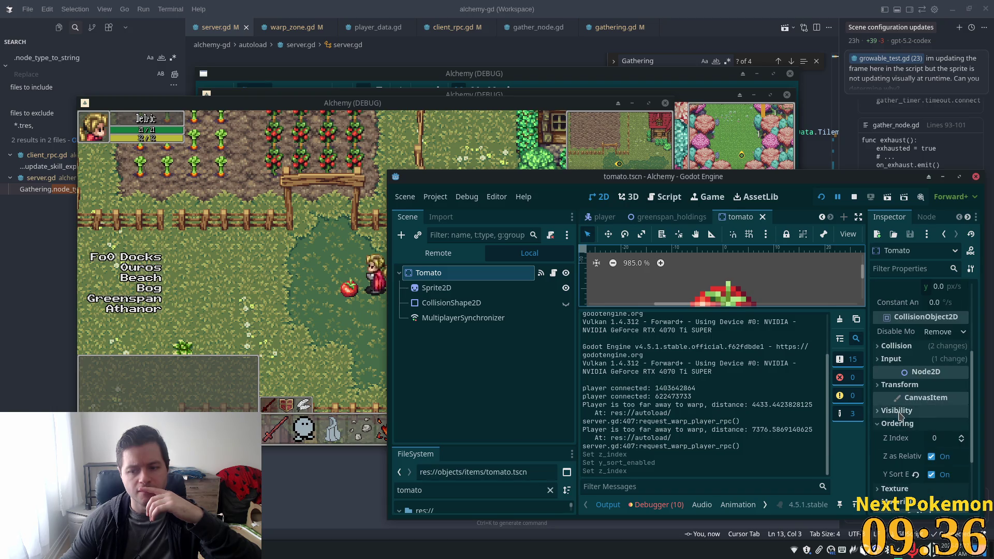
{"action": "scroll", "coordinate": [900, 416], "scroll_direction": "down", "scroll_amount": 5}
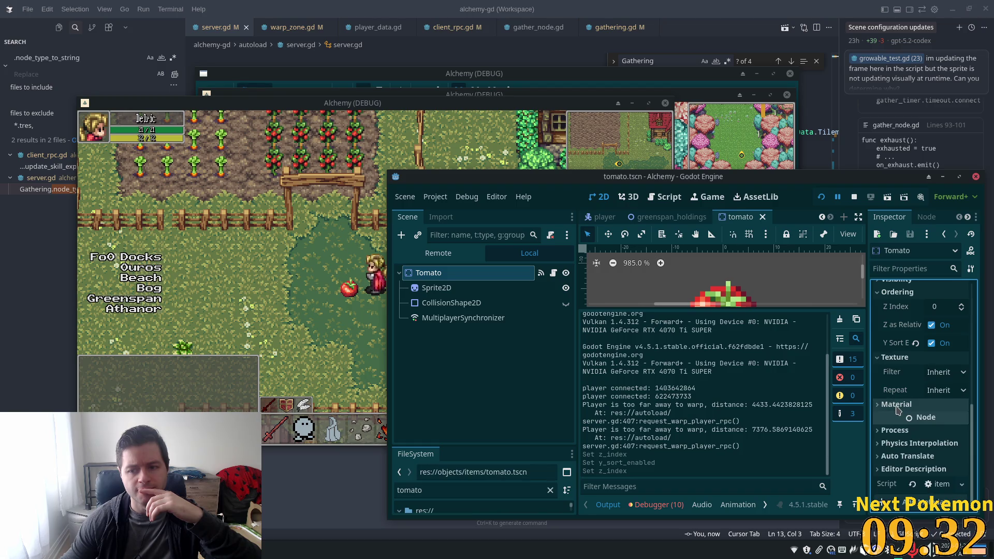
{"action": "scroll", "coordinate": [898, 411], "scroll_direction": "up", "scroll_amount": 10}
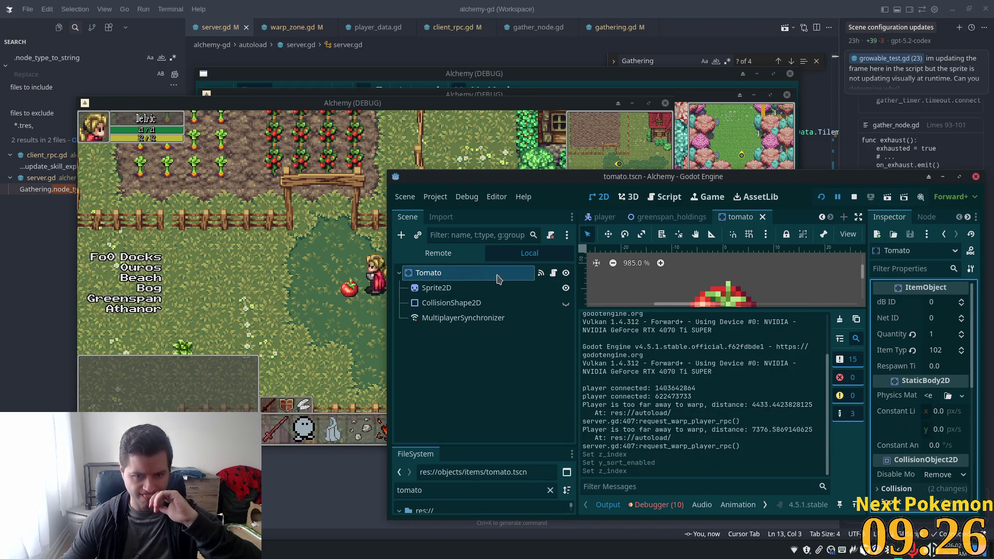
Select the tomato's Sprite2D and bring up its Texture and Offset settings.
{"action": "left_click", "coordinate": [461, 291]}
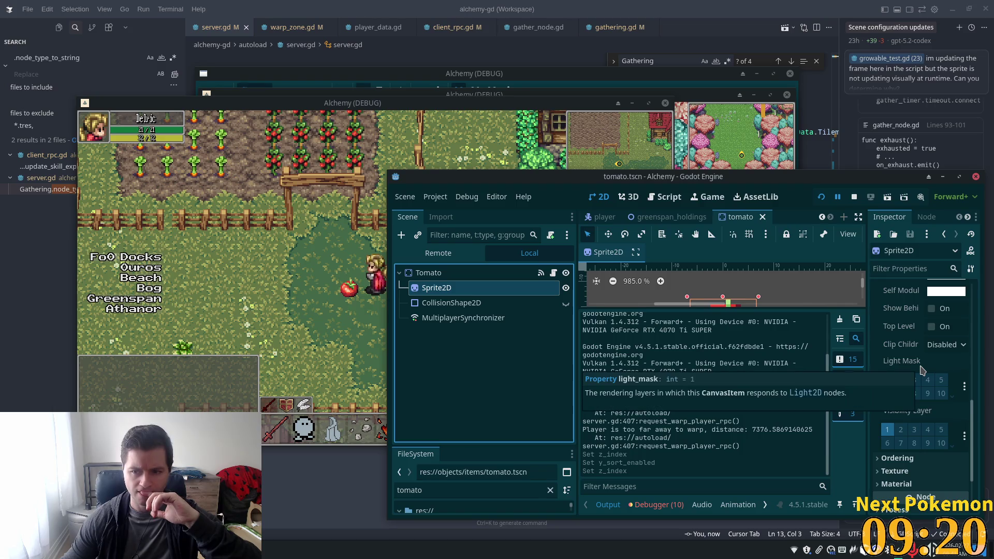
{"action": "scroll", "coordinate": [929, 393], "scroll_direction": "down", "scroll_amount": 1}
{"action": "scroll", "coordinate": [926, 396], "scroll_direction": "down", "scroll_amount": 1}
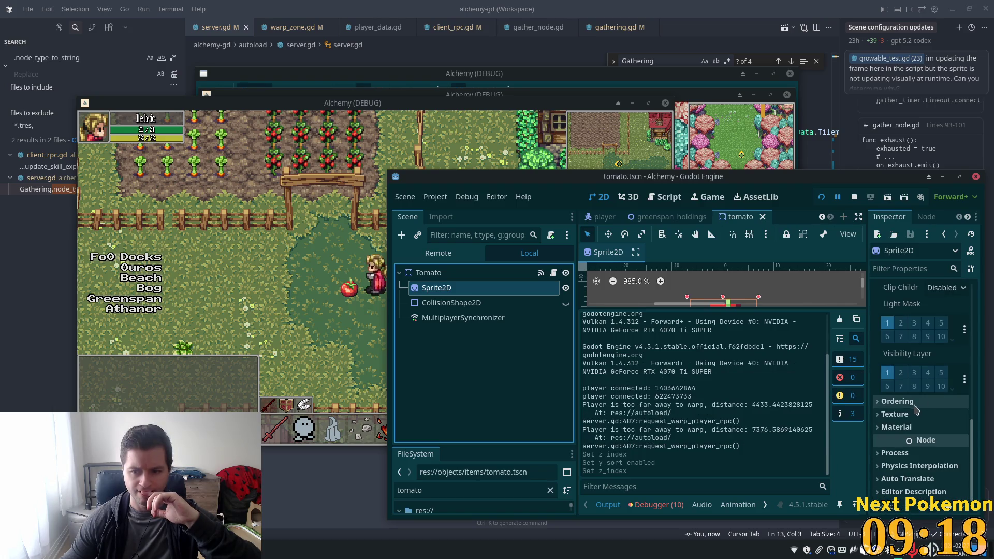
{"action": "scroll", "coordinate": [913, 399], "scroll_direction": "down", "scroll_amount": 1}
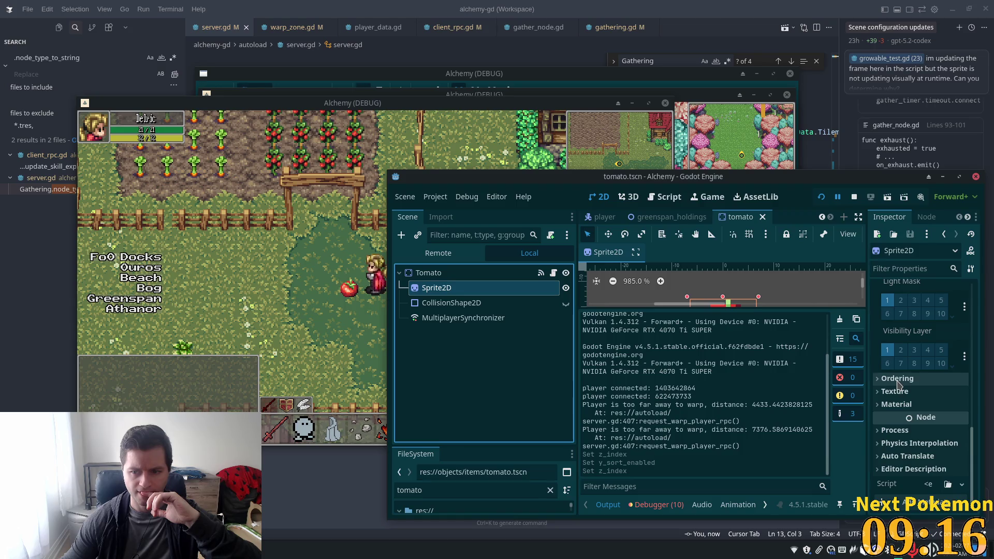
{"action": "left_click", "coordinate": [896, 391]}
{"action": "scroll", "coordinate": [893, 391], "scroll_direction": "up", "scroll_amount": 5}
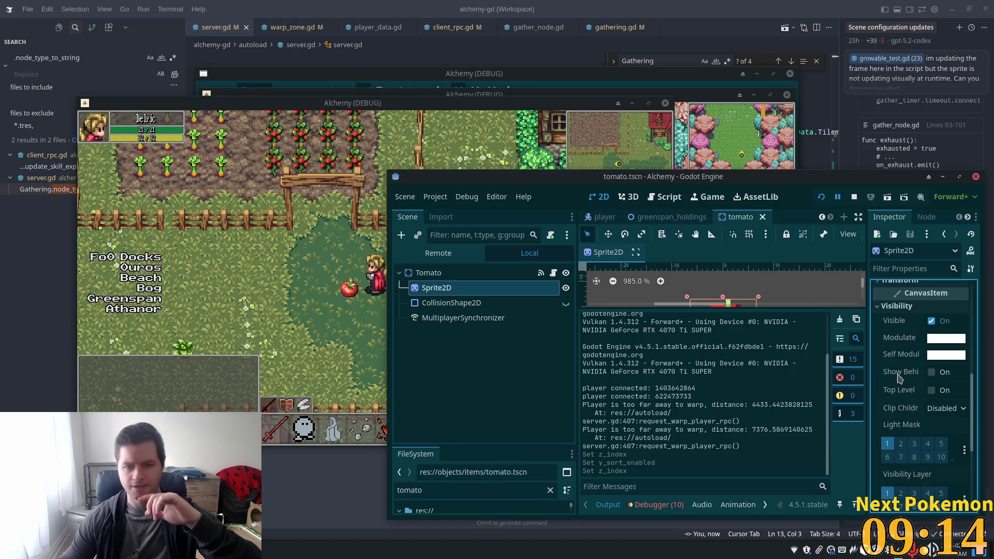
{"action": "scroll", "coordinate": [882, 381], "scroll_direction": "up", "scroll_amount": 2}
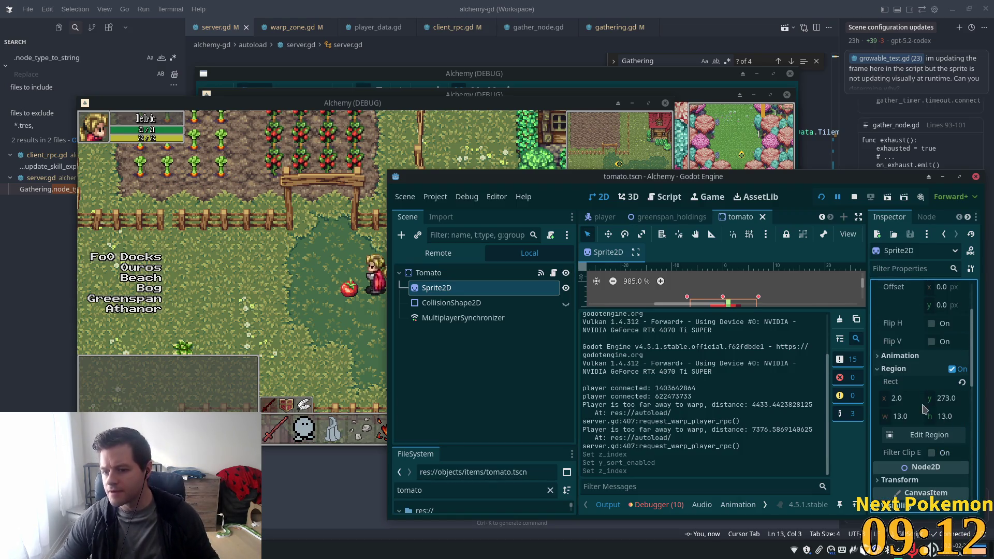
{"action": "scroll", "coordinate": [920, 407], "scroll_direction": "up", "scroll_amount": 2}
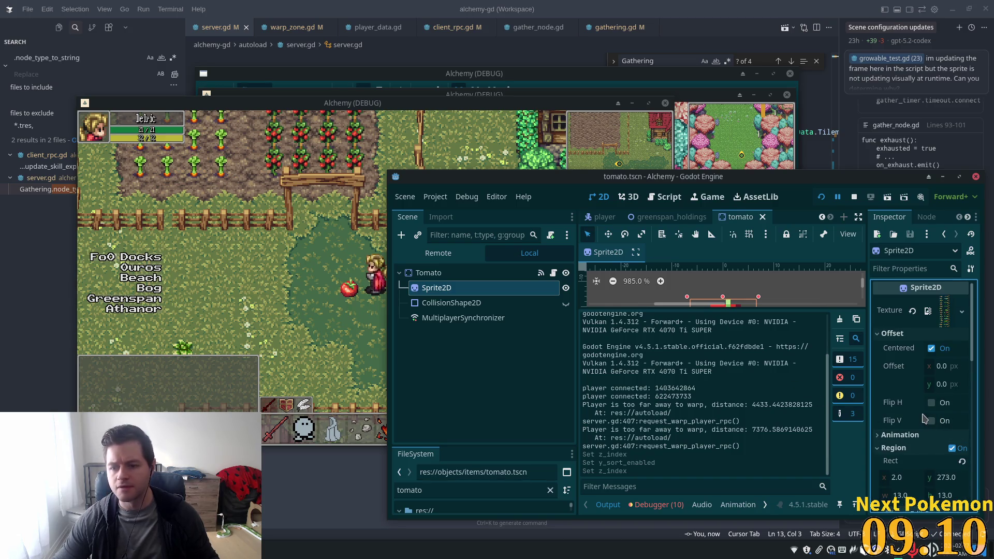
{"action": "left_click", "coordinate": [953, 385]}
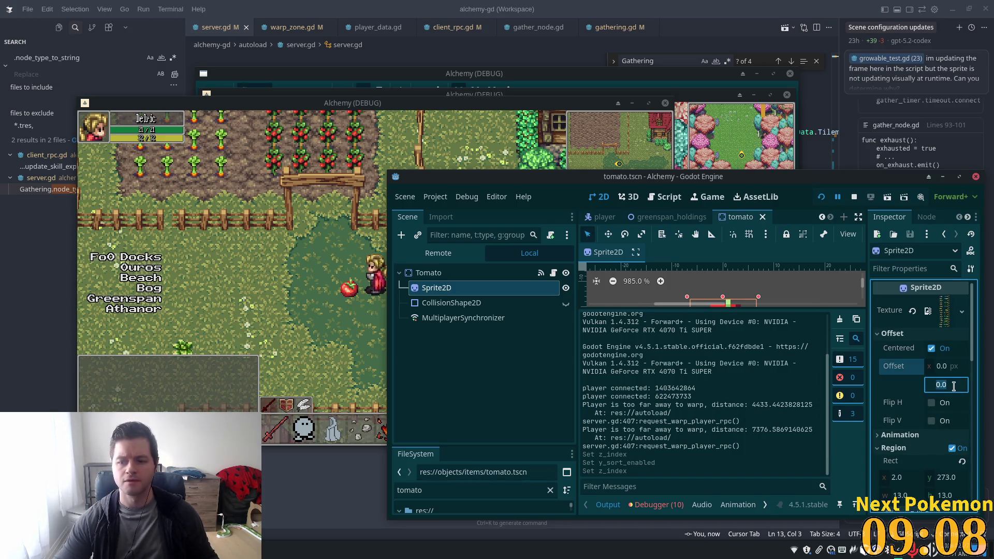
Try sprite vertical offsets of 1 and then 0, checking the tomato in the game.
{"action": "type", "text": "1"}
{"action": "key", "text": "Return"}
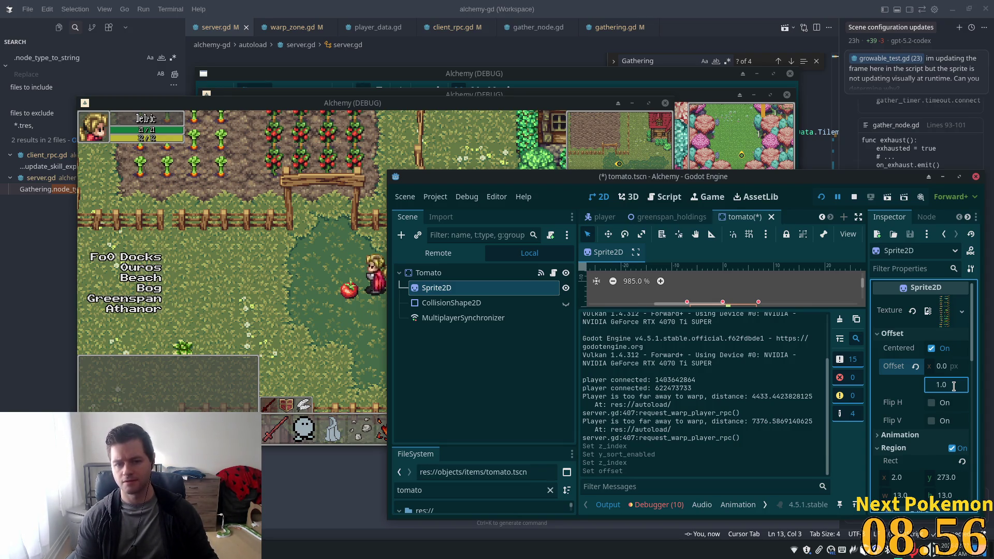
{"action": "key", "text": "ctrl+a"}
{"action": "type", "text": "0"}
{"action": "key", "text": "Return"}
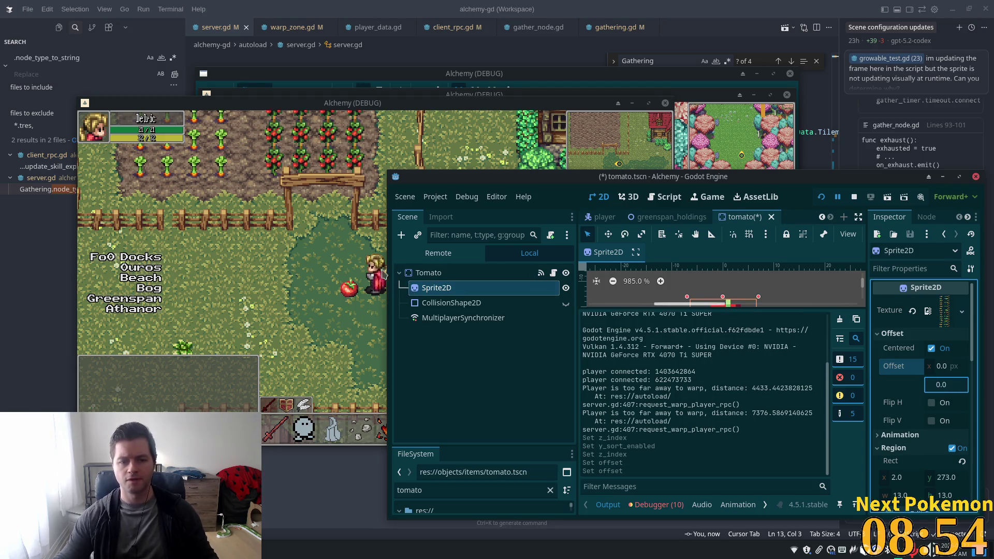
{"action": "left_click", "coordinate": [385, 274]}
{"action": "key", "text": "Left"}
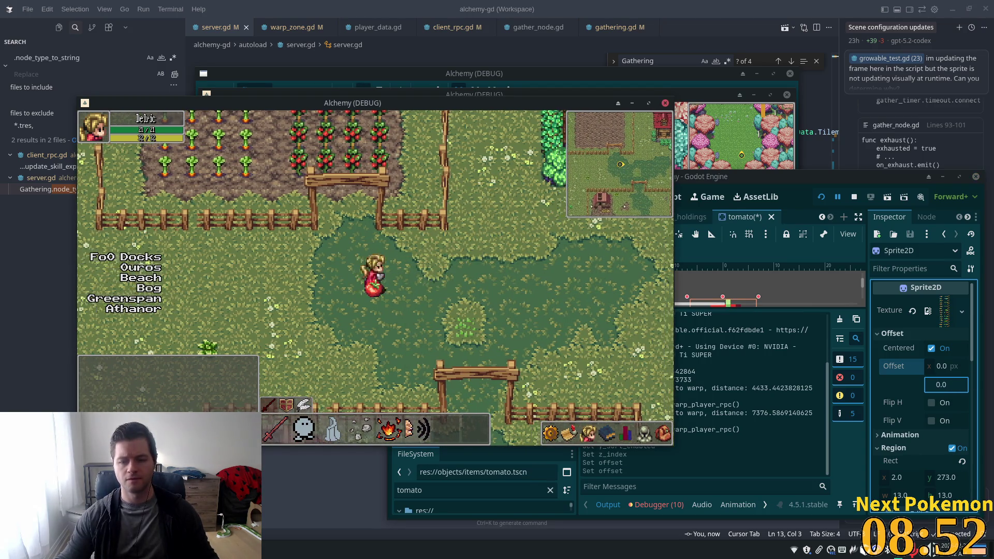
Step the sprite's vertical offset down to -18 and save the tomato scene.
{"action": "left_click", "coordinate": [951, 380]}
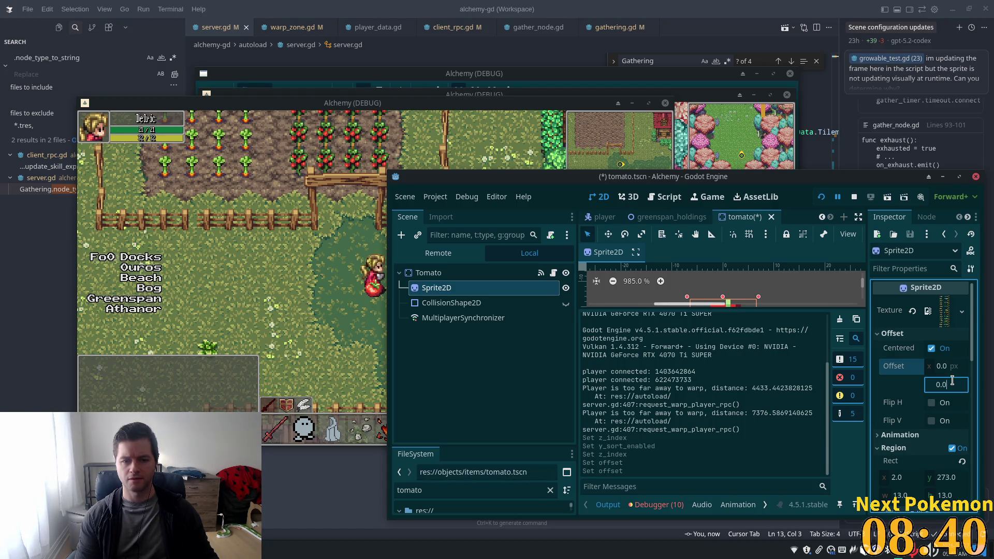
{"action": "key", "text": "Down"}
{"action": "key", "text": "Down"}
{"action": "key", "text": "Down"}
{"action": "key", "text": "Down"}
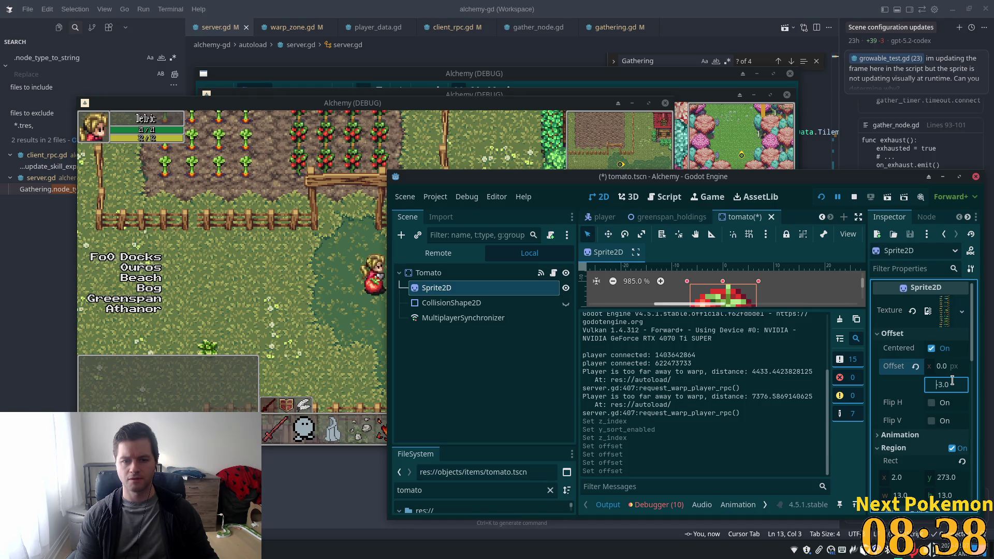
{"action": "key", "text": "Down"}
{"action": "key", "text": "Down"}
{"action": "key", "text": "Down"}
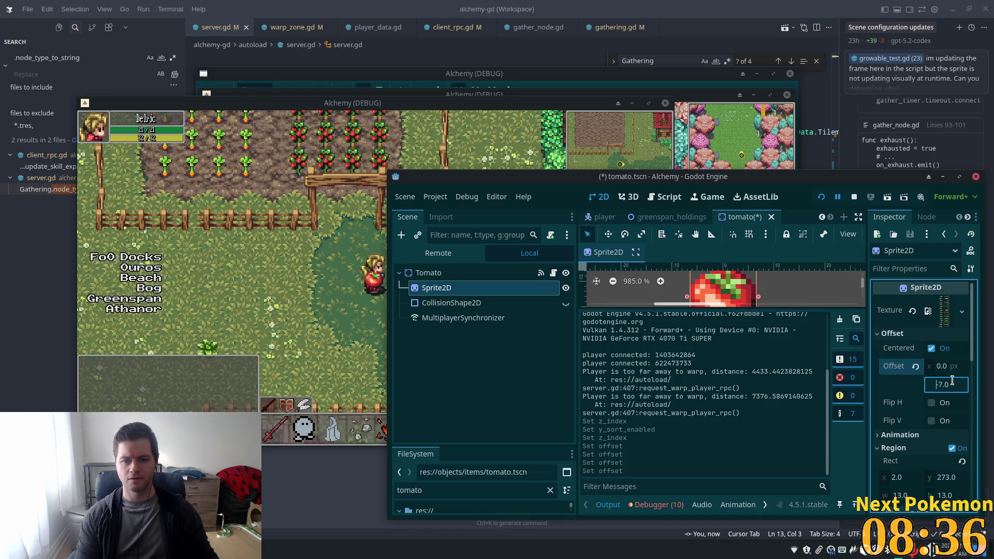
{"action": "key", "text": "Down"}
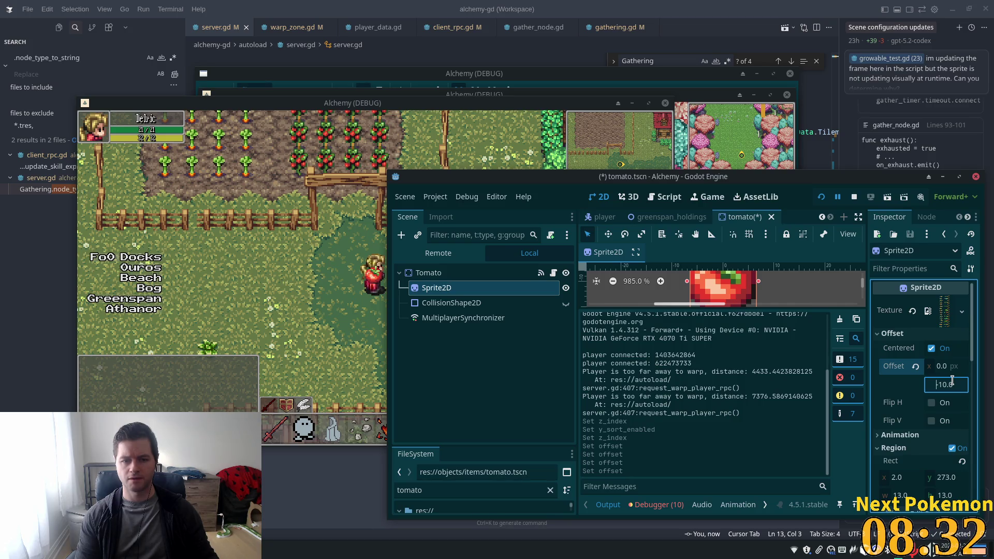
{"action": "key", "text": "Down"}
{"action": "key", "text": "Down"}
{"action": "key", "text": "Down"}
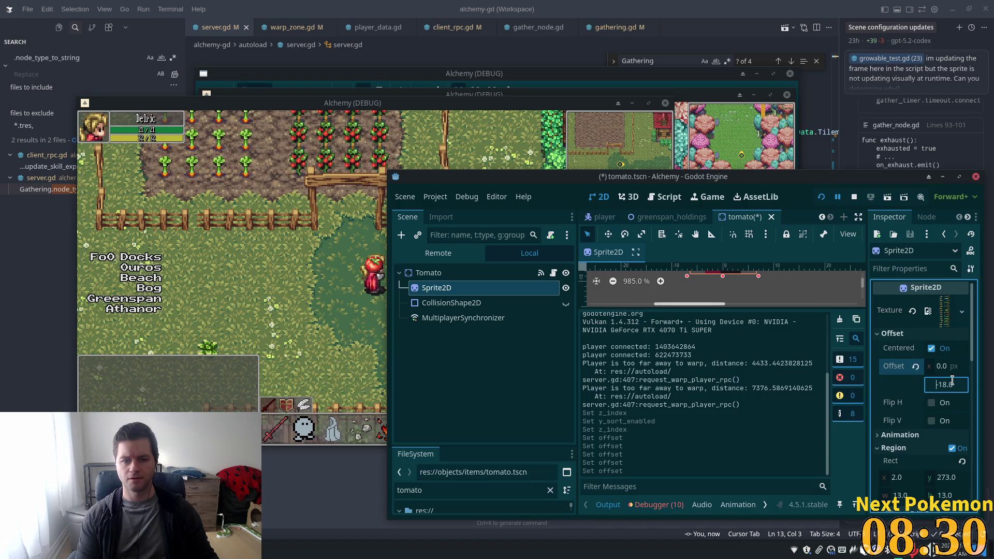
{"action": "key", "text": "Down"}
{"action": "key", "text": "Down"}
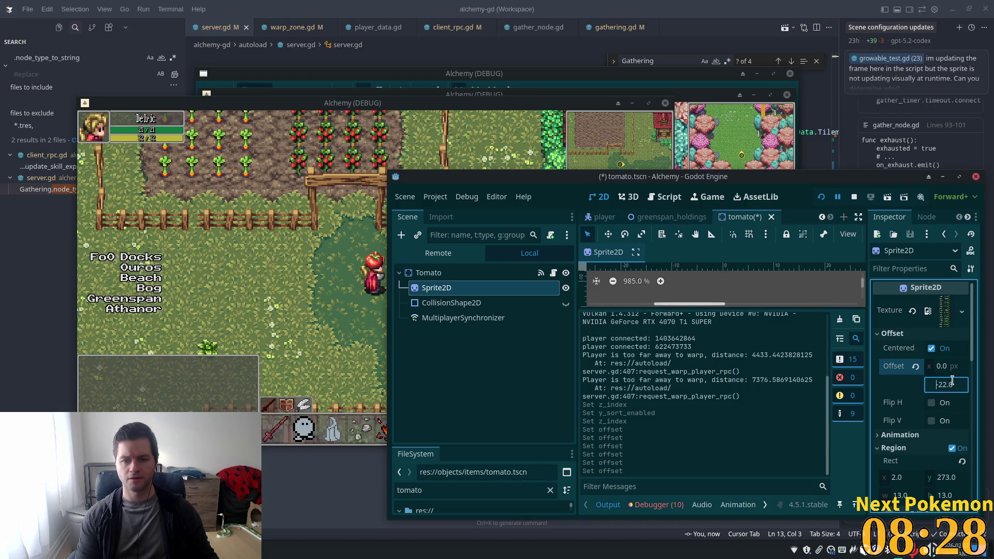
{"action": "key", "text": "Up"}
{"action": "key", "text": "Up"}
{"action": "key", "text": "Up"}
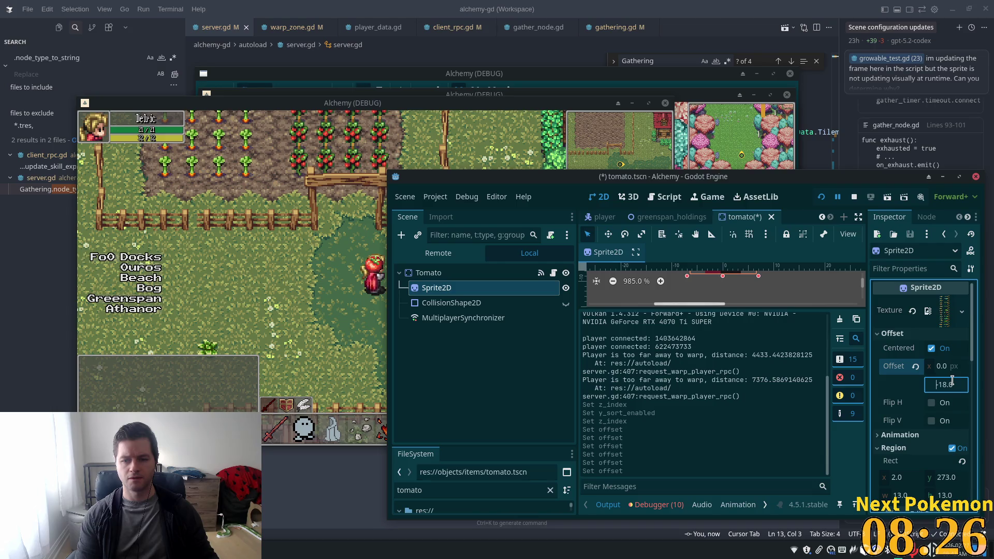
{"action": "key", "text": "ctrl+s"}
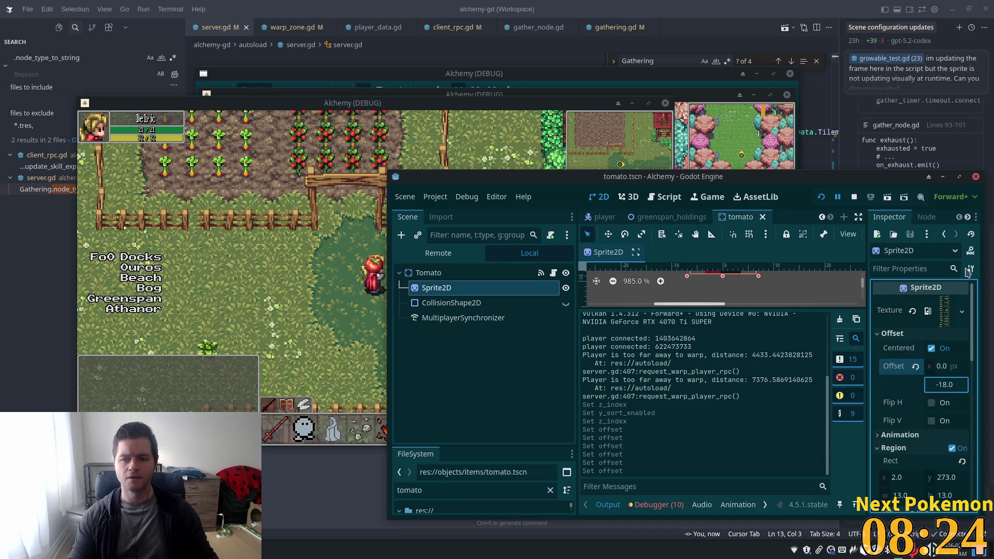
{"action": "left_click", "coordinate": [821, 197]}
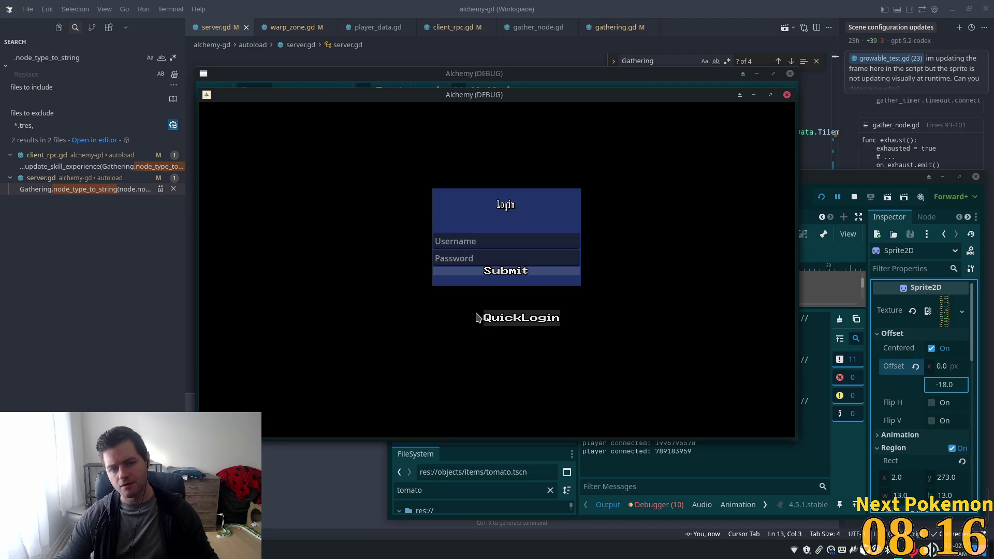
Log in with QuickLogin, walk to the field, drop the tomato and pick it up again.
{"action": "left_click", "coordinate": [477, 316]}
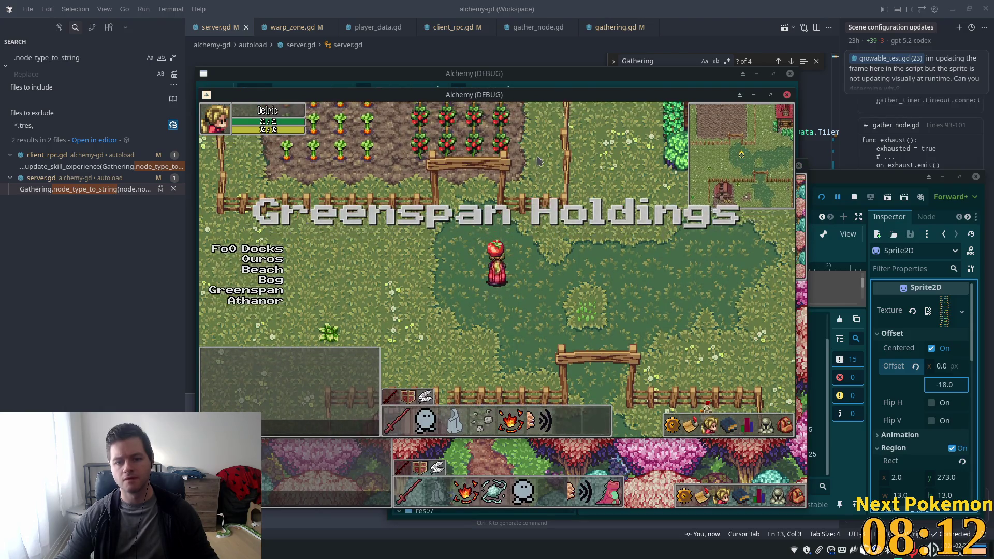
{"action": "key", "text": "Up"}
{"action": "key", "text": "Down"}
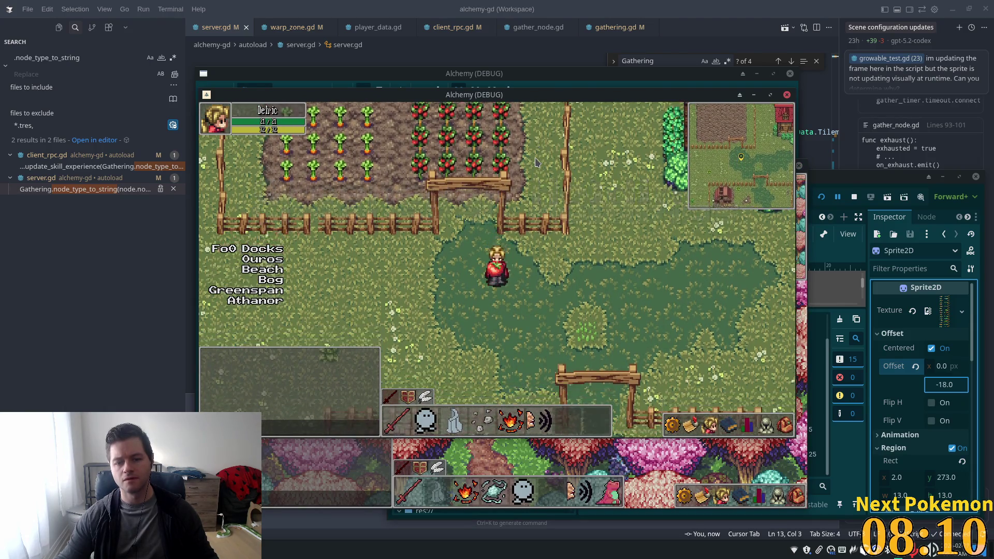
{"action": "key", "text": "Down"}
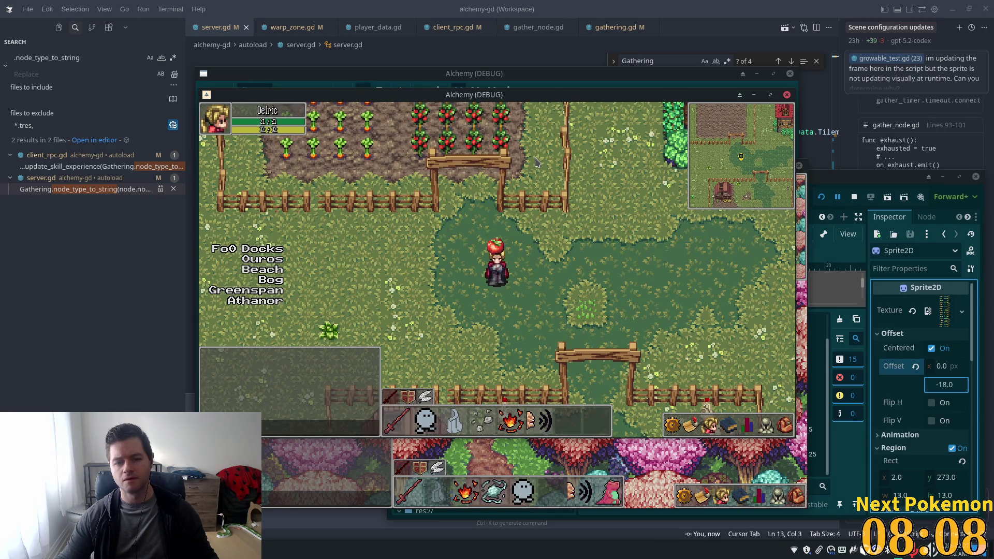
{"action": "key", "text": "Up"}
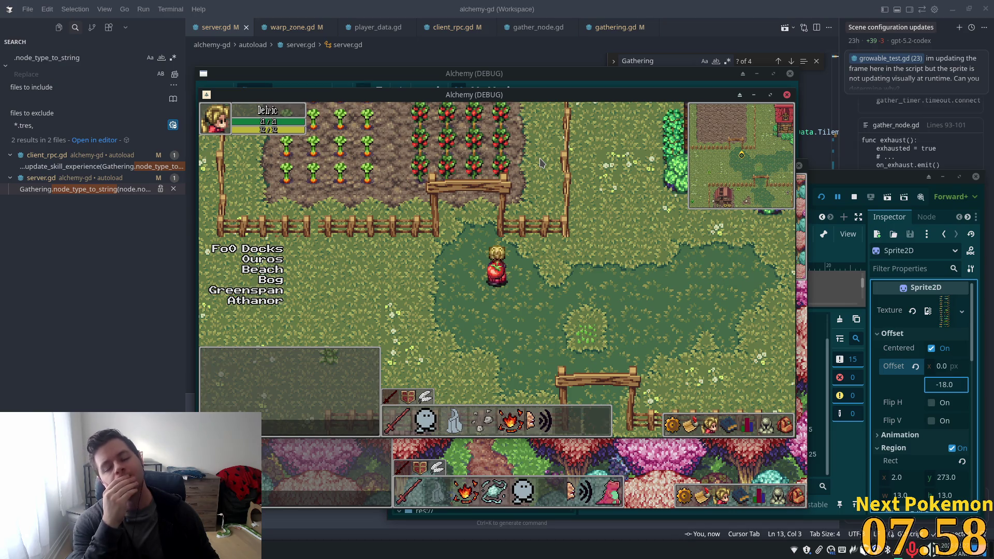
{"action": "key", "text": "Left"}
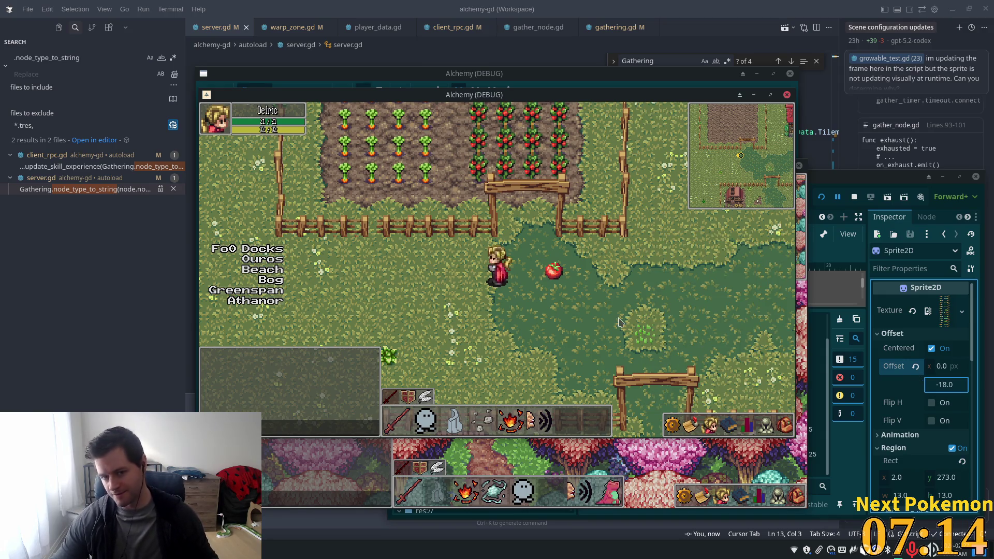
{"action": "key", "text": "Right"}
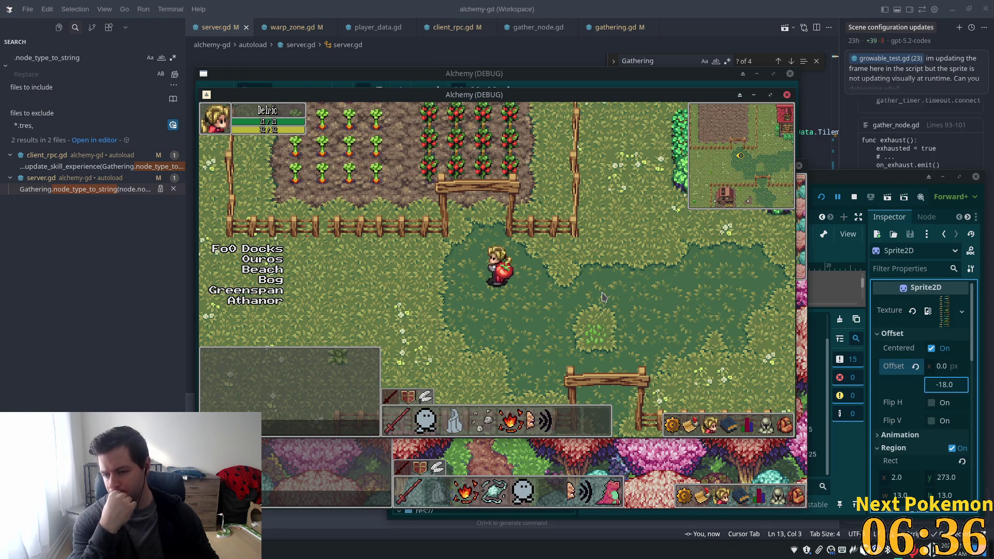
Set the sprite's vertical offset to 32 and pick up the tomato in the game to check it.
{"action": "left_click", "coordinate": [945, 385]}
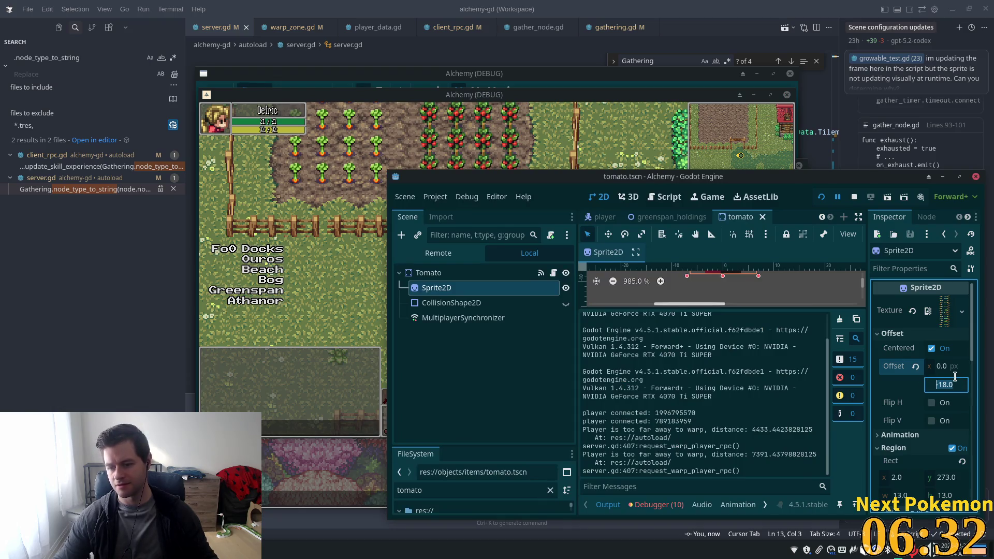
{"action": "key", "text": "ctrl+a"}
{"action": "key", "text": "Tab"}
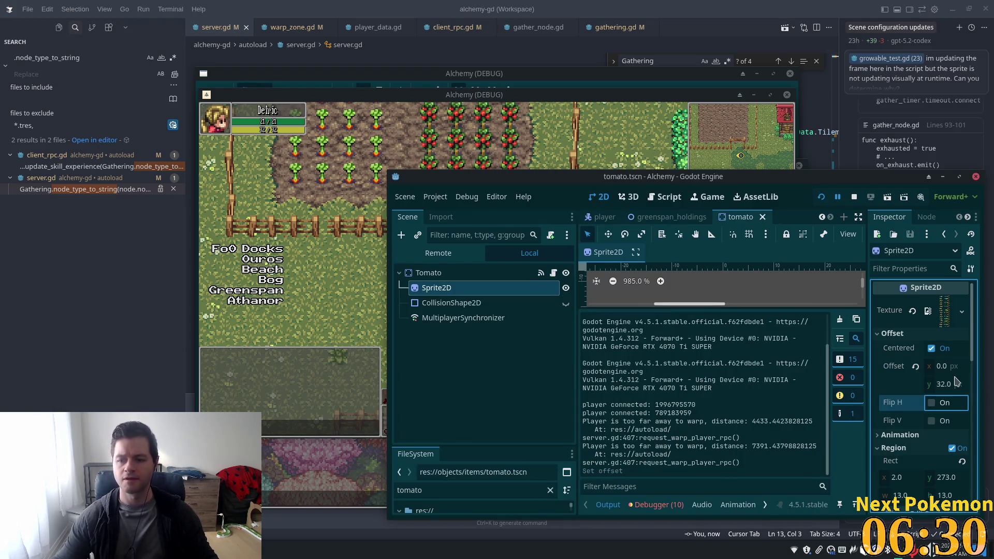
{"action": "left_click", "coordinate": [424, 307]}
{"action": "left_click", "coordinate": [505, 338]}
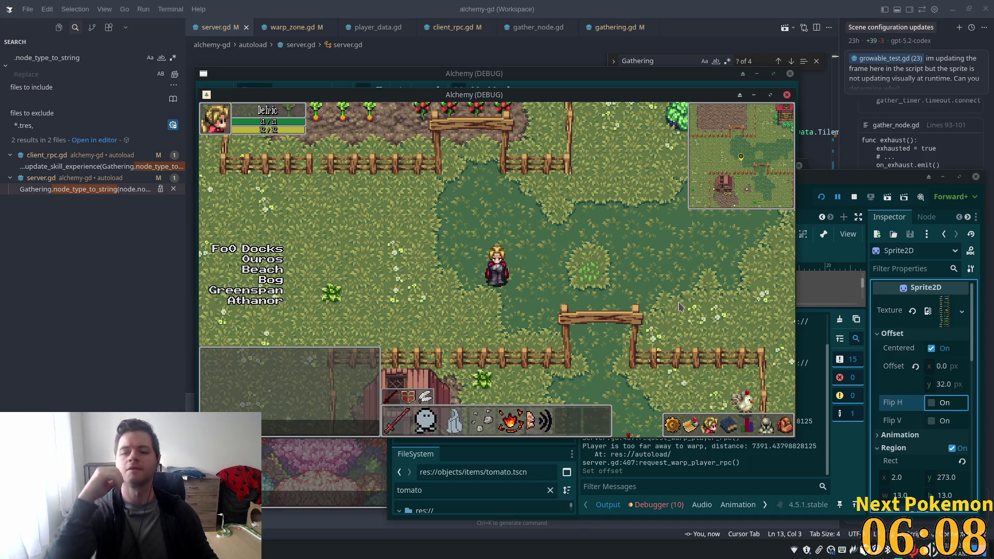
{"action": "left_click", "coordinate": [868, 187]}
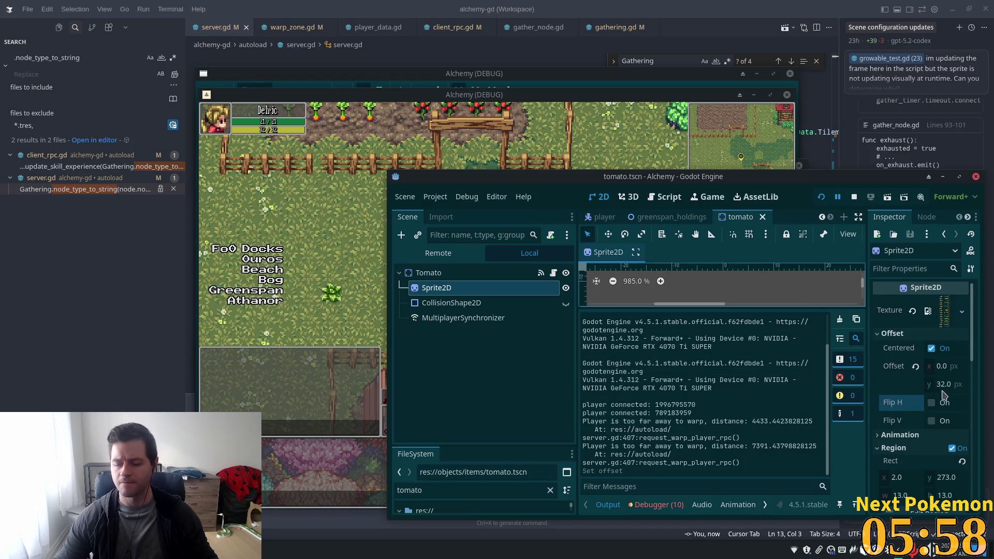
Look over the sprite's Clip Children options, leaving them unchanged.
{"action": "scroll", "coordinate": [944, 400], "scroll_direction": "down", "scroll_amount": 2}
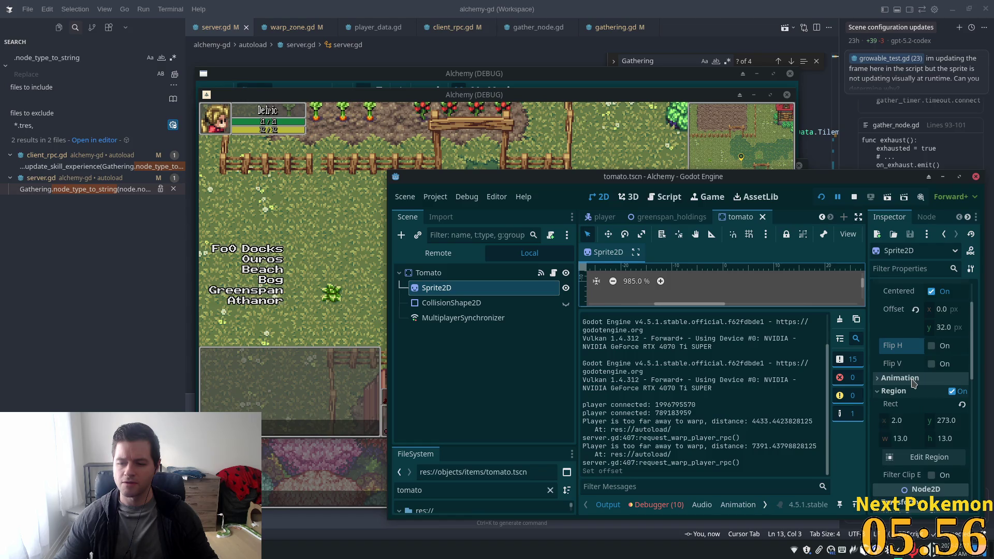
{"action": "scroll", "coordinate": [914, 384], "scroll_direction": "down", "scroll_amount": 2}
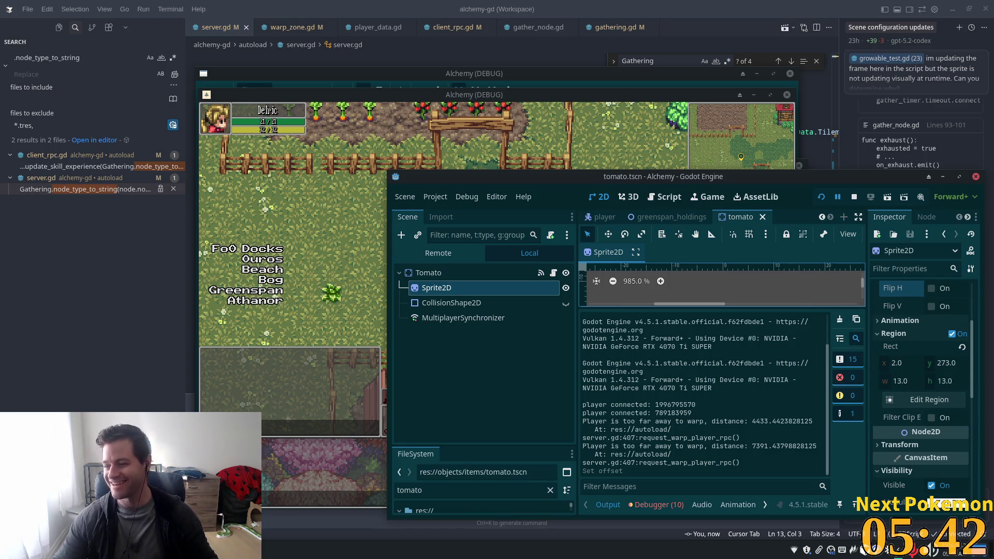
{"action": "scroll", "coordinate": [931, 363], "scroll_direction": "down", "scroll_amount": 3}
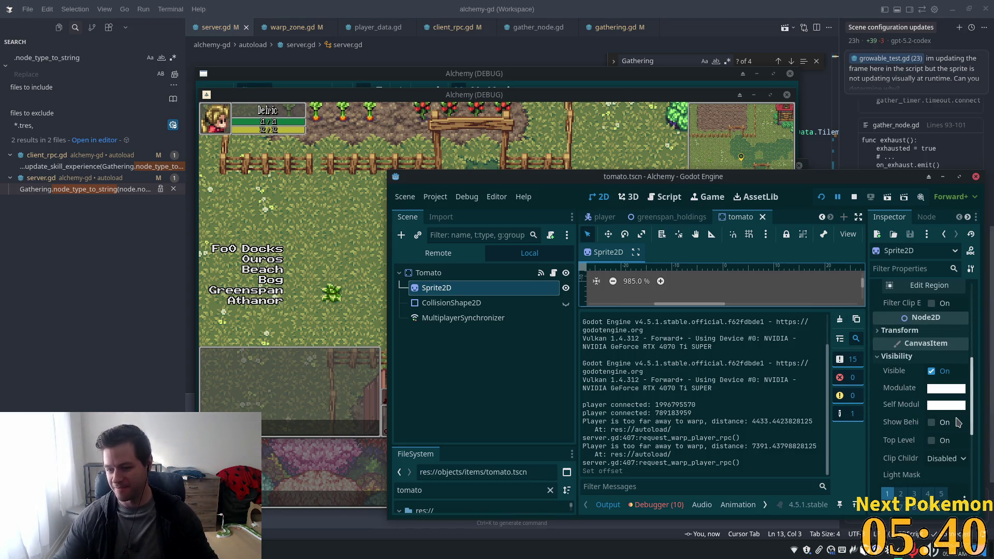
{"action": "scroll", "coordinate": [947, 414], "scroll_direction": "down", "scroll_amount": 2}
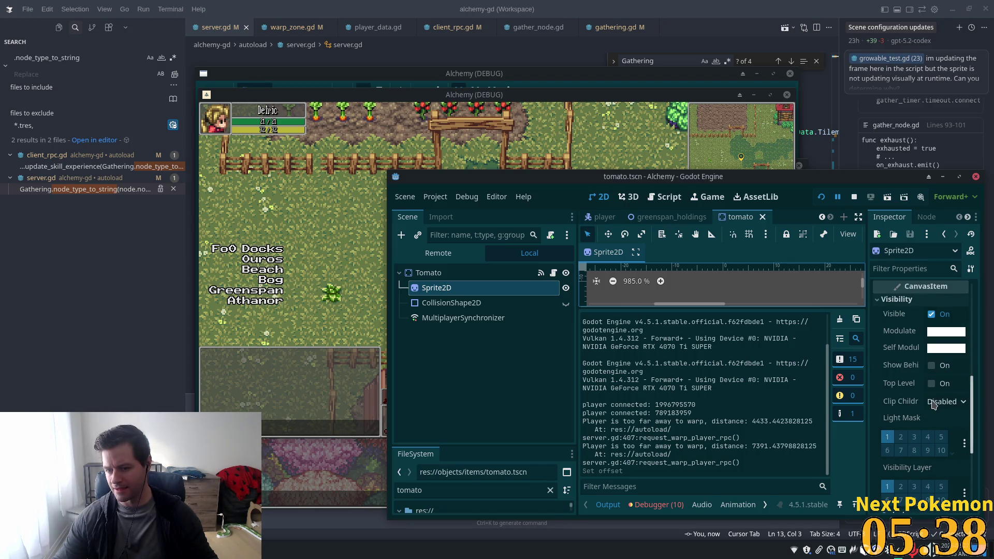
{"action": "left_click", "coordinate": [933, 405]}
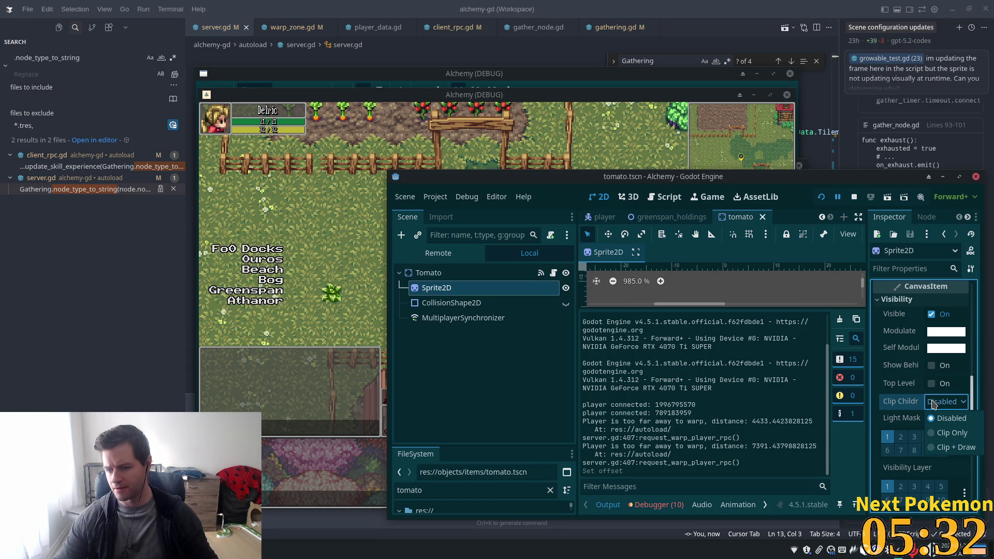
{"action": "left_click", "coordinate": [884, 418]}
Turn on Y Sort for the tomato's Sprite2D and check it in the running game.
{"action": "scroll", "coordinate": [887, 419], "scroll_direction": "down", "scroll_amount": 3}
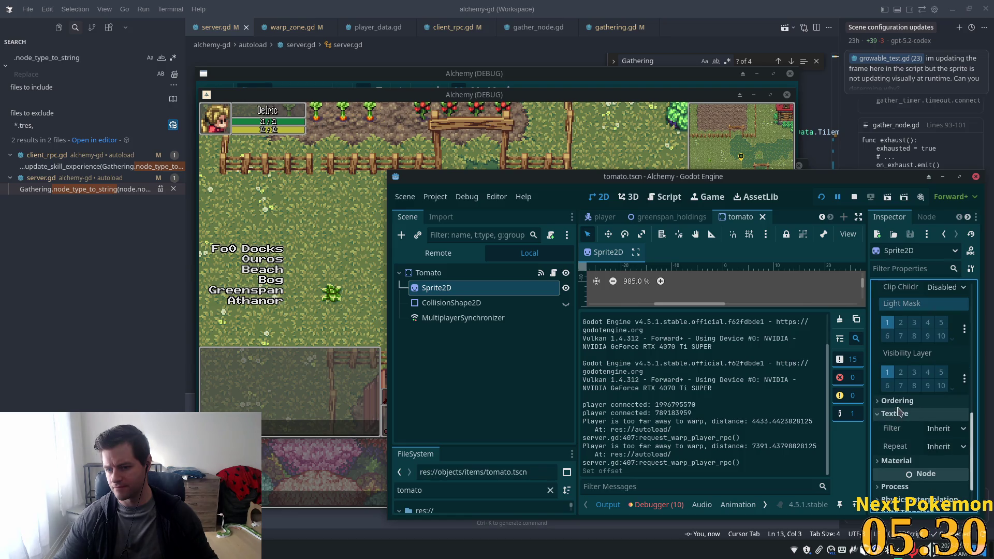
{"action": "left_click", "coordinate": [897, 402]}
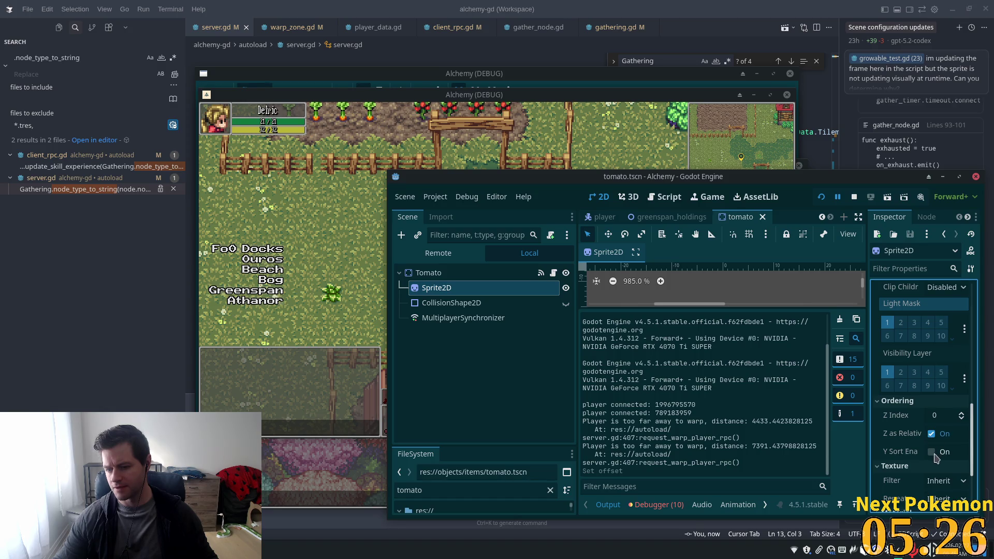
{"action": "left_click", "coordinate": [932, 451]}
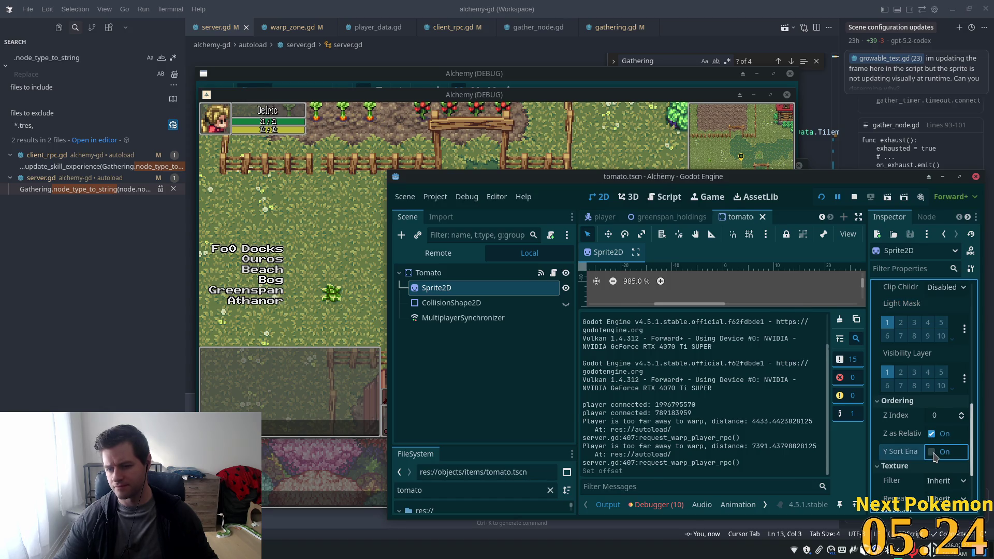
{"action": "left_click", "coordinate": [288, 237]}
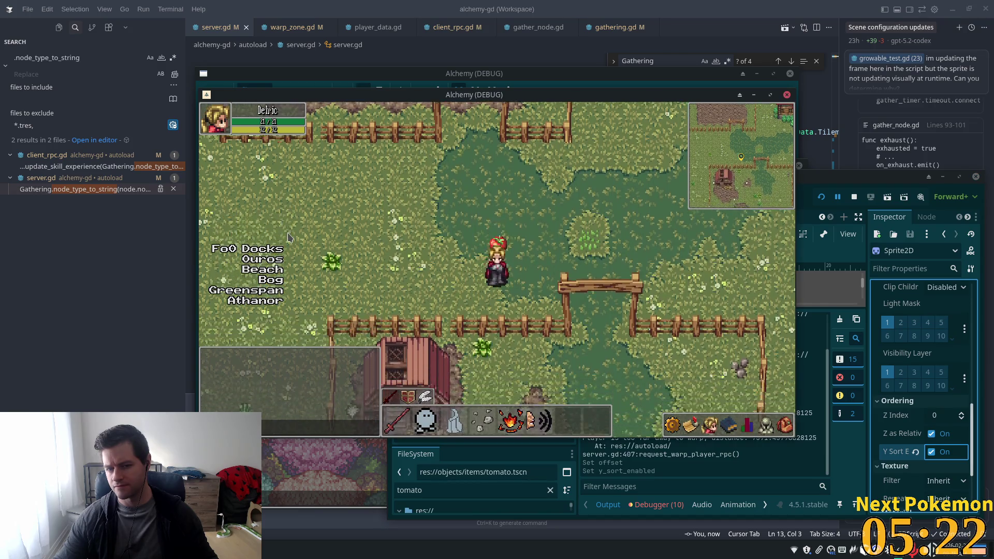
{"action": "left_click", "coordinate": [956, 406]}
{"action": "scroll", "coordinate": [957, 406], "scroll_direction": "up", "scroll_amount": 5}
{"action": "scroll", "coordinate": [957, 406], "scroll_direction": "up", "scroll_amount": 5}
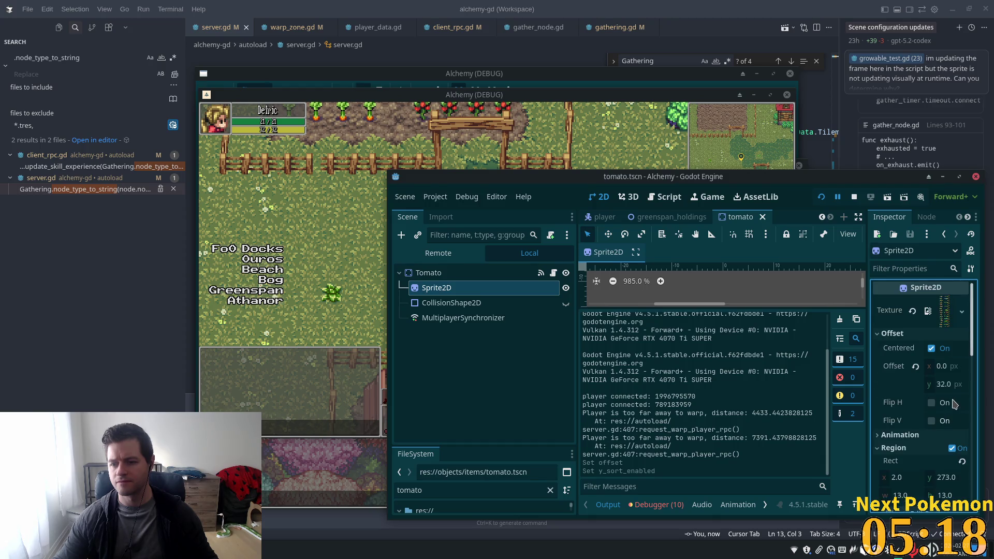
Change the sprite's vertical offset to 16 and walk the player around the tomato.
{"action": "left_click", "coordinate": [944, 384]}
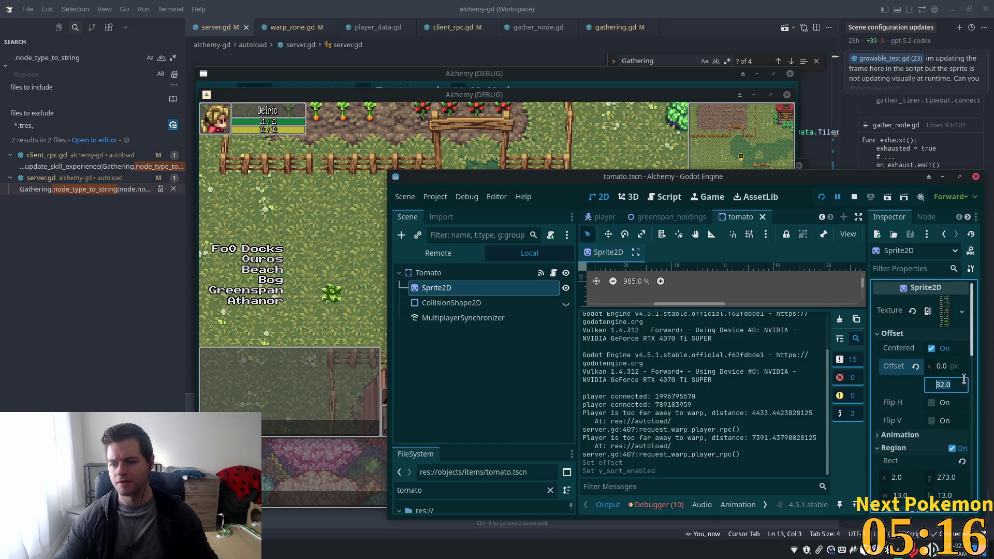
{"action": "type", "text": "16"}
{"action": "key", "text": "Tab"}
{"action": "key", "text": "alt+Tab"}
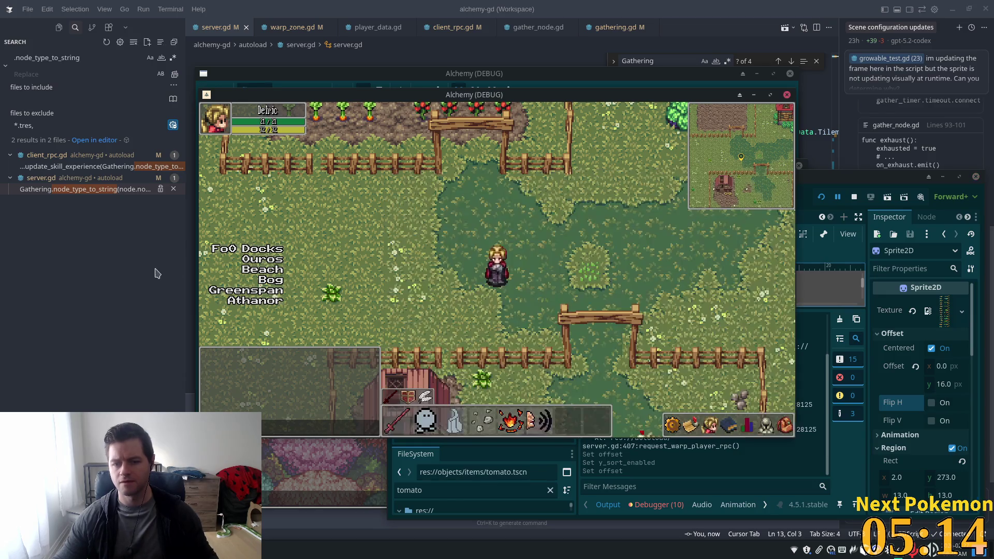
{"action": "key", "text": "Down"}
{"action": "key", "text": "Left"}
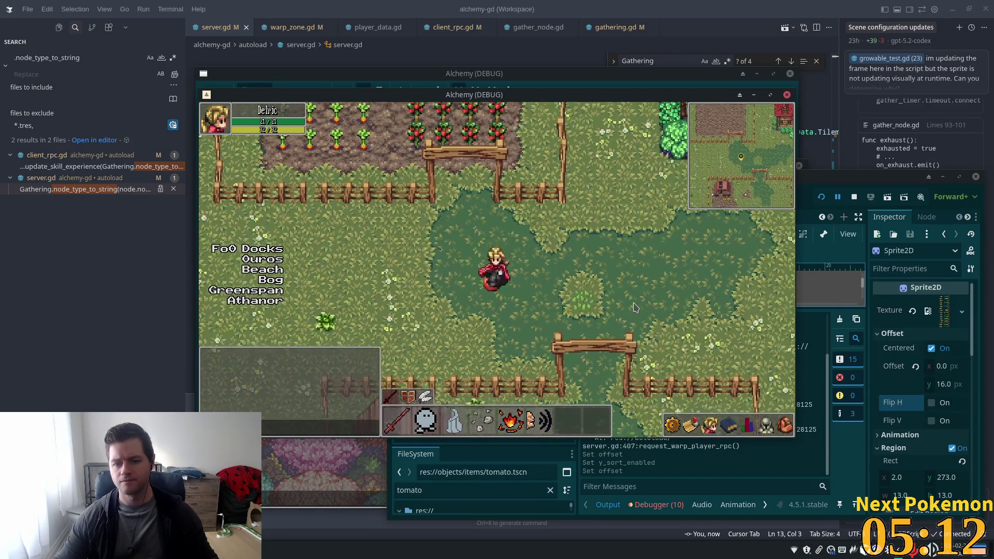
{"action": "key", "text": "Up"}
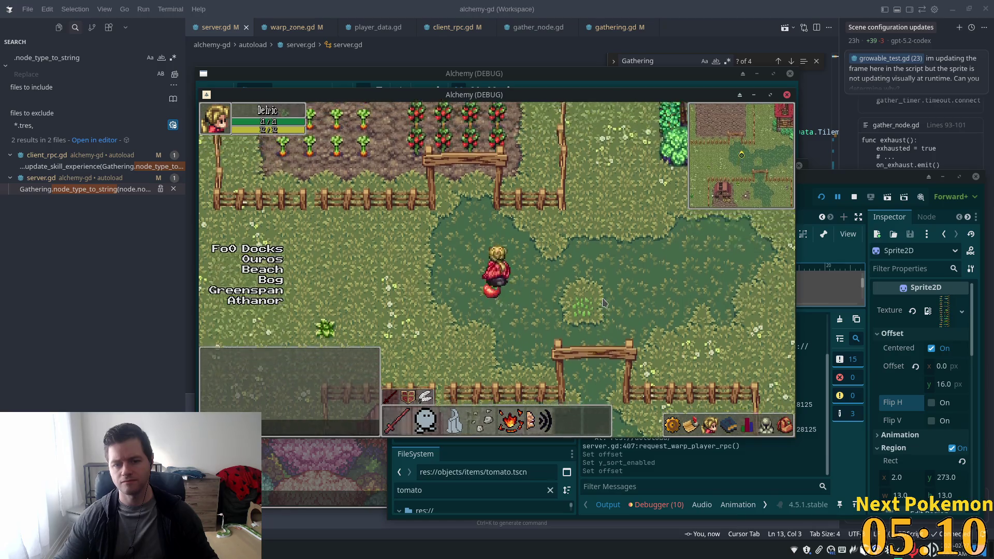
{"action": "left_click", "coordinate": [944, 384]}
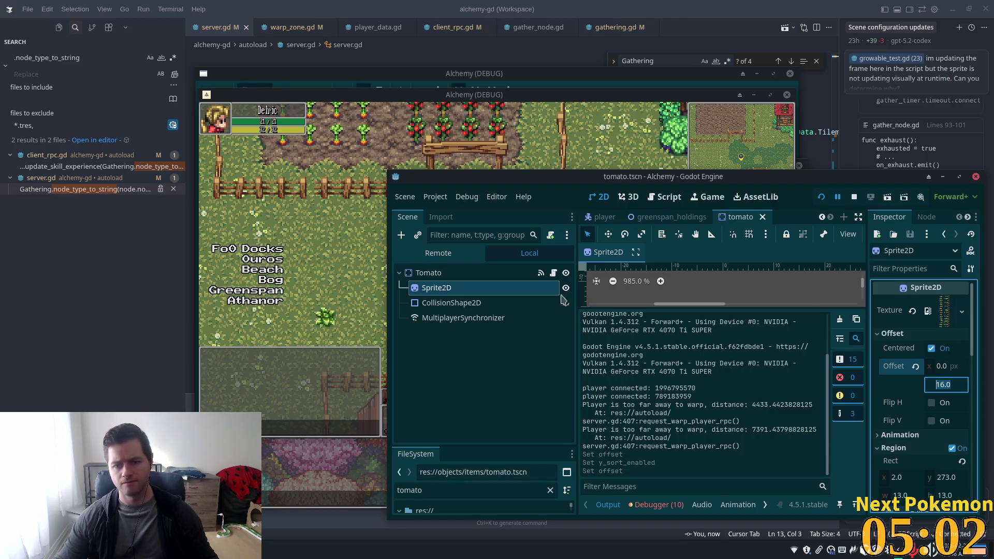
{"action": "left_click", "coordinate": [350, 265]}
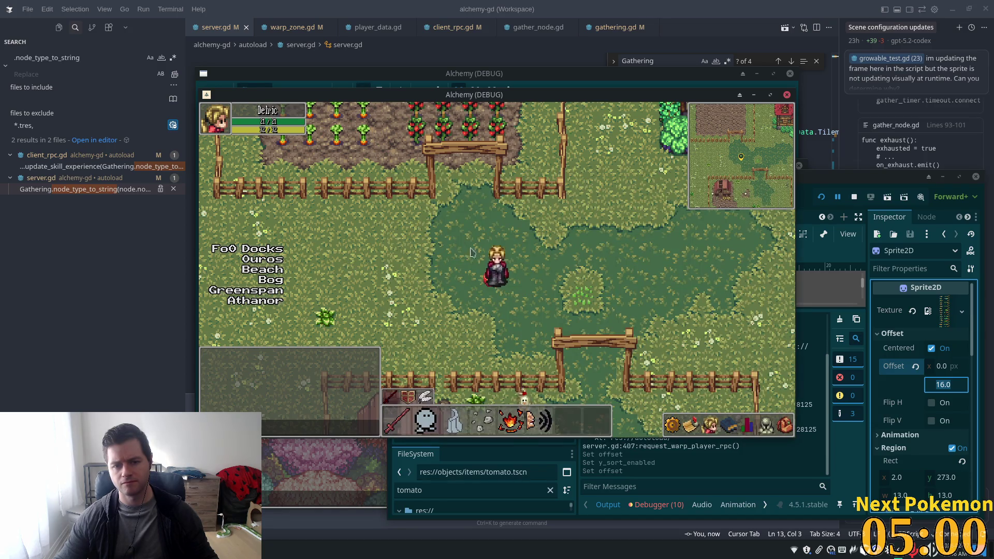
{"action": "left_click", "coordinate": [693, 2]}
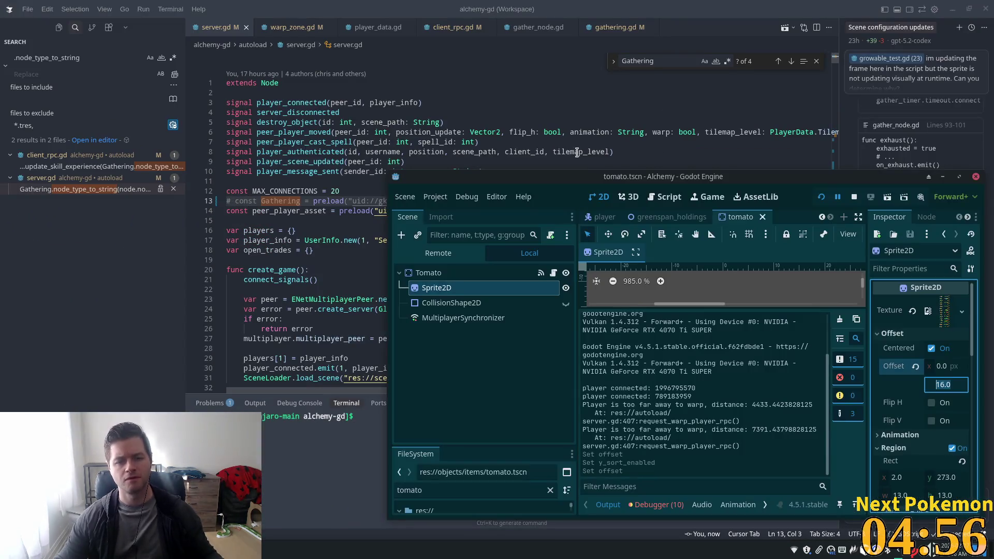
Compare the greenspan_holdings and tomato scenes, then select the Ground TileMapLayer.
{"action": "scroll", "coordinate": [422, 206], "scroll_direction": "down", "scroll_amount": 3}
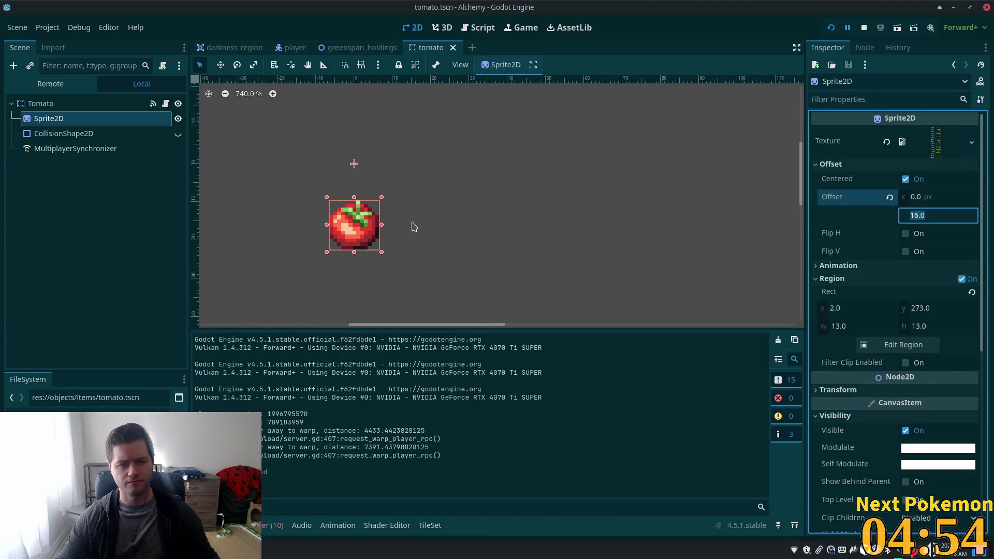
{"action": "left_click", "coordinate": [360, 48]}
{"action": "scroll", "coordinate": [552, 234], "scroll_direction": "up", "scroll_amount": 4}
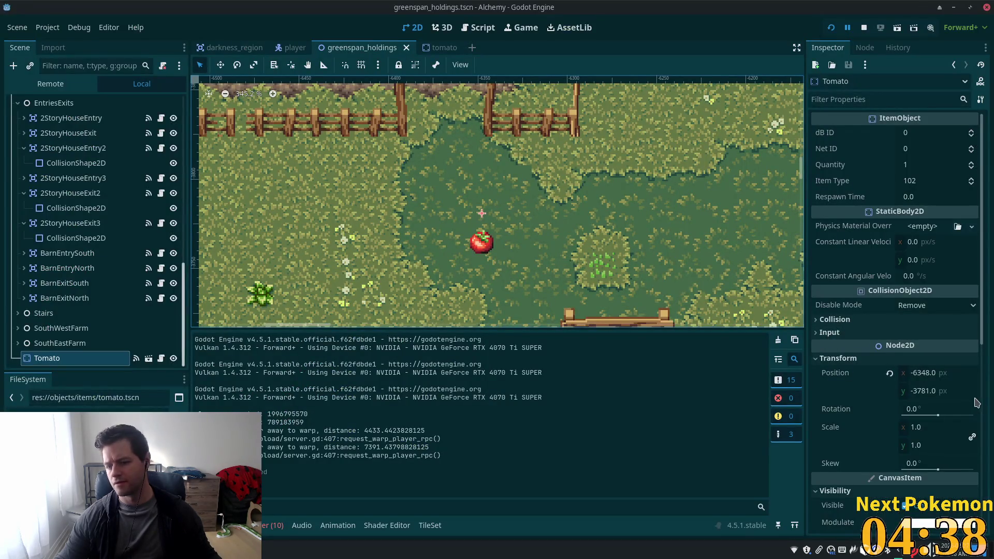
{"action": "scroll", "coordinate": [975, 401], "scroll_direction": "down", "scroll_amount": 5}
{"action": "left_click", "coordinate": [440, 47]}
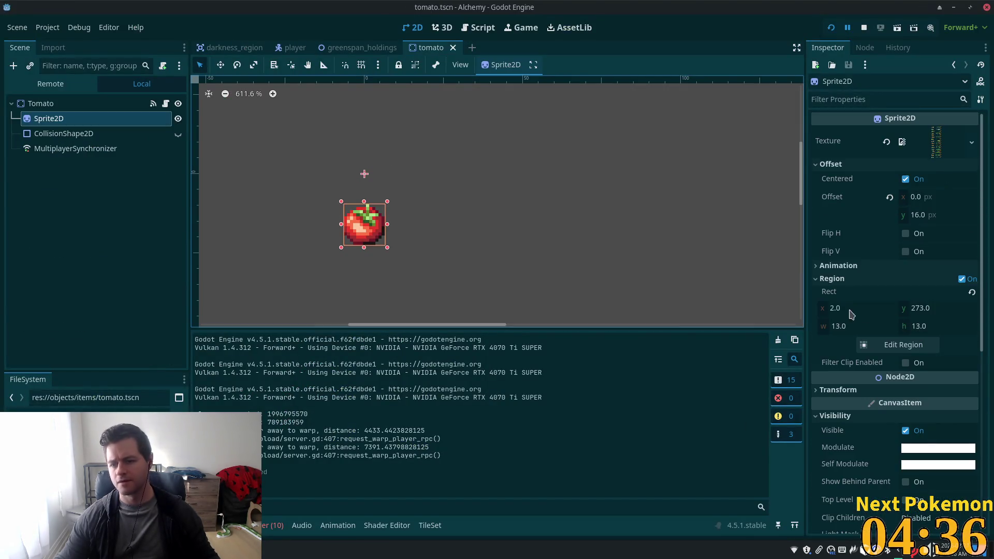
{"action": "scroll", "coordinate": [885, 337], "scroll_direction": "down", "scroll_amount": 2}
{"action": "scroll", "coordinate": [892, 335], "scroll_direction": "up", "scroll_amount": 1}
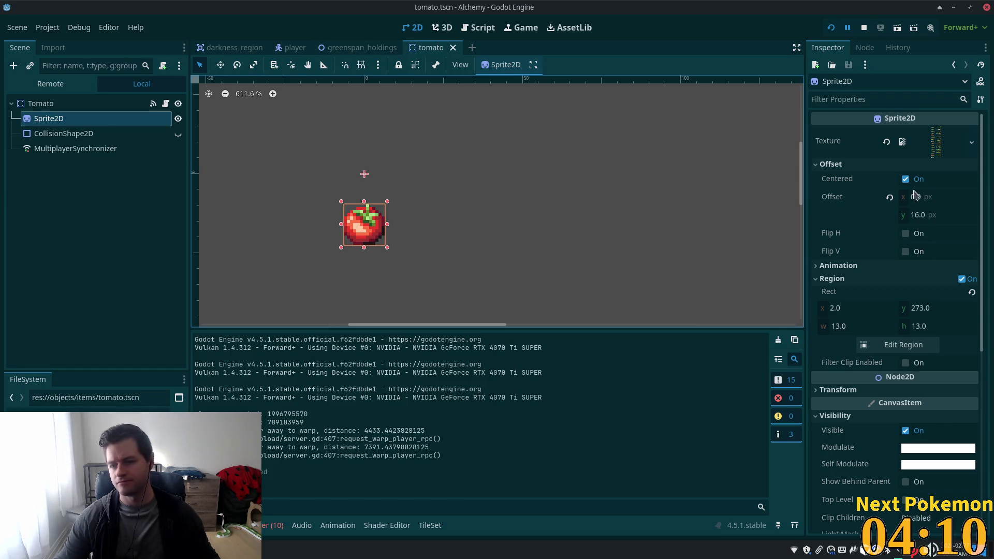
{"action": "left_click", "coordinate": [378, 47]}
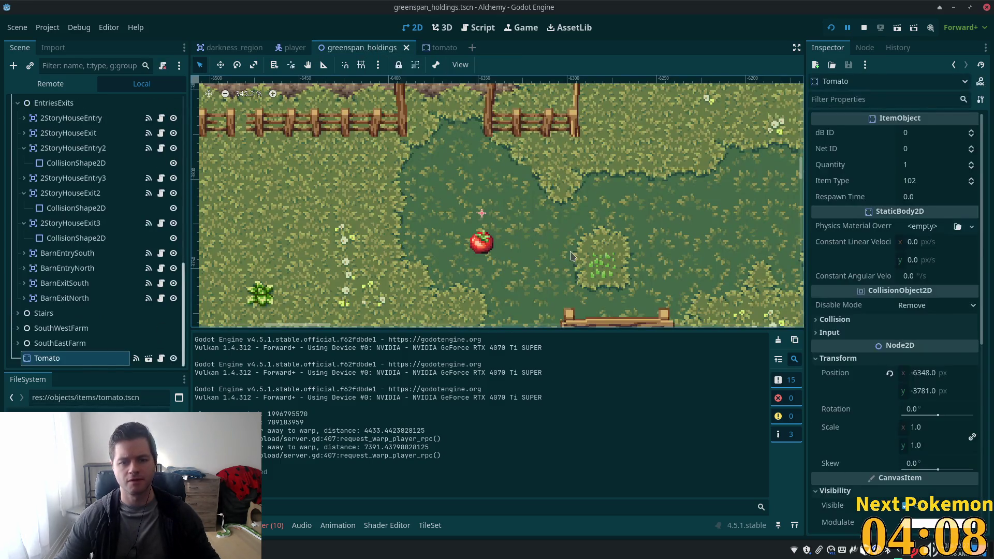
{"action": "left_click", "coordinate": [572, 255]}
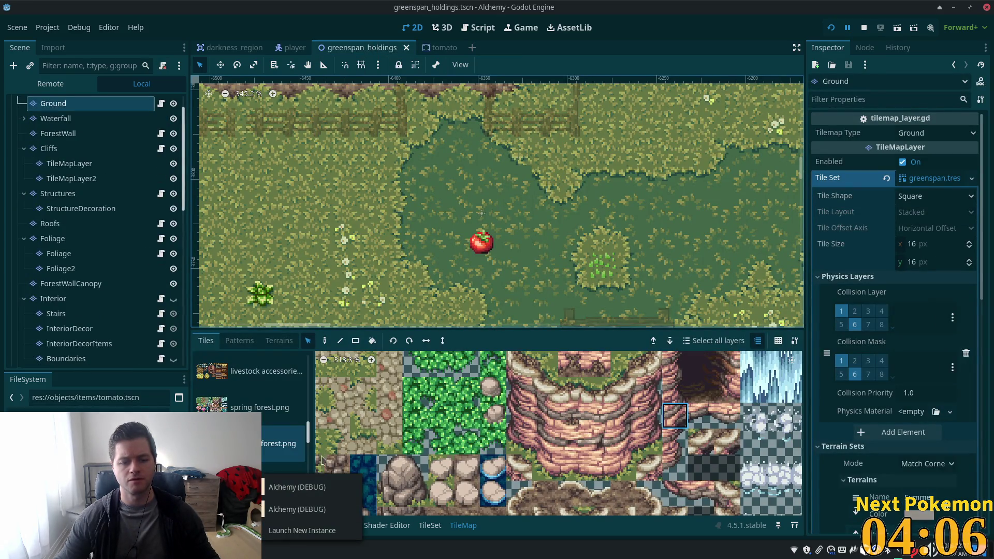
Walk the character left in the game, then reset the Sprite2D vertical offset to 0.
{"action": "left_click", "coordinate": [297, 487]}
{"action": "key", "text": "Left"}
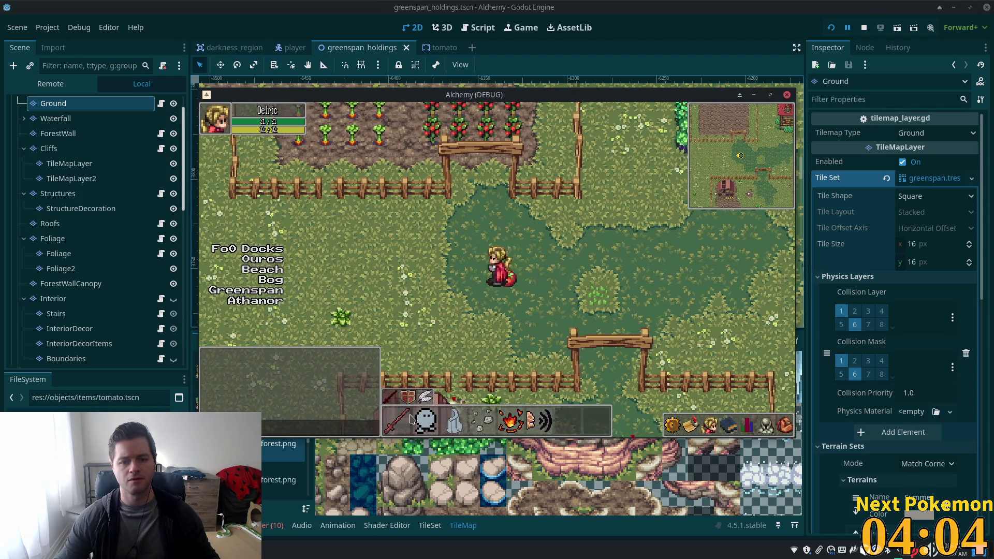
{"action": "key", "text": "Left"}
{"action": "left_click", "coordinate": [952, 322]}
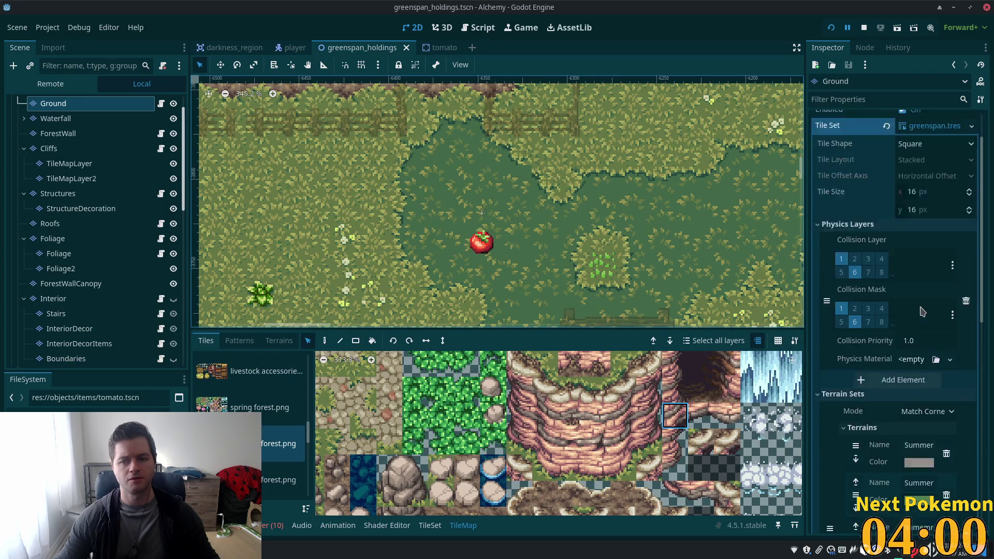
{"action": "scroll", "coordinate": [938, 312], "scroll_direction": "down", "scroll_amount": 10}
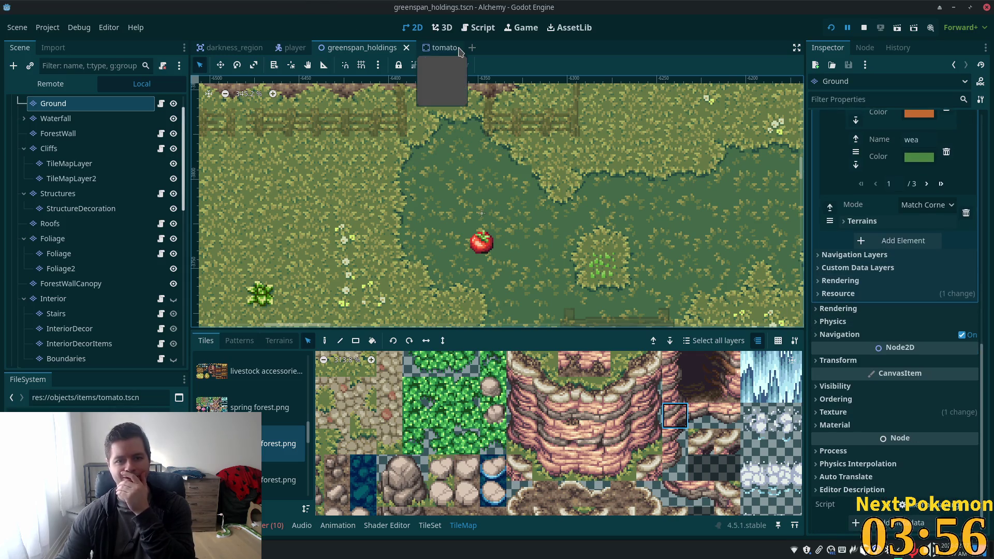
{"action": "left_click", "coordinate": [441, 47]}
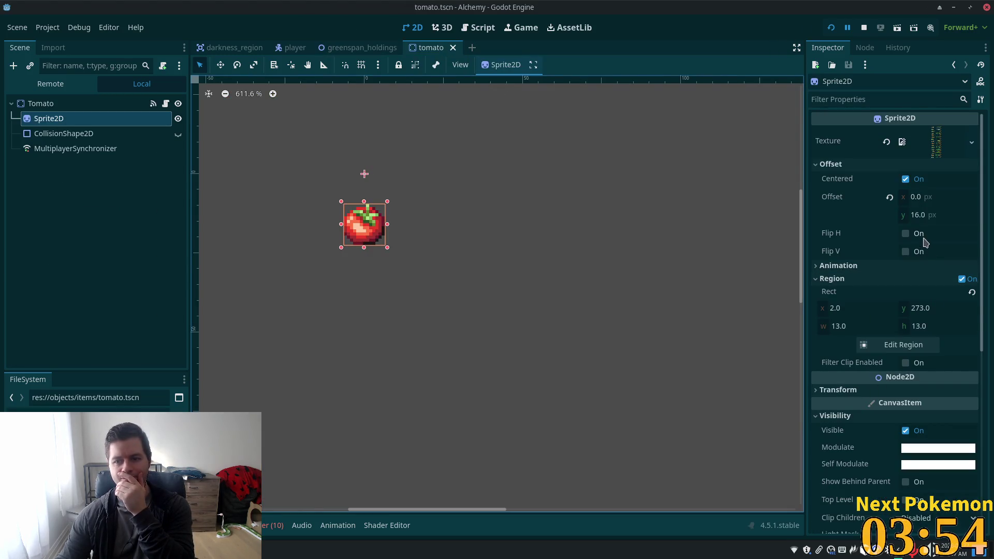
{"action": "left_click", "coordinate": [918, 215]}
{"action": "key", "text": "Tab"}
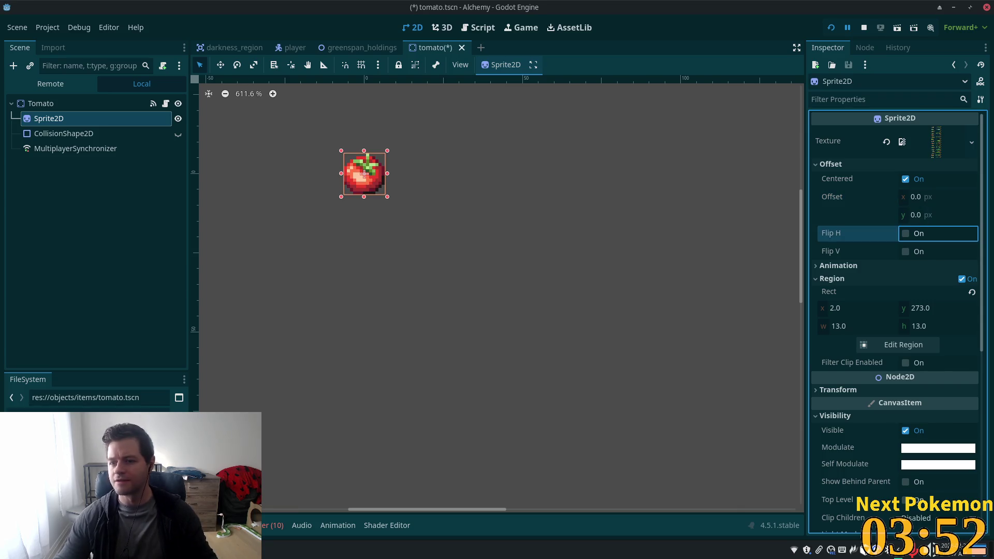
Revisit the greenspan_holdings and darkness_region tabs and walk the character around the tomato.
{"action": "left_click", "coordinate": [355, 50]}
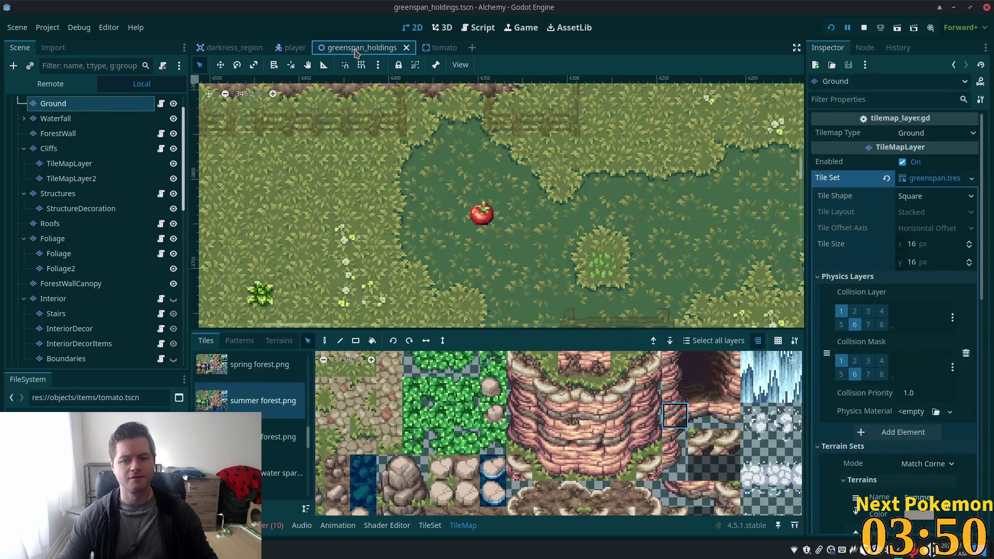
{"action": "left_click", "coordinate": [228, 46]}
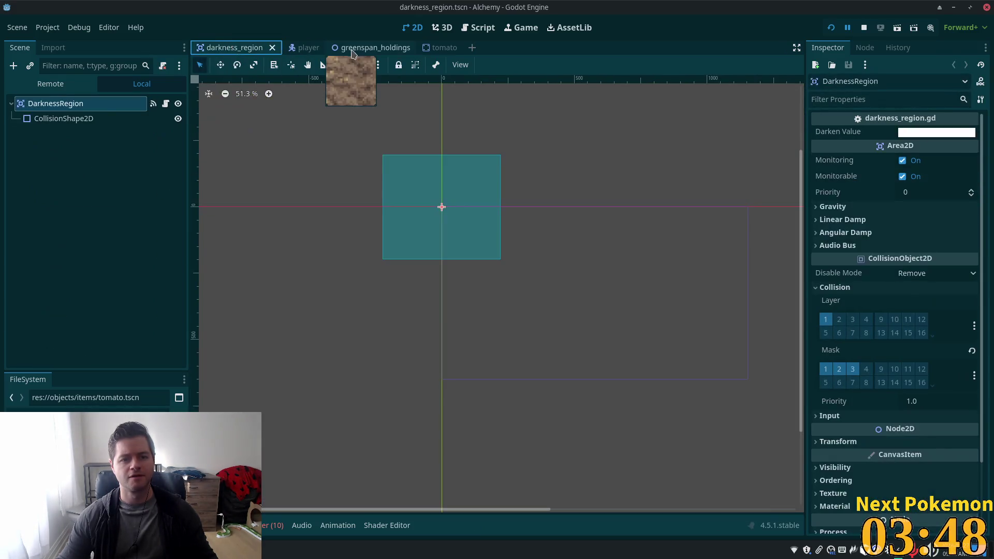
{"action": "left_click", "coordinate": [357, 47]}
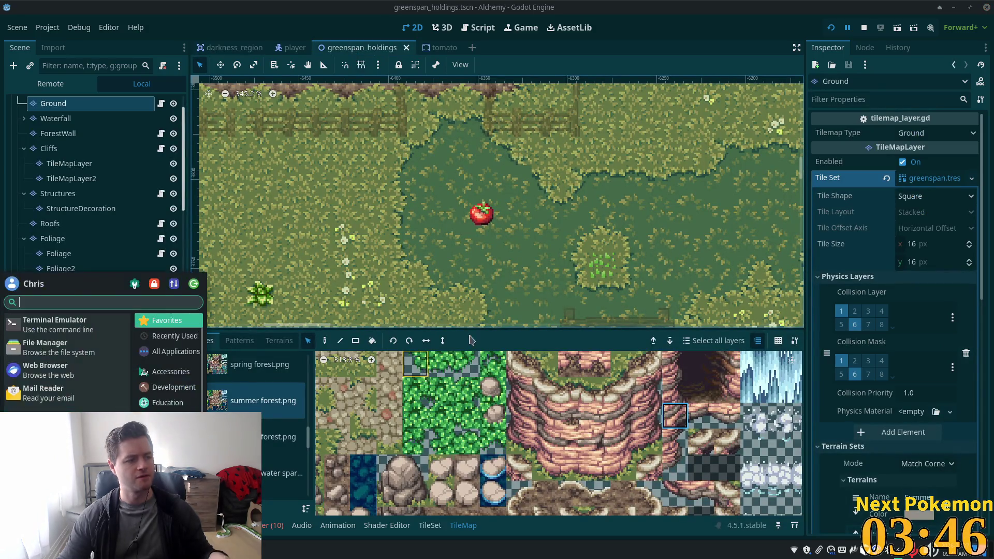
{"action": "key", "text": "Right"}
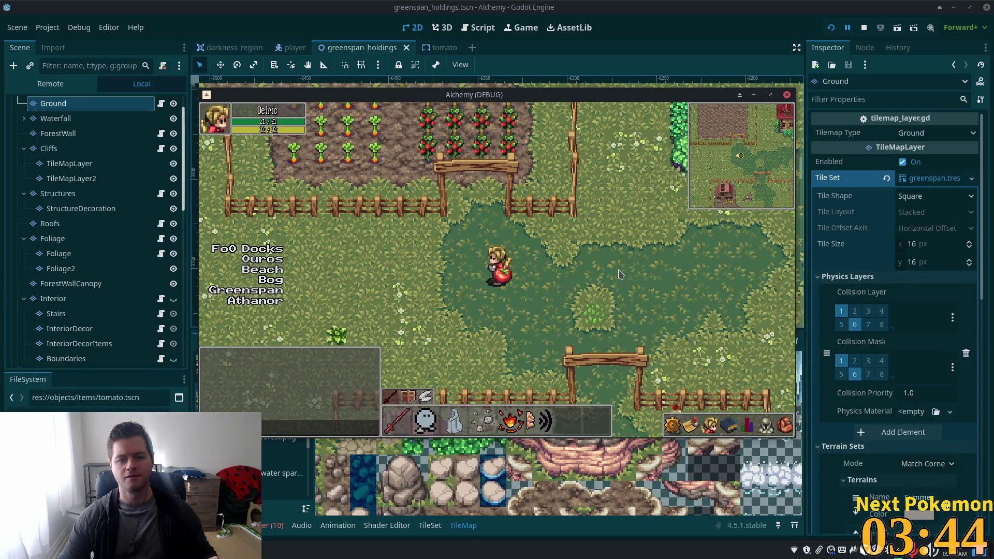
{"action": "key", "text": "Left"}
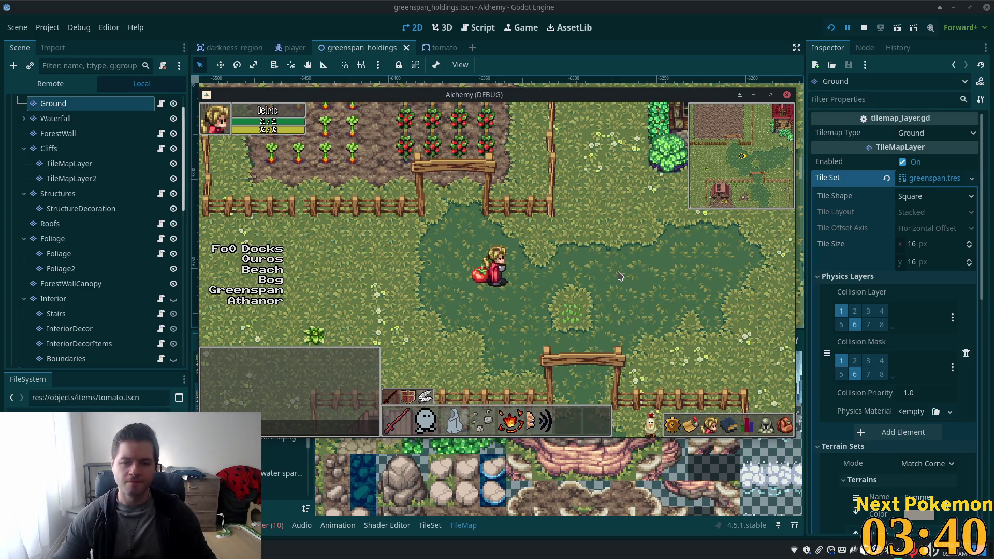
{"action": "key", "text": "Up"}
{"action": "key", "text": "Down"}
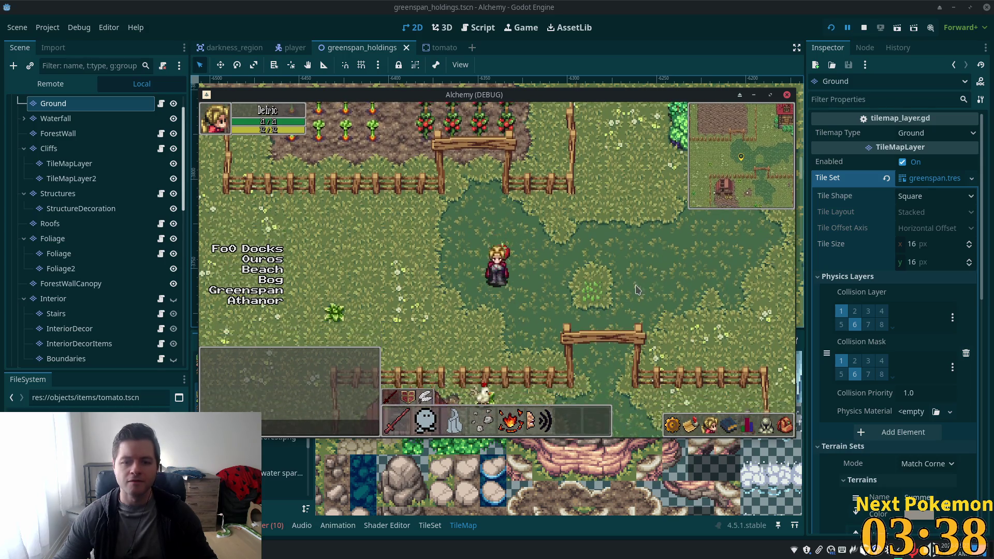
{"action": "key", "text": "Left"}
{"action": "key", "text": "Up"}
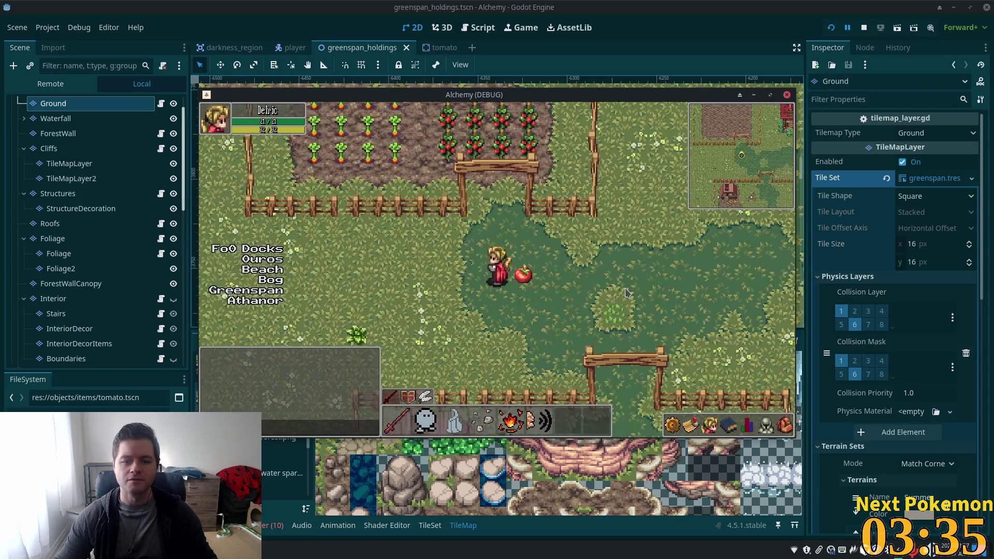
{"action": "key", "text": "Left"}
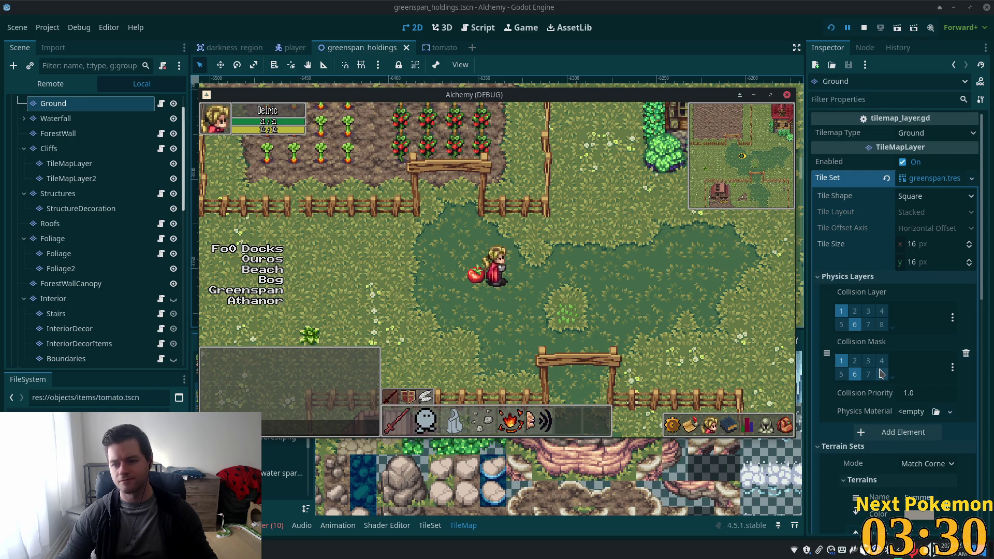
Show the tomato scene's root node properties: Y Sort enabled, Z Index 0.
{"action": "scroll", "coordinate": [882, 374], "scroll_direction": "down", "scroll_amount": 10}
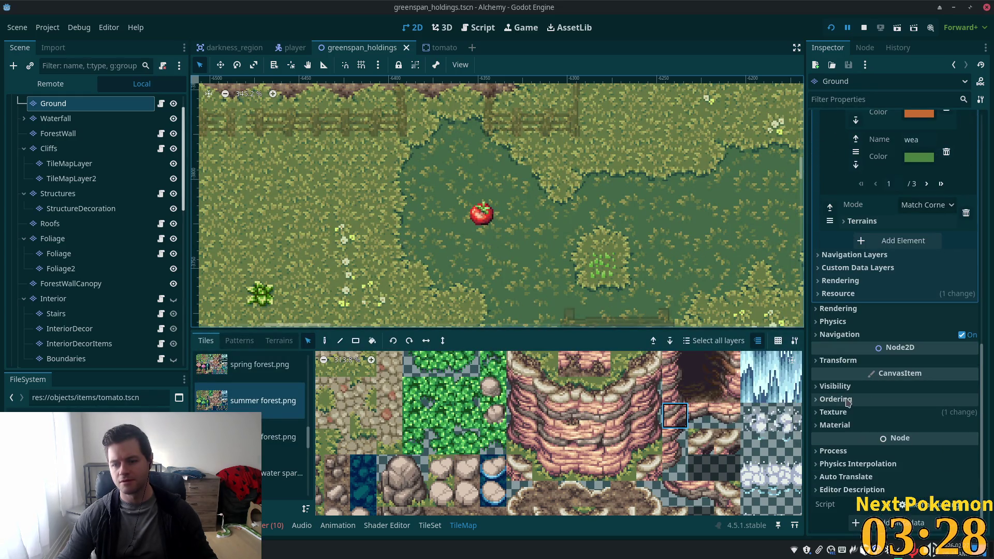
{"action": "left_click", "coordinate": [431, 49]}
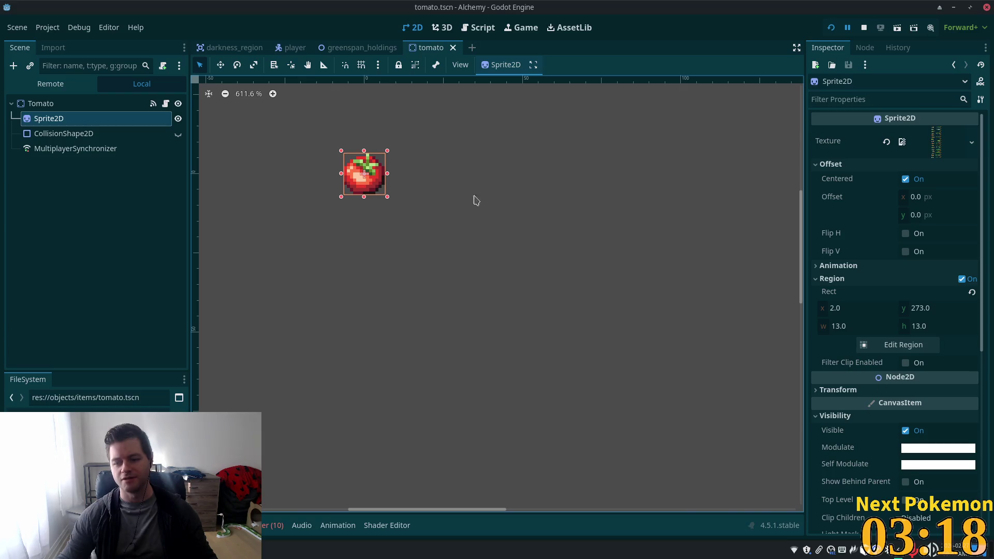
{"action": "left_click", "coordinate": [44, 104]}
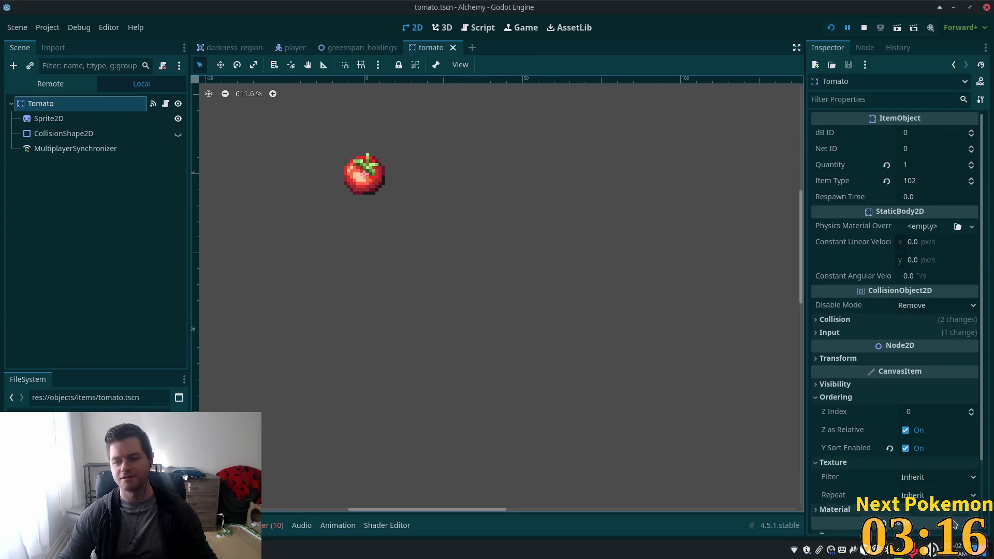
Review the Tomato node's Z Index tooltip and its Y Sort Enabled ordering setting.
{"action": "mouse_move", "coordinate": [827, 414]}
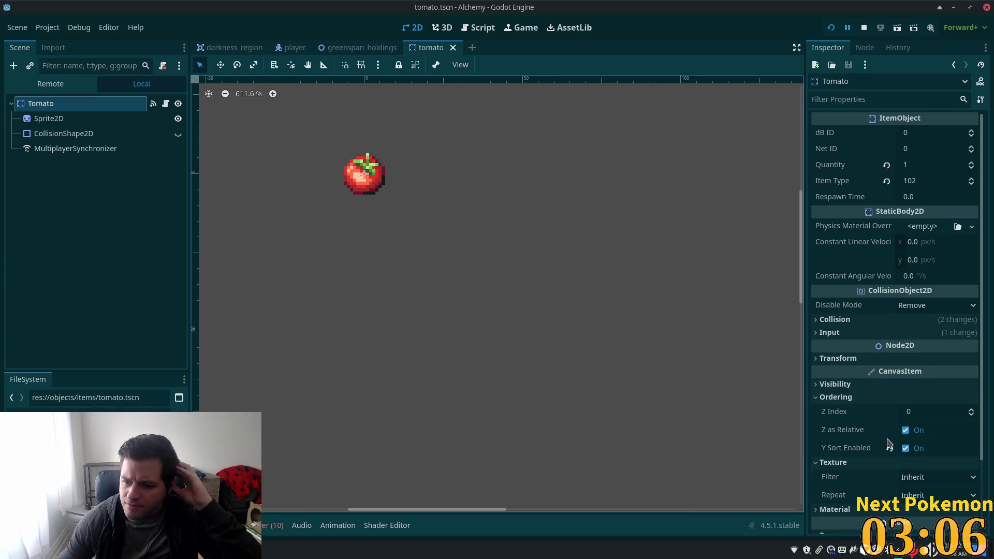
{"action": "scroll", "coordinate": [889, 442], "scroll_direction": "down", "scroll_amount": 2}
{"action": "scroll", "coordinate": [889, 443], "scroll_direction": "up", "scroll_amount": 2}
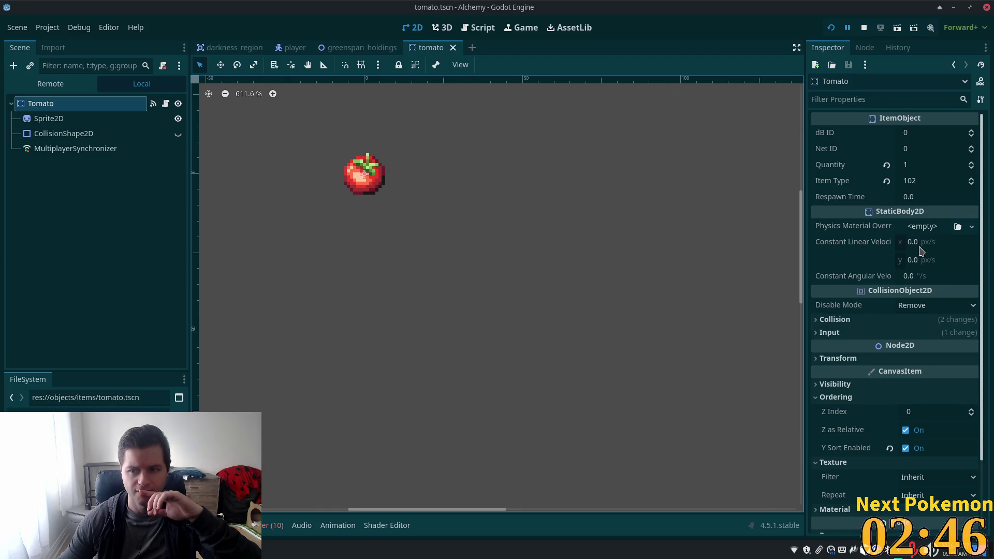
{"action": "left_click", "coordinate": [873, 450]}
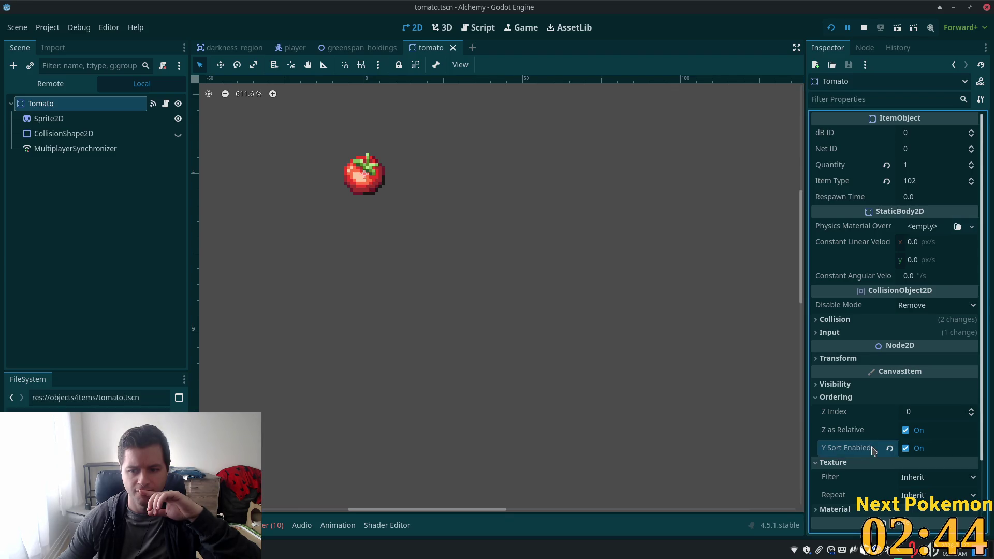
Inspect the CollisionShape2D, then the Sprite2D with its 13×13 region at 2, 273.
{"action": "left_click", "coordinate": [123, 134]}
{"action": "left_click", "coordinate": [103, 119]}
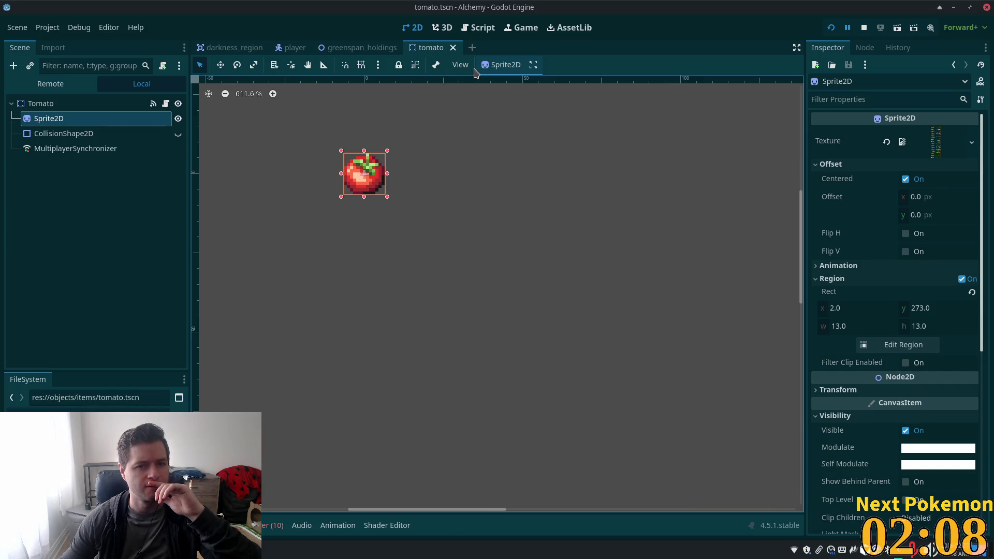
{"action": "left_click", "coordinate": [440, 68]}
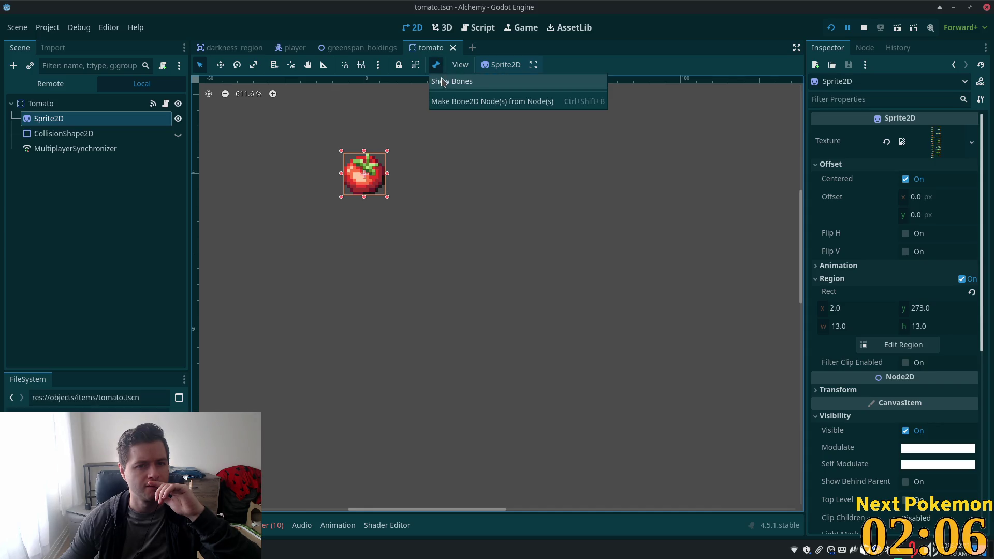
Browse the 2D toolbar's Skeleton Options, snapping and View menus while reselecting the Tomato root.
{"action": "left_click", "coordinate": [444, 81]}
{"action": "left_click", "coordinate": [437, 69]}
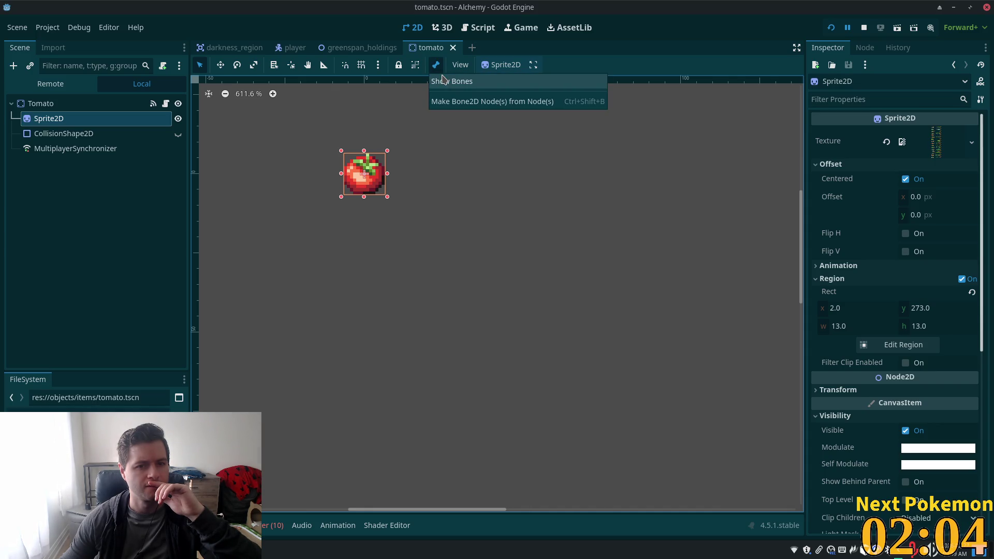
{"action": "left_click", "coordinate": [391, 69]}
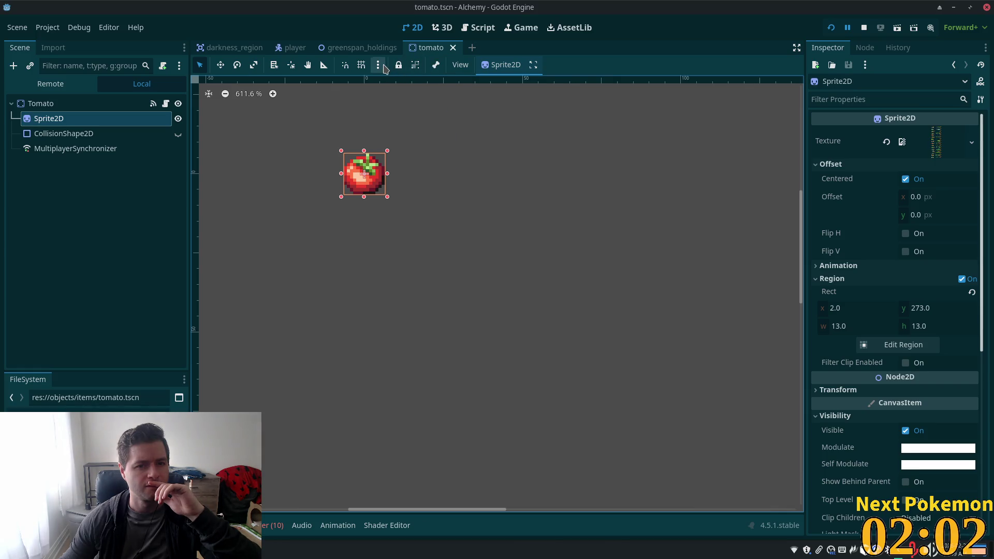
{"action": "left_click", "coordinate": [383, 67]}
{"action": "left_click", "coordinate": [41, 104]}
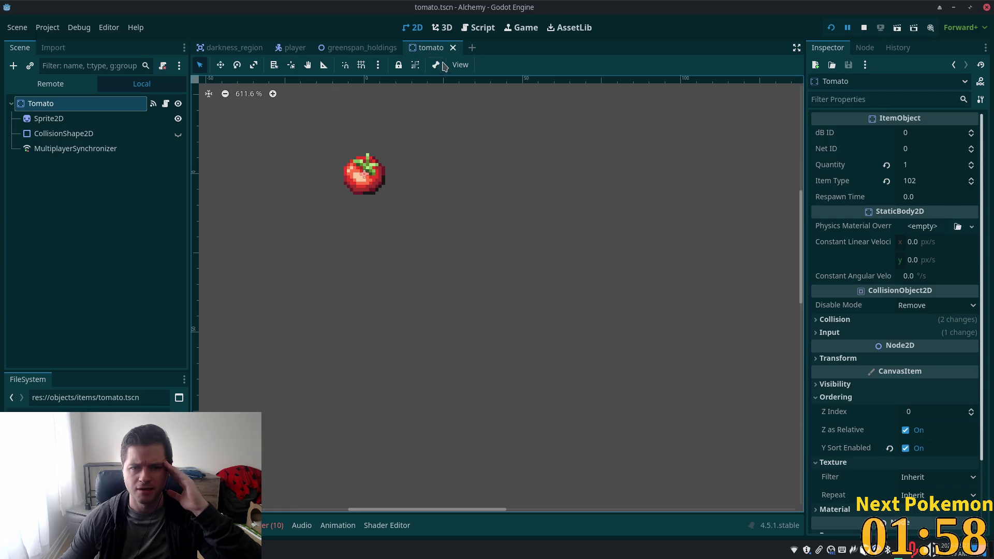
{"action": "left_click", "coordinate": [461, 65]}
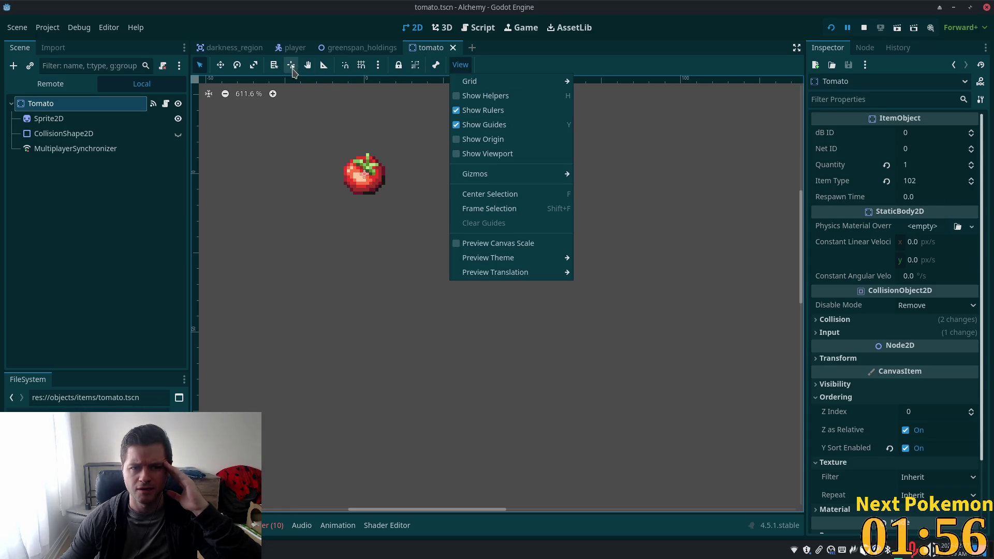
{"action": "mouse_move", "coordinate": [378, 65]}
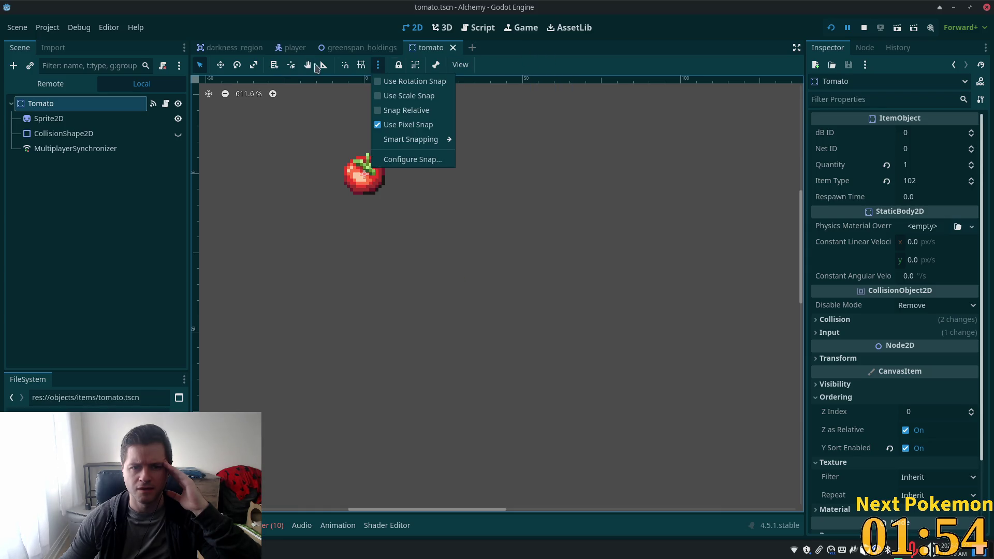
{"action": "left_click", "coordinate": [319, 75]}
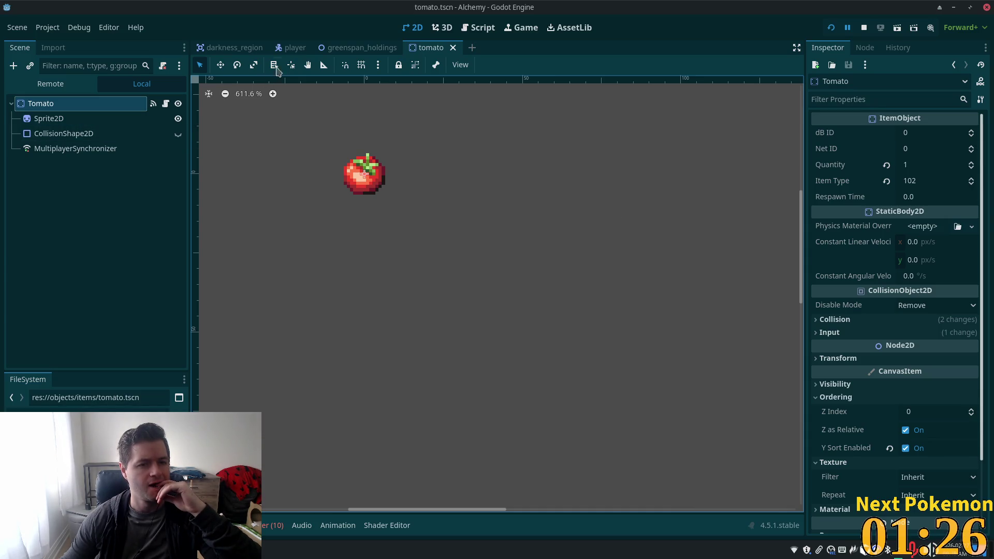
{"action": "mouse_move", "coordinate": [304, 53]}
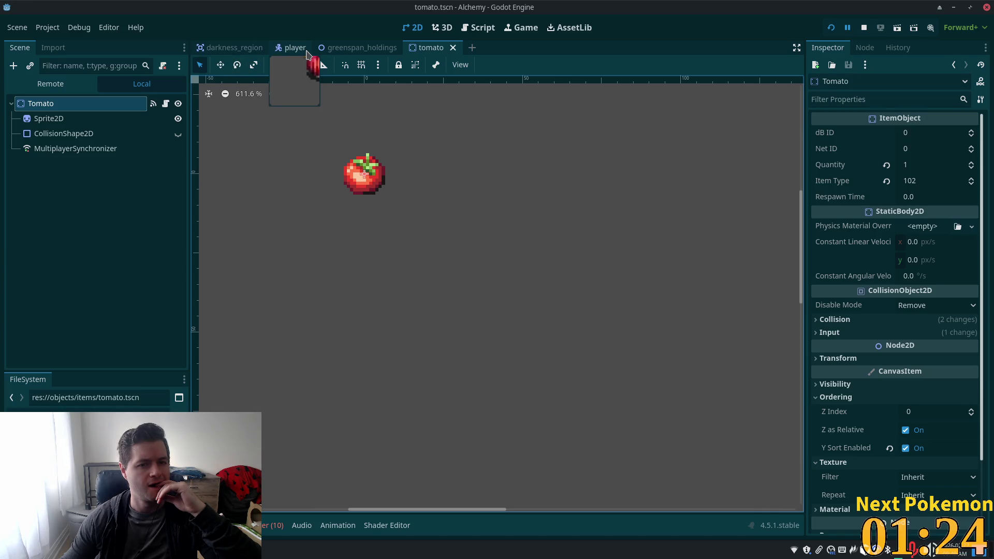
In greenspan_holdings, expand the Ordering sections of NavigationRegion2D and Ground.
{"action": "left_click", "coordinate": [345, 48]}
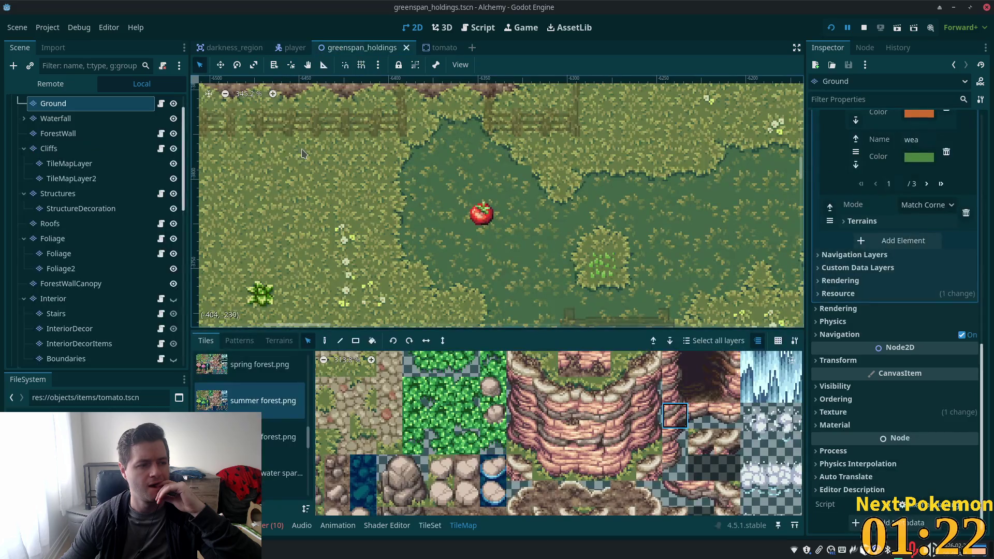
{"action": "scroll", "coordinate": [60, 127], "scroll_direction": "up", "scroll_amount": 2}
{"action": "left_click", "coordinate": [60, 121]}
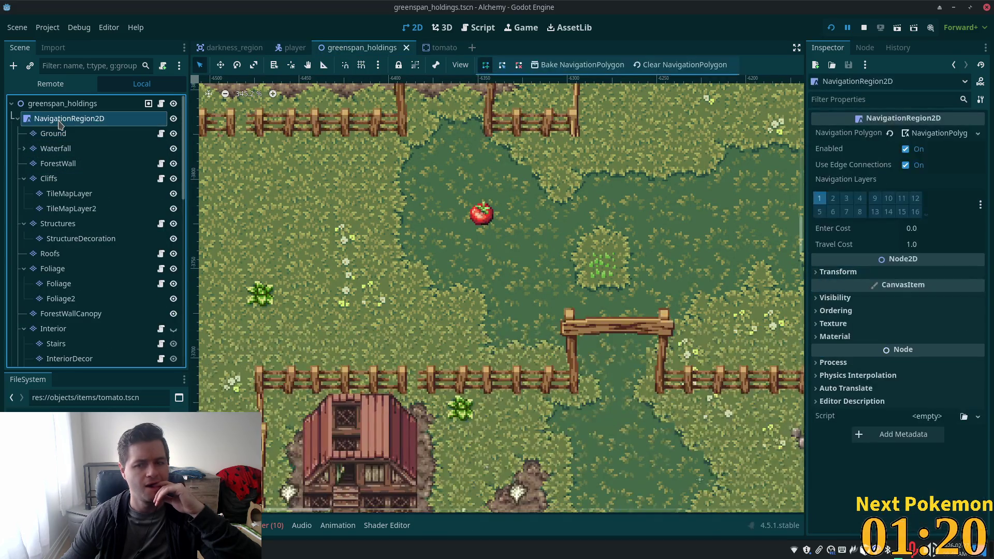
{"action": "left_click", "coordinate": [837, 311]}
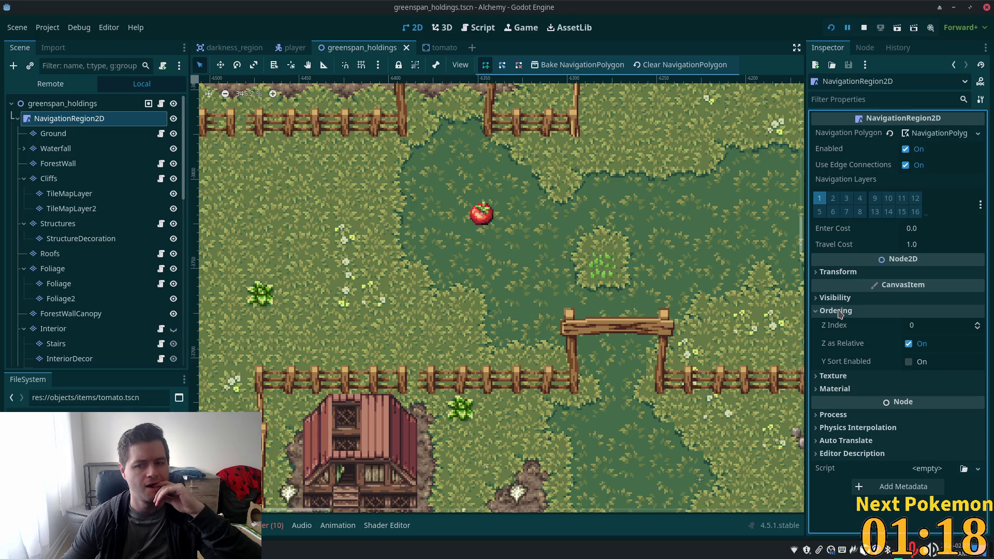
{"action": "key", "text": "Down"}
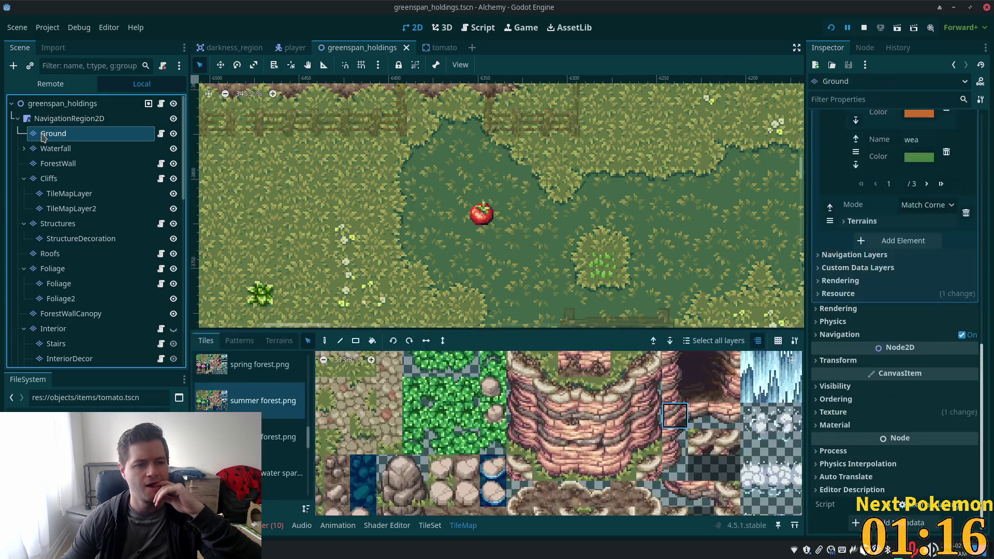
{"action": "left_click", "coordinate": [835, 399]}
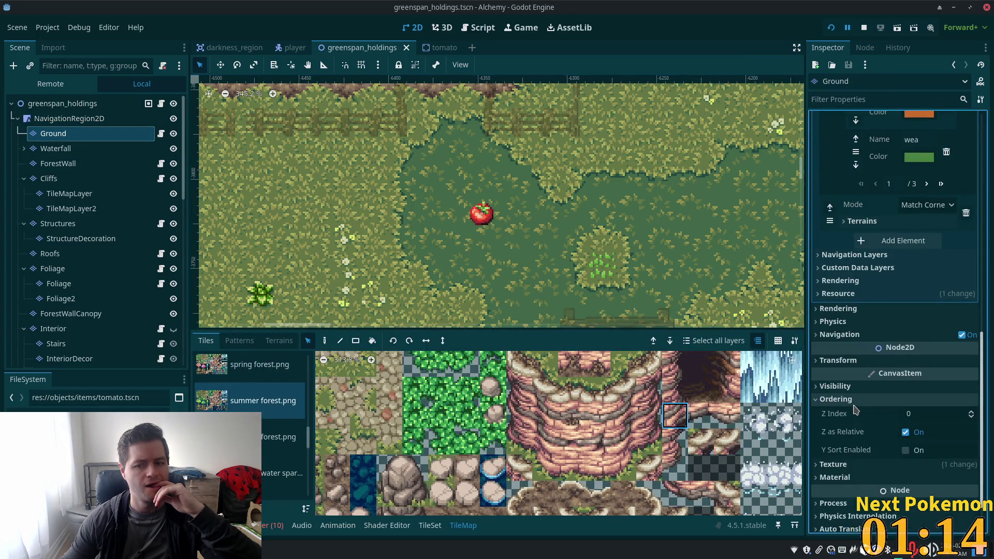
Enable Y Sort on both NavigationRegion2D and the Ground layer, then save the scene.
{"action": "left_click", "coordinate": [87, 119]}
{"action": "scroll", "coordinate": [620, 232], "scroll_direction": "down", "scroll_amount": 2}
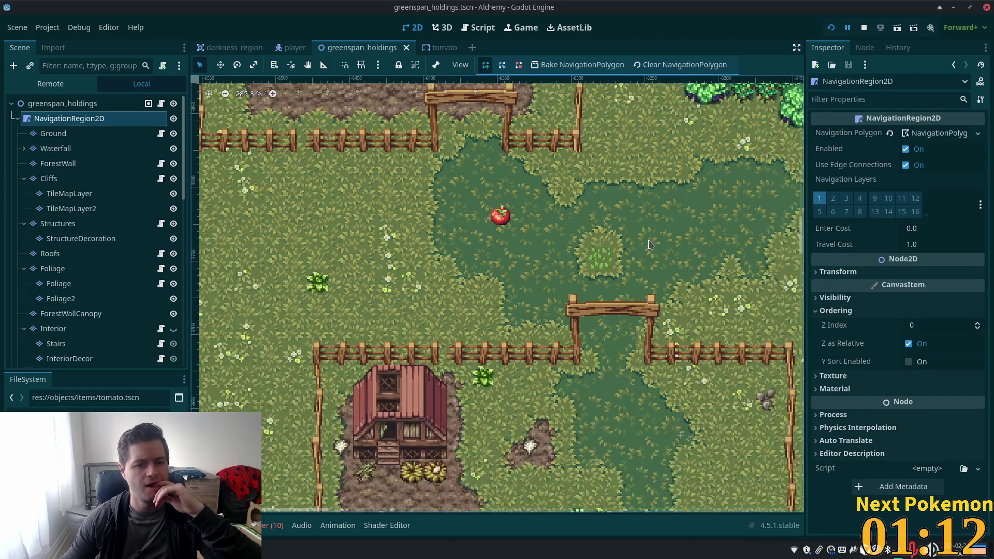
{"action": "left_click", "coordinate": [910, 362]}
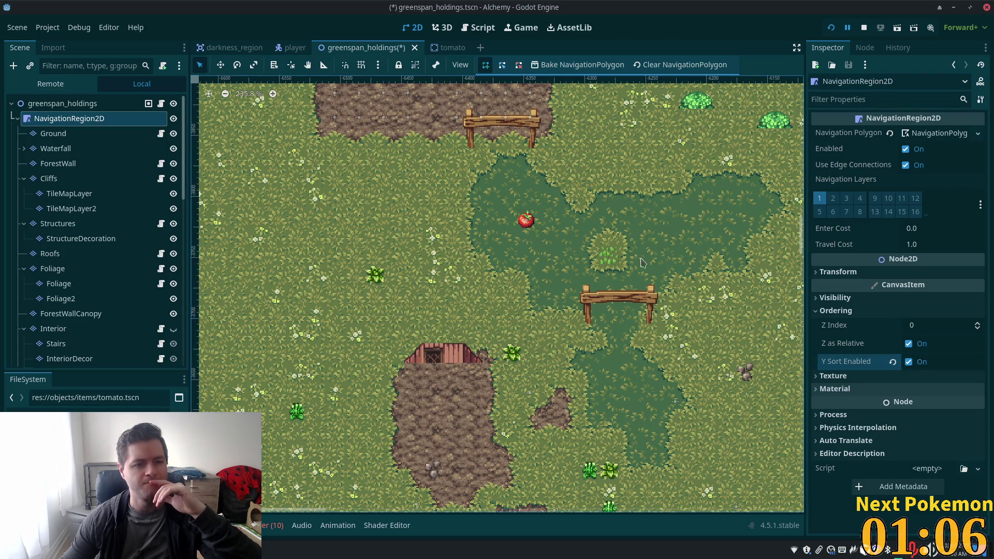
{"action": "left_click", "coordinate": [77, 133]}
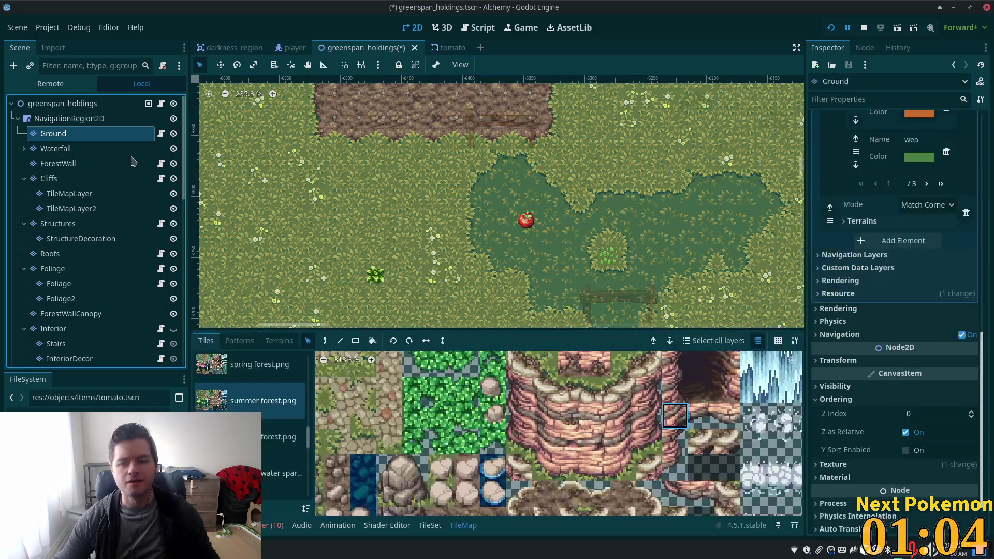
{"action": "left_click", "coordinate": [907, 450]}
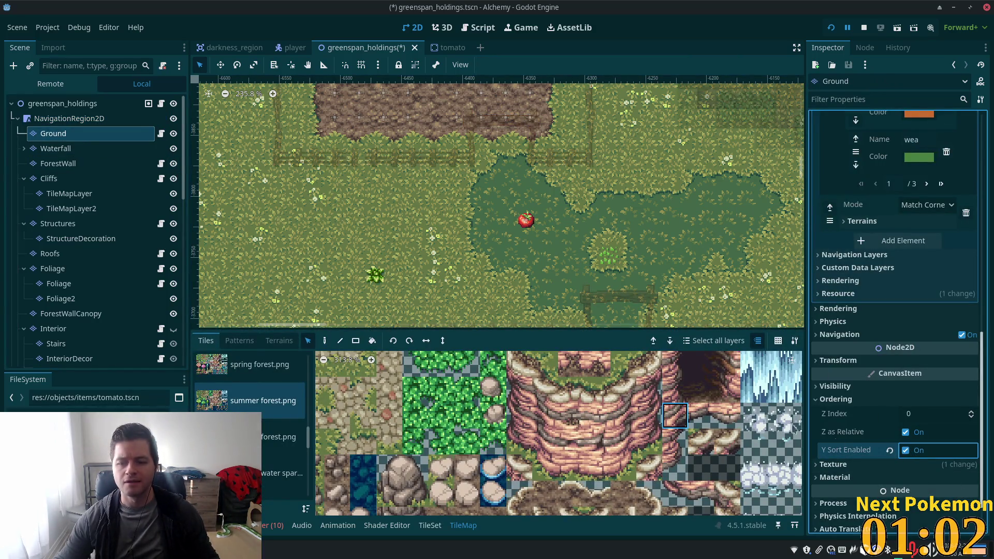
{"action": "key", "text": "ctrl+s"}
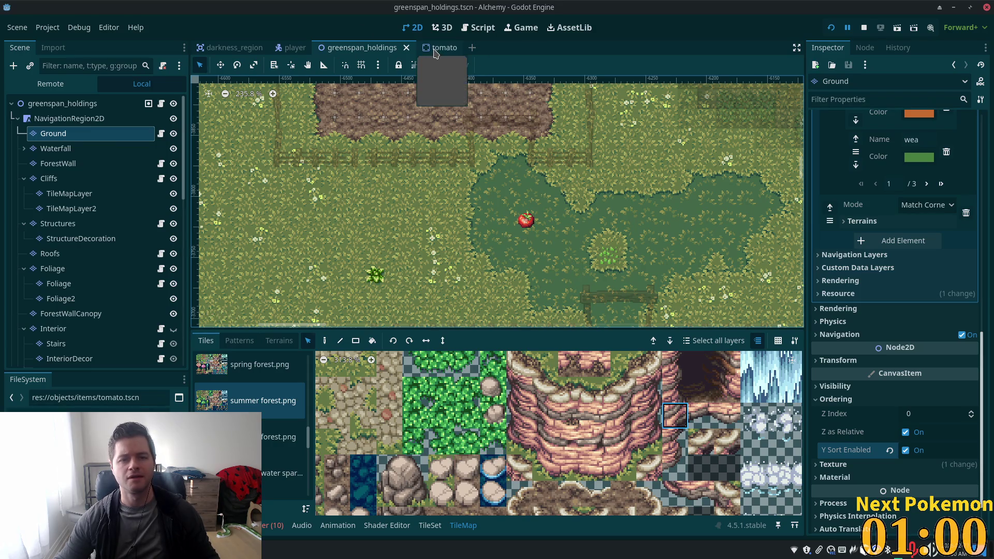
{"action": "left_click", "coordinate": [439, 48]}
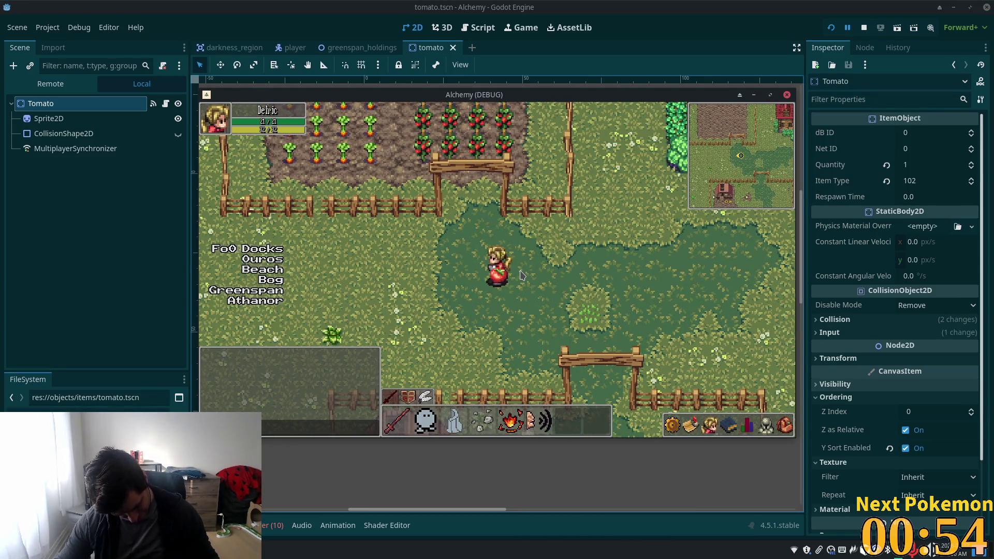
Uncheck Y Sort Enabled on the tomato's Sprite2D, then return to greenspan_holdings.
{"action": "left_click", "coordinate": [68, 119]}
{"action": "scroll", "coordinate": [930, 383], "scroll_direction": "down", "scroll_amount": 6}
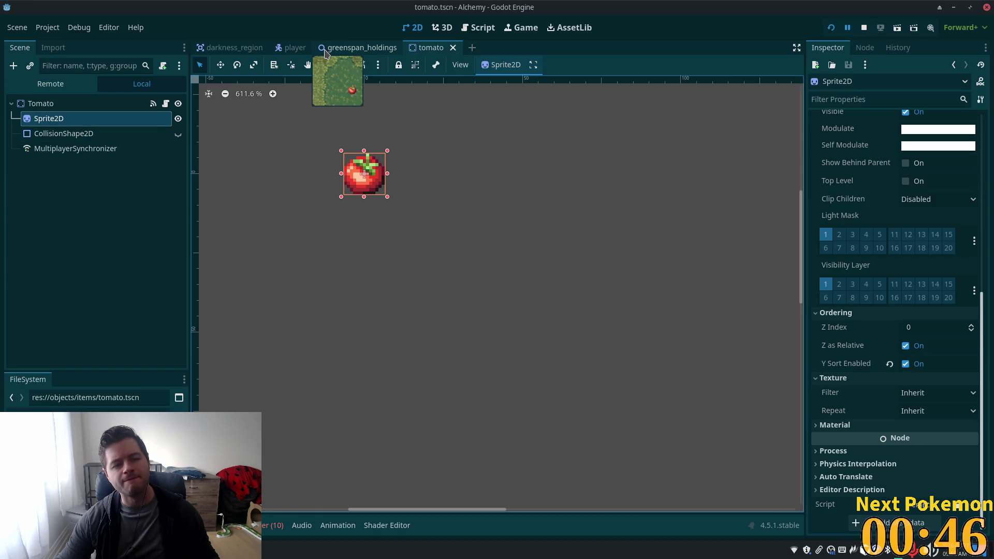
{"action": "left_click", "coordinate": [906, 363]}
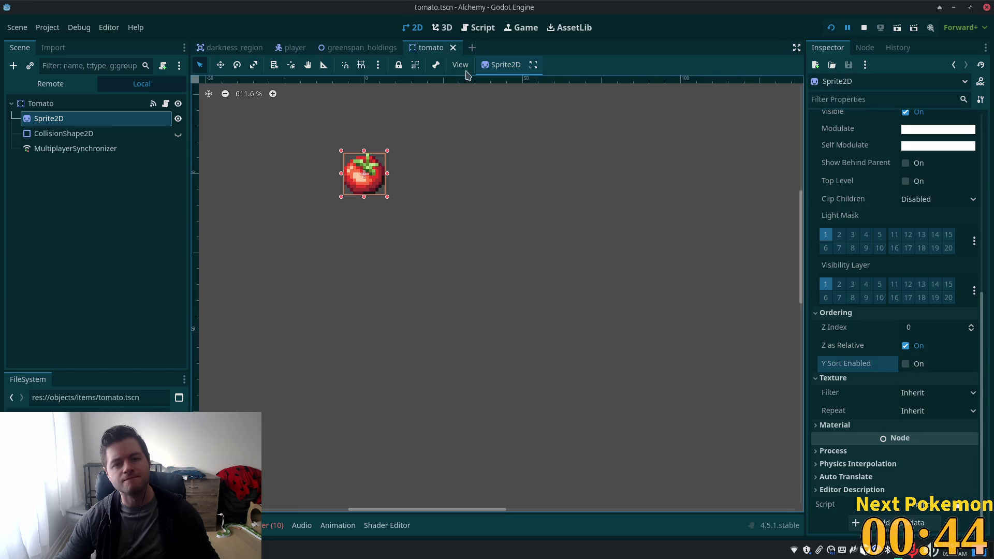
{"action": "left_click", "coordinate": [344, 48]}
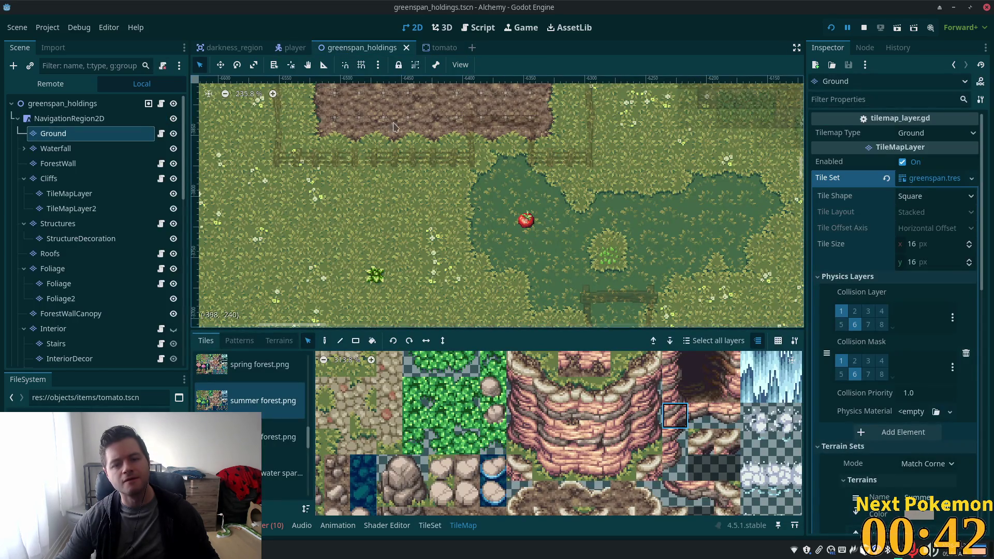
Walk the player onto the tomato in the running farm game, then select the greenspan_holdings root.
{"action": "left_click", "coordinate": [311, 486]}
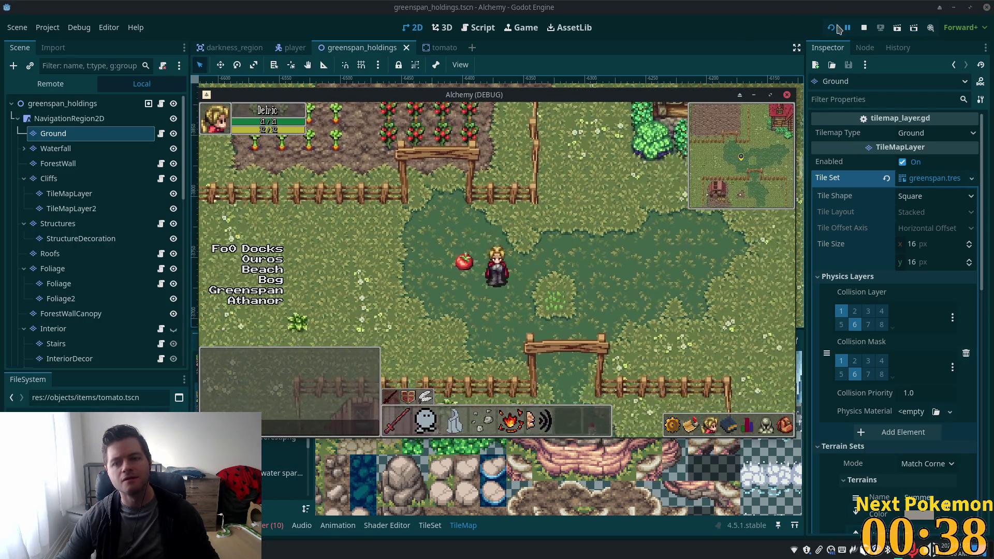
{"action": "key", "text": "F5"}
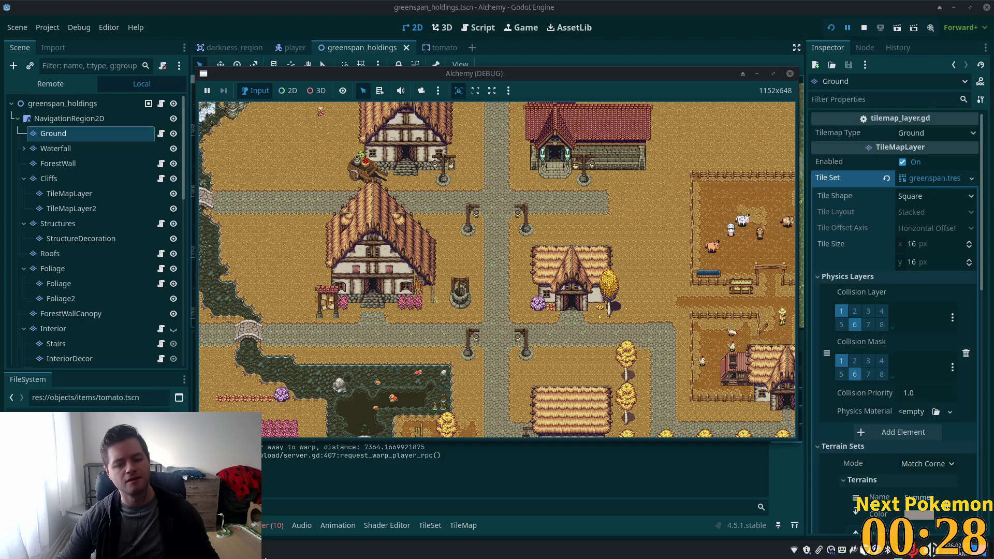
{"action": "left_click", "coordinate": [290, 550]}
{"action": "left_click", "coordinate": [277, 510]}
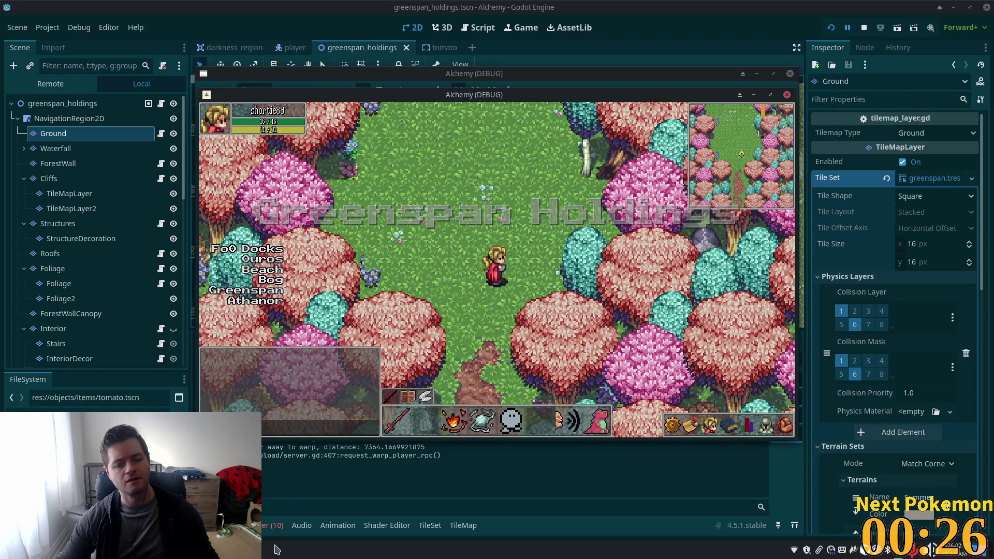
{"action": "left_click", "coordinate": [291, 488]}
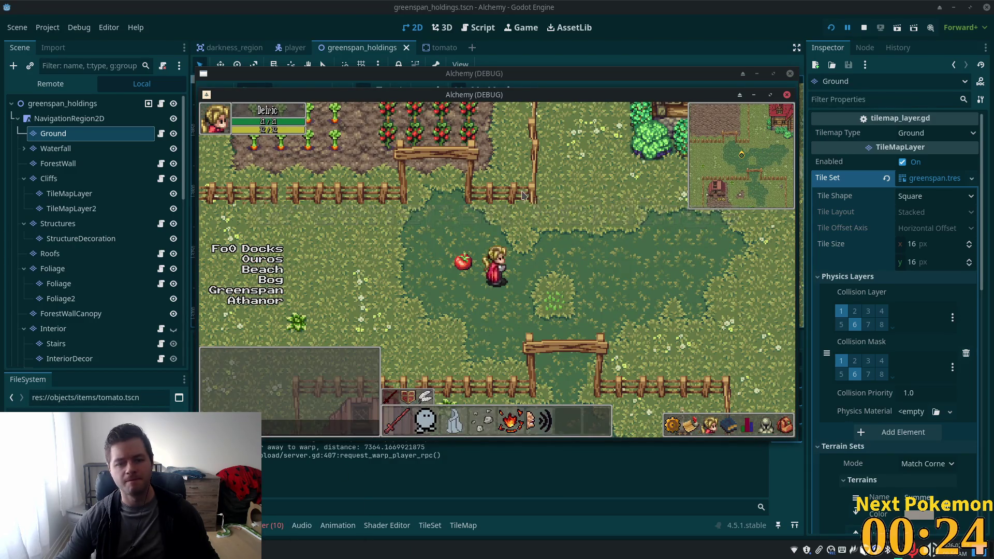
{"action": "key", "text": "Left"}
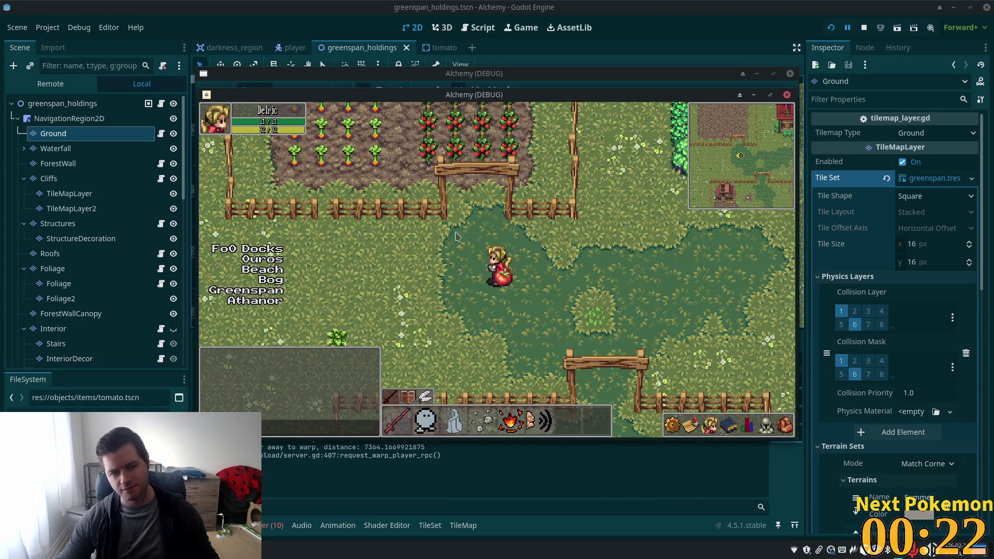
{"action": "left_click", "coordinate": [67, 120]}
{"action": "left_click", "coordinate": [58, 106]}
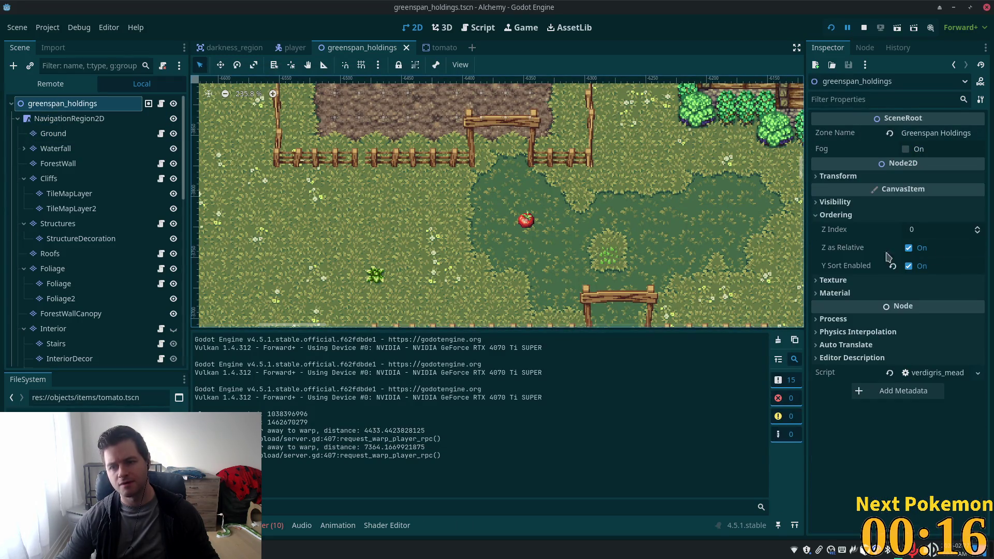
Check NavigationRegion2D and Ground, then scroll the Scene tree down to the placed Tomato.
{"action": "left_click", "coordinate": [64, 120]}
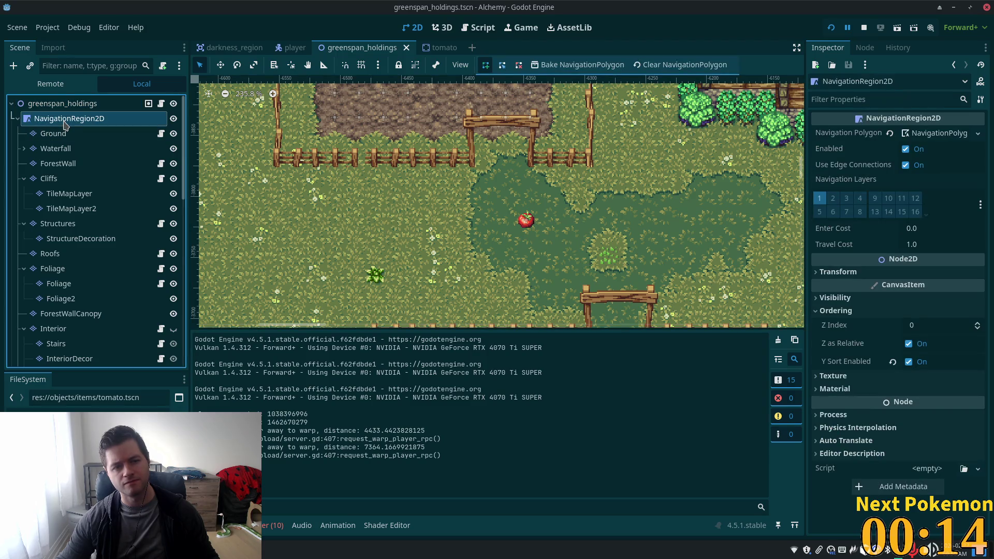
{"action": "left_click", "coordinate": [62, 134]}
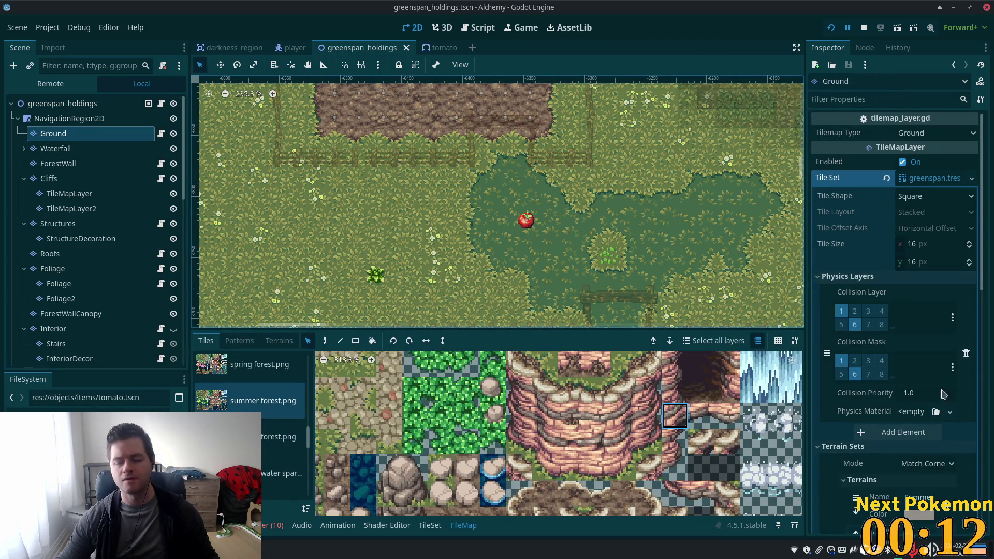
{"action": "scroll", "coordinate": [887, 331], "scroll_direction": "down", "scroll_amount": 10}
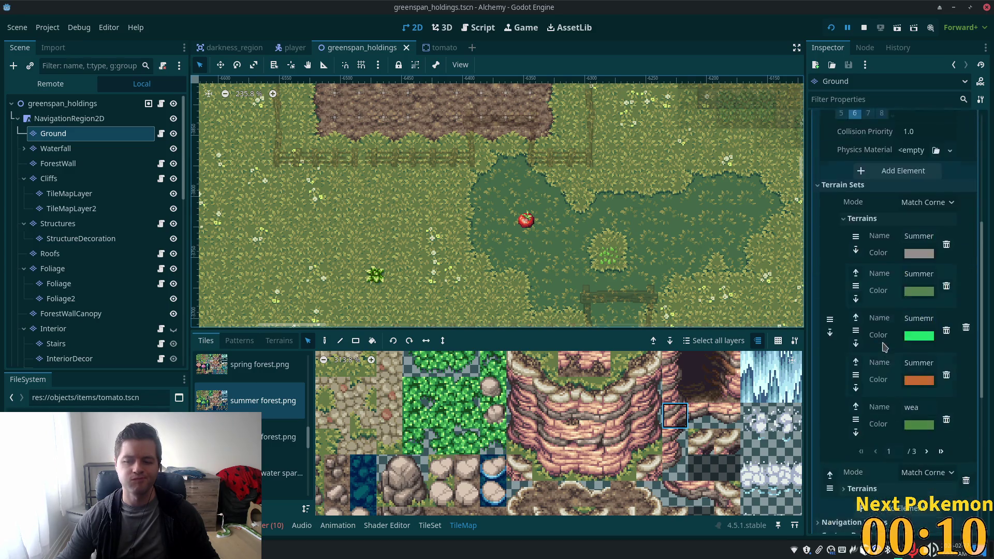
{"action": "scroll", "coordinate": [887, 357], "scroll_direction": "down", "scroll_amount": 3}
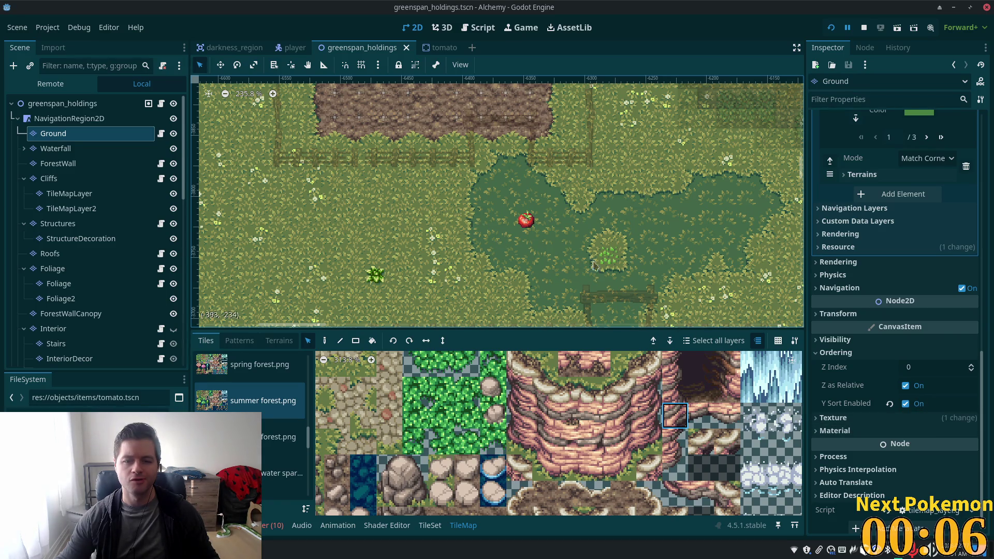
{"action": "scroll", "coordinate": [173, 244], "scroll_direction": "down", "scroll_amount": 10}
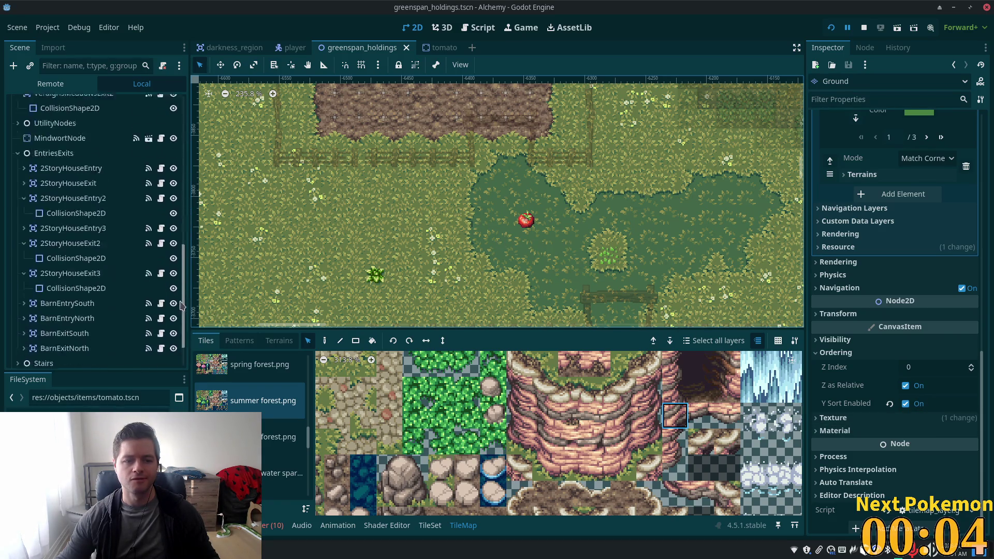
{"action": "scroll", "coordinate": [181, 305], "scroll_direction": "down", "scroll_amount": 2}
Set the placed Tomato's Z Index from 1 to 0 under Ordering.
{"action": "left_click", "coordinate": [58, 361]}
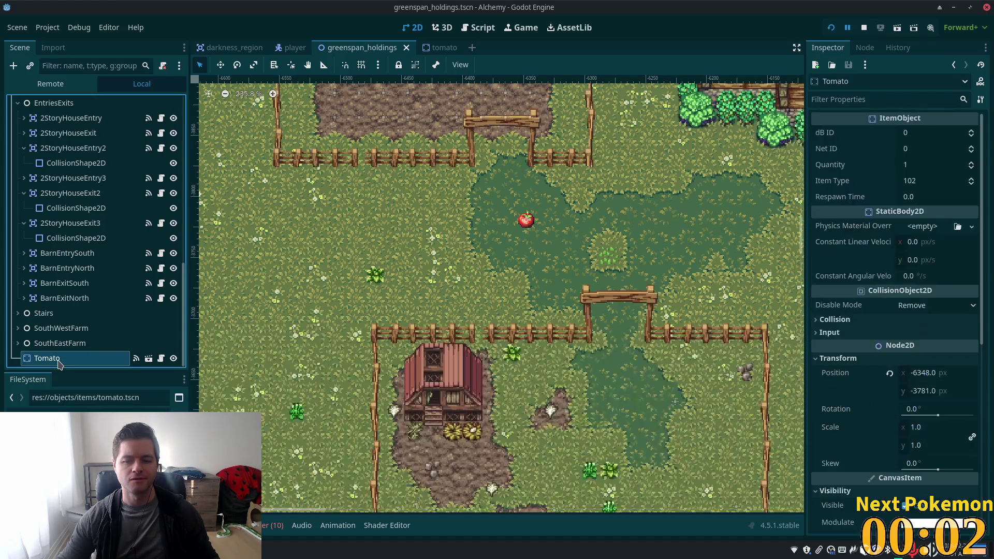
{"action": "scroll", "coordinate": [892, 397], "scroll_direction": "down", "scroll_amount": 5}
{"action": "scroll", "coordinate": [917, 396], "scroll_direction": "down", "scroll_amount": 3}
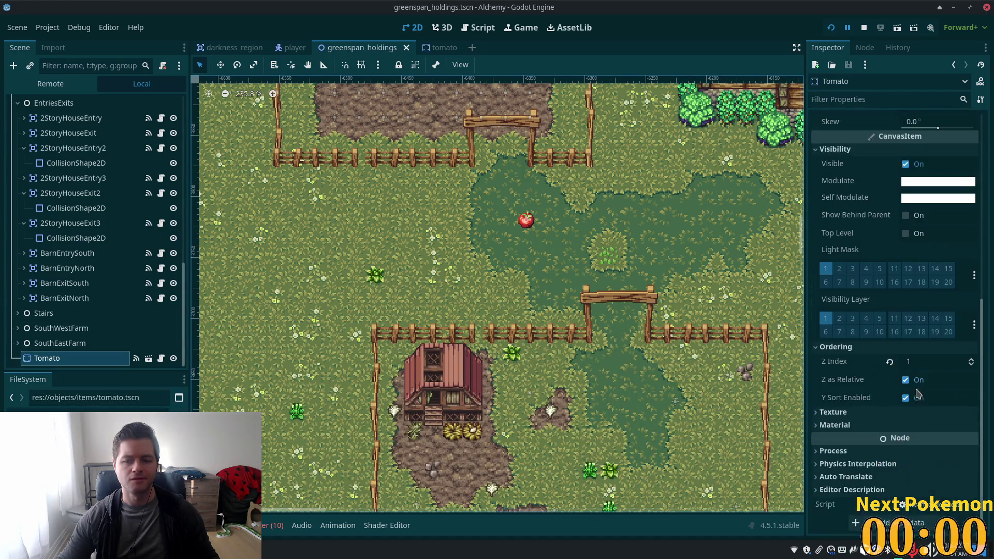
{"action": "left_click", "coordinate": [928, 362]}
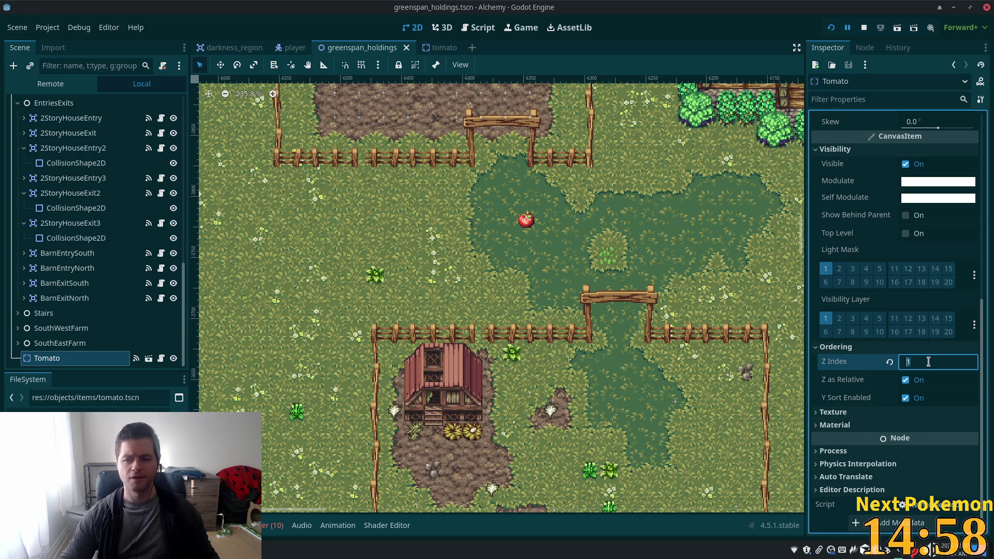
{"action": "type", "text": "0"}
{"action": "key", "text": "Tab"}
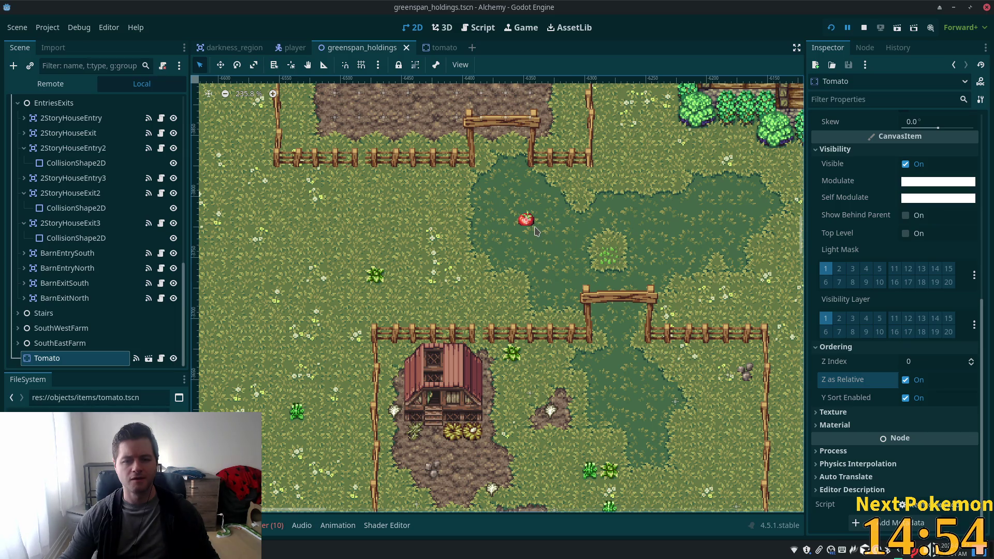
{"action": "left_click", "coordinate": [419, 49]}
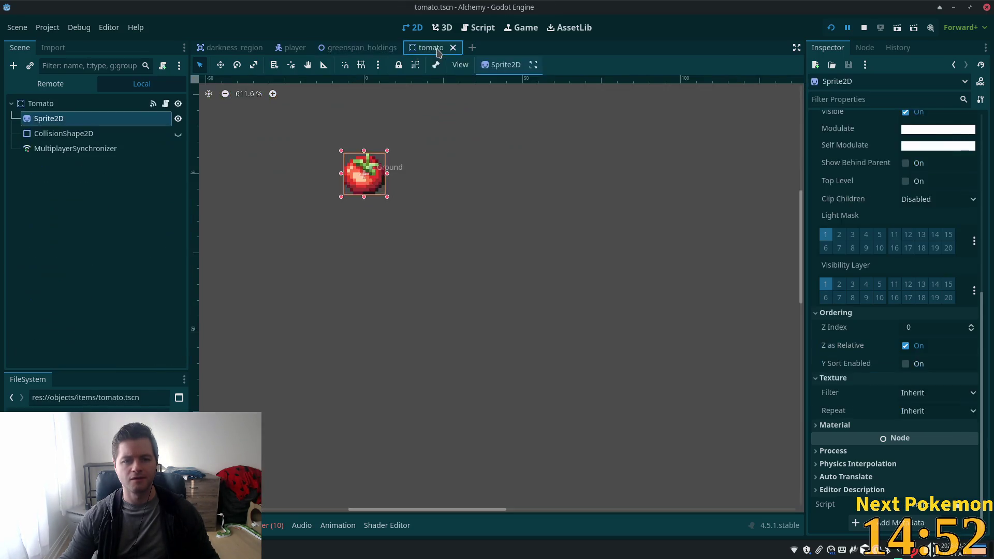
Inspect the tomato scene's Tomato root, then select Ground in greenspan_holdings.
{"action": "left_click", "coordinate": [83, 105]}
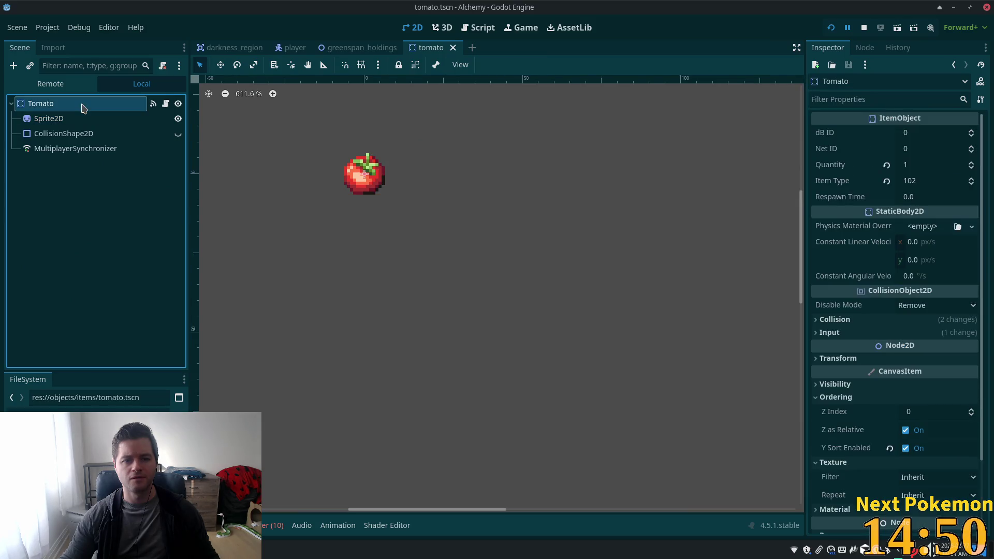
{"action": "left_click", "coordinate": [350, 50]}
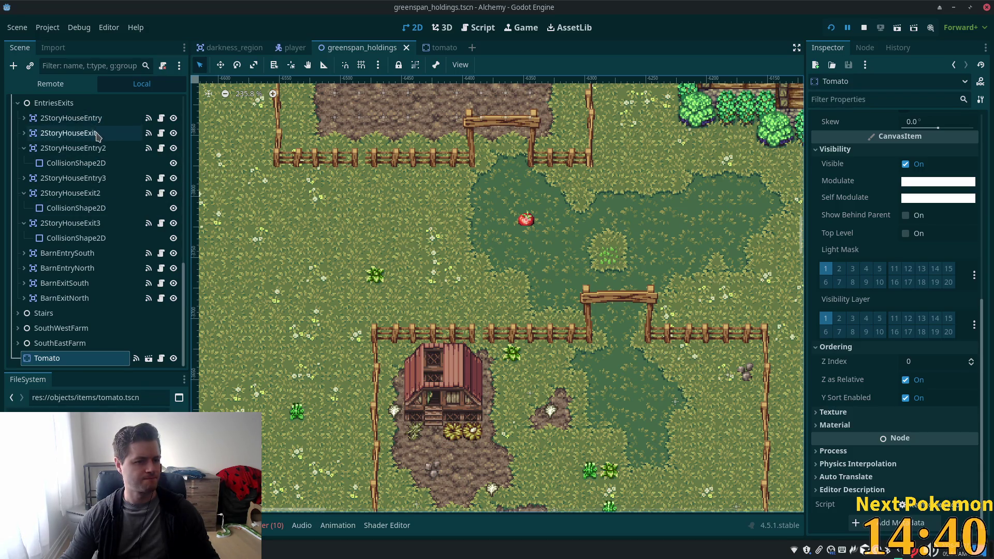
{"action": "scroll", "coordinate": [161, 158], "scroll_direction": "up", "scroll_amount": 10}
{"action": "scroll", "coordinate": [164, 159], "scroll_direction": "up", "scroll_amount": 2}
{"action": "left_click", "coordinate": [57, 133]}
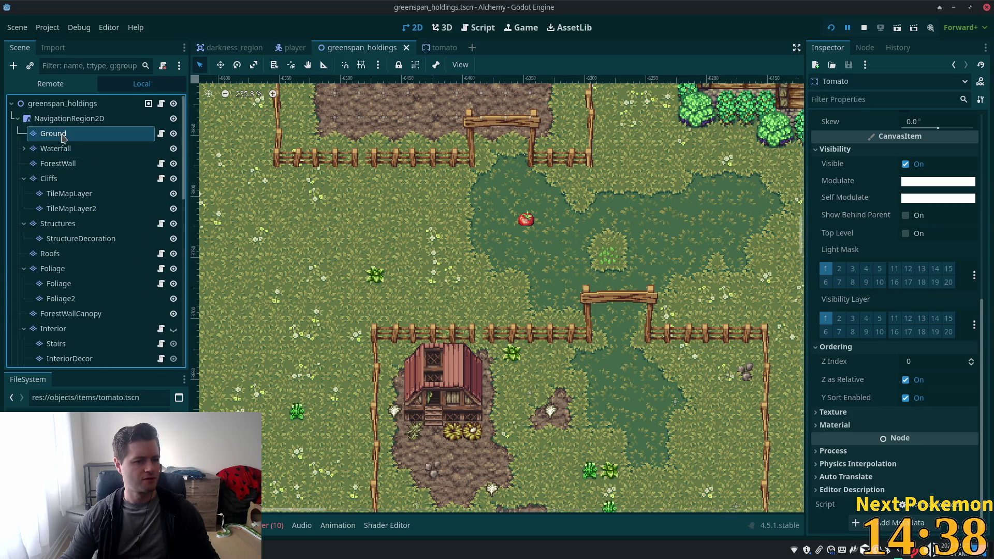
{"action": "scroll", "coordinate": [606, 229], "scroll_direction": "up", "scroll_amount": 3}
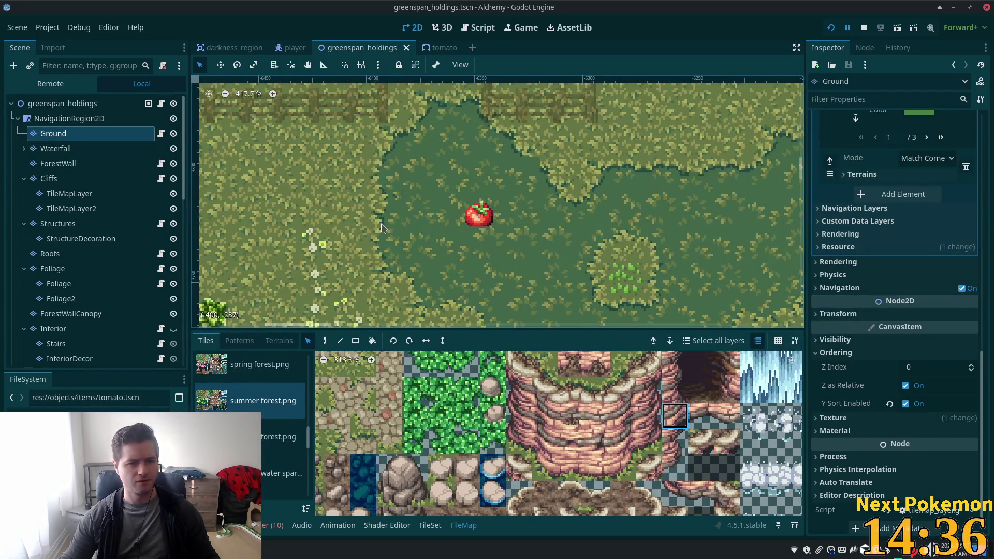
{"action": "left_click", "coordinate": [481, 240]}
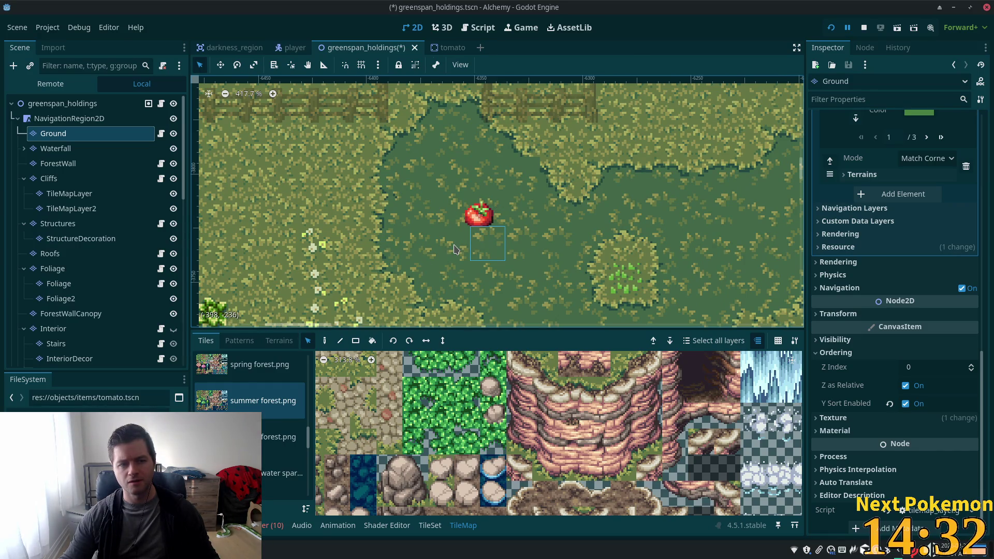
{"action": "left_click", "coordinate": [325, 341]}
{"action": "left_click", "coordinate": [487, 244]}
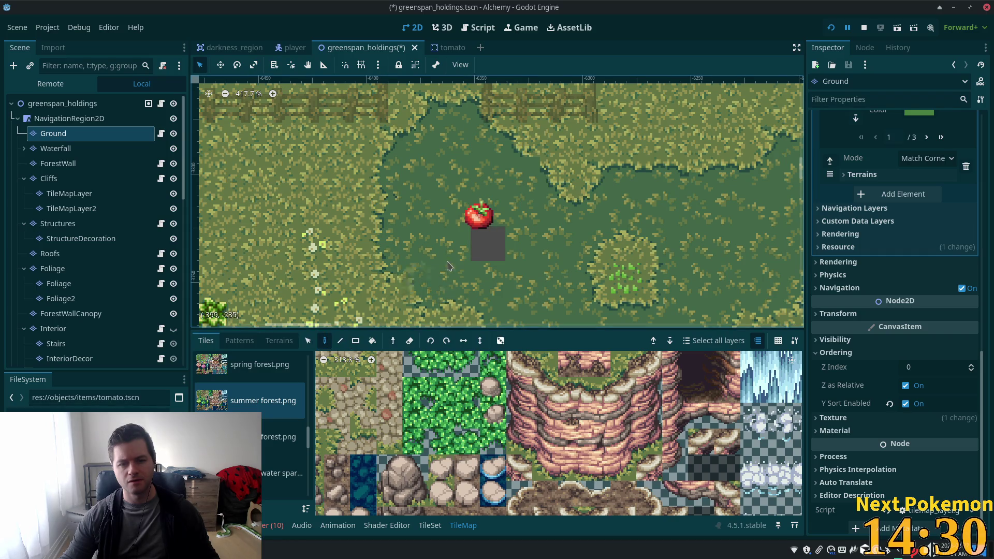
{"action": "left_click", "coordinate": [453, 243]}
{"action": "left_click", "coordinate": [453, 208]}
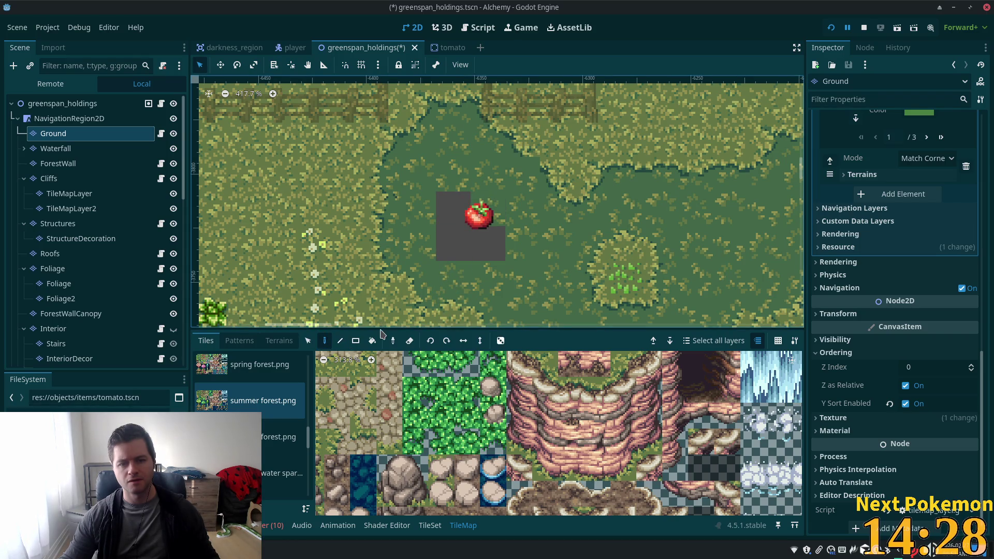
{"action": "key", "text": "ctrl+z"}
{"action": "key", "text": "ctrl+z"}
{"action": "key", "text": "ctrl+z"}
{"action": "key", "text": "ctrl+s"}
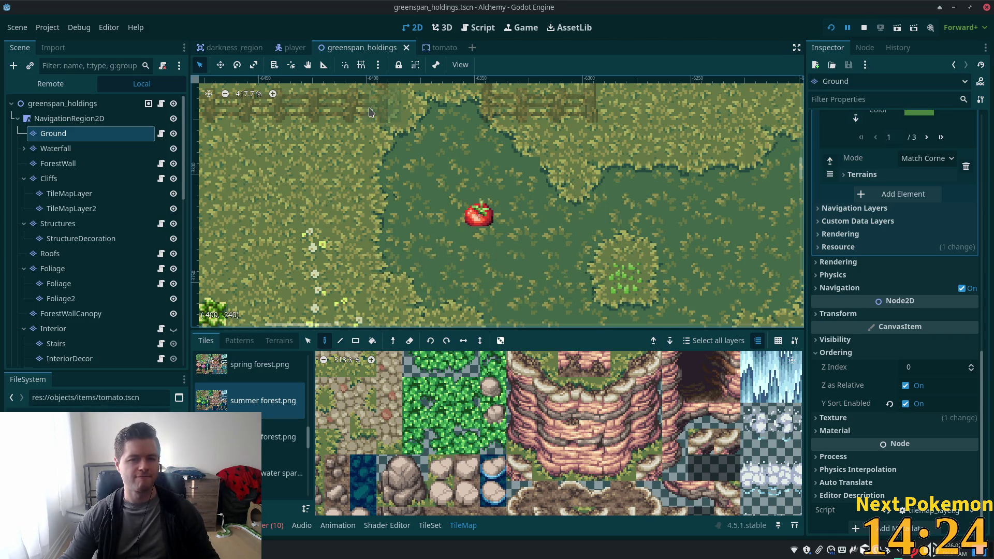
{"action": "left_click", "coordinate": [437, 48]}
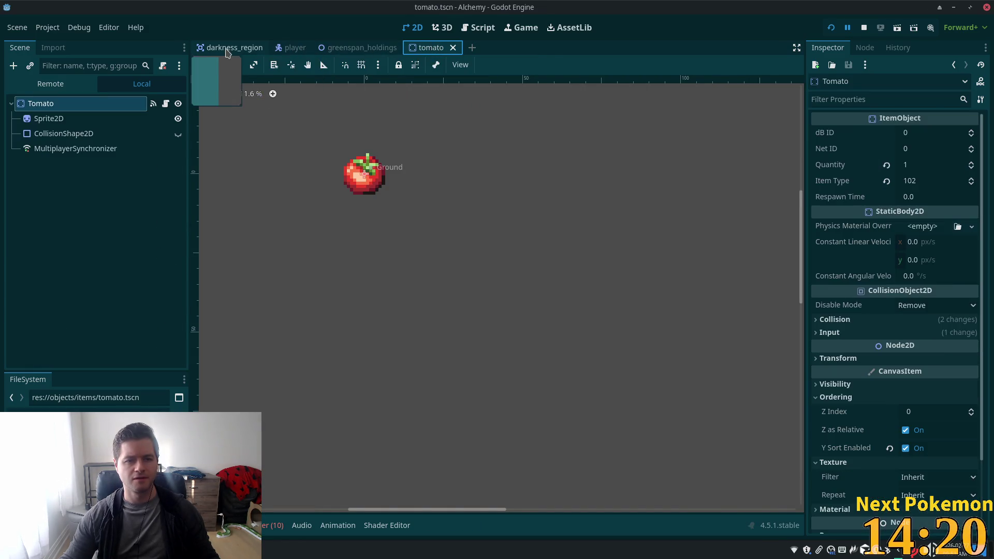
Run the game from the player scene and walk the character up into the farmhouse.
{"action": "left_click", "coordinate": [292, 48]}
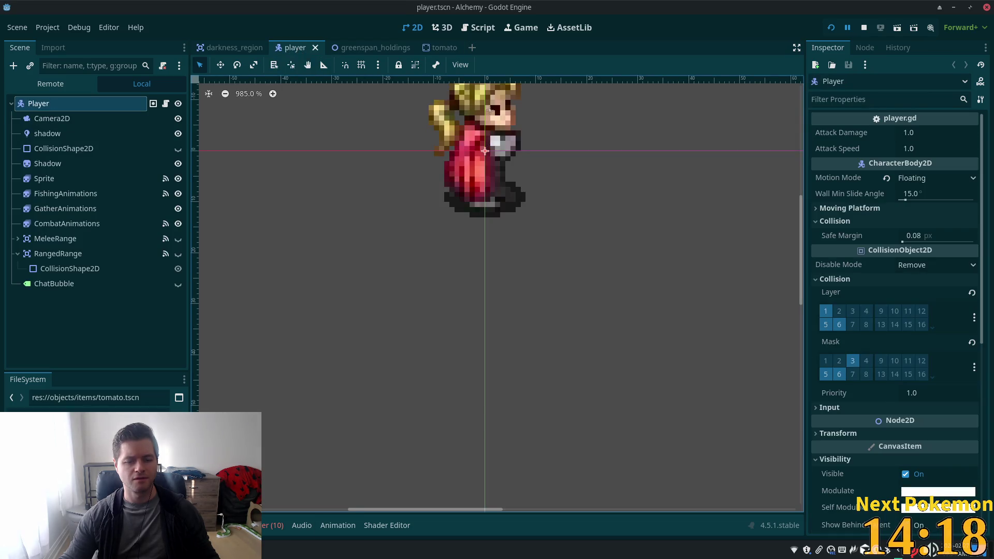
{"action": "left_click", "coordinate": [830, 28]}
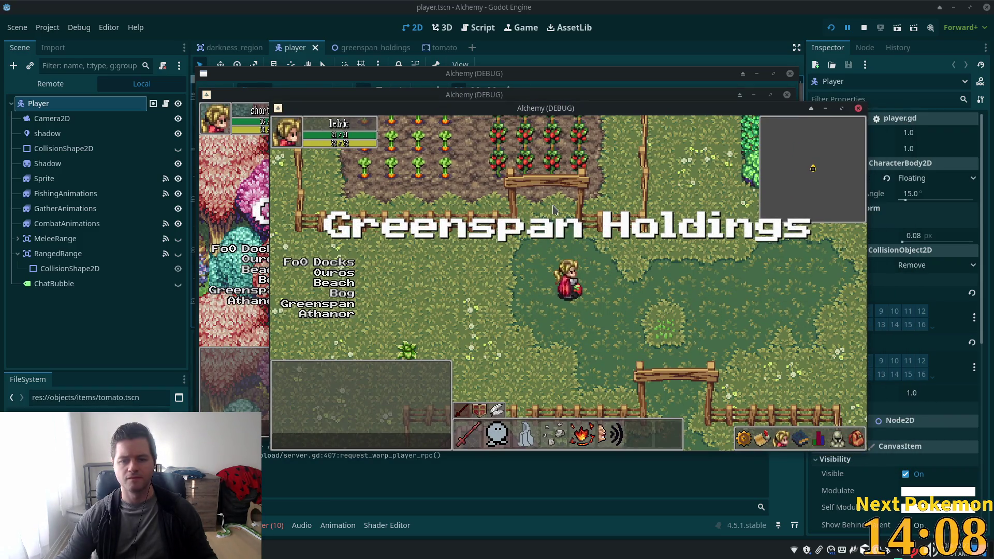
{"action": "key", "text": "Up"}
{"action": "key", "text": "Right"}
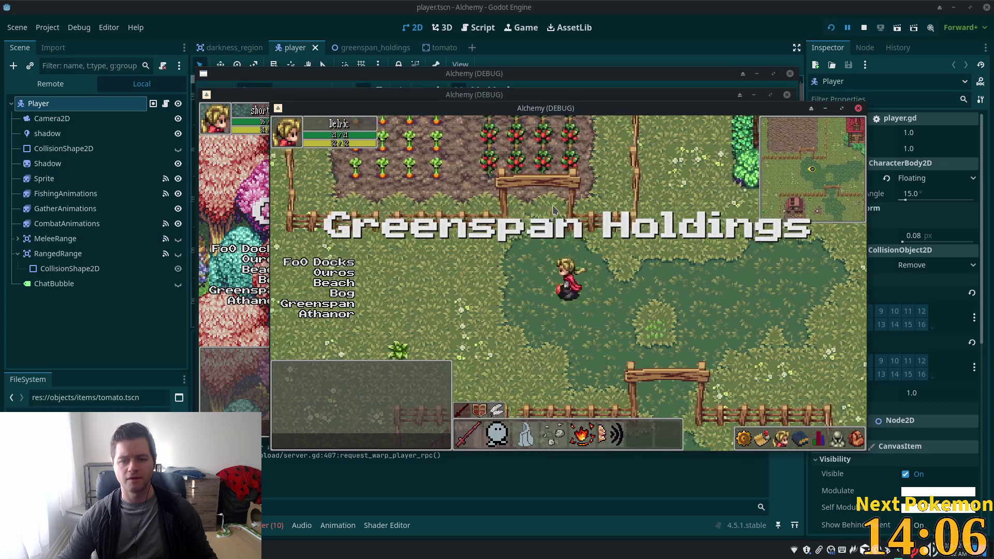
{"action": "key", "text": "Up"}
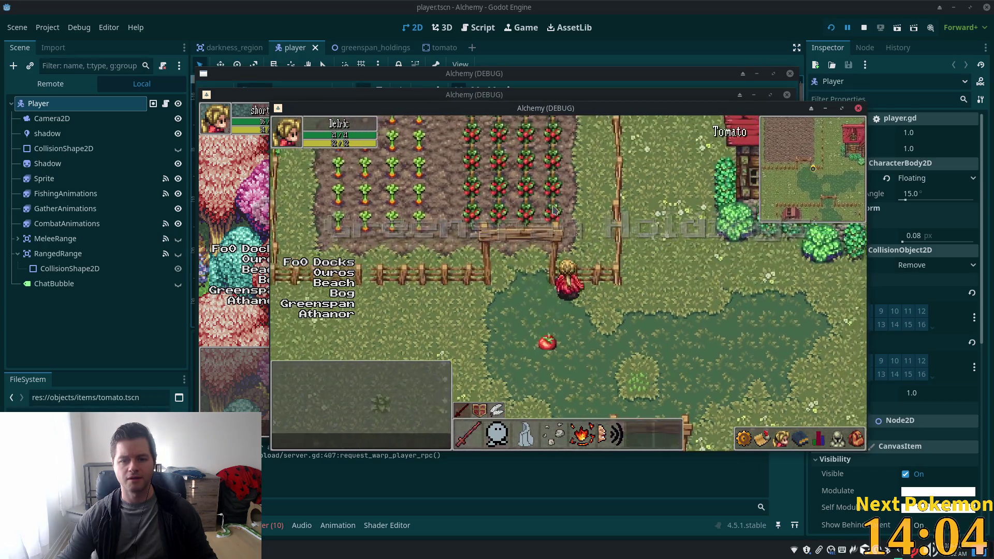
{"action": "key", "text": "Right"}
{"action": "key", "text": "Up"}
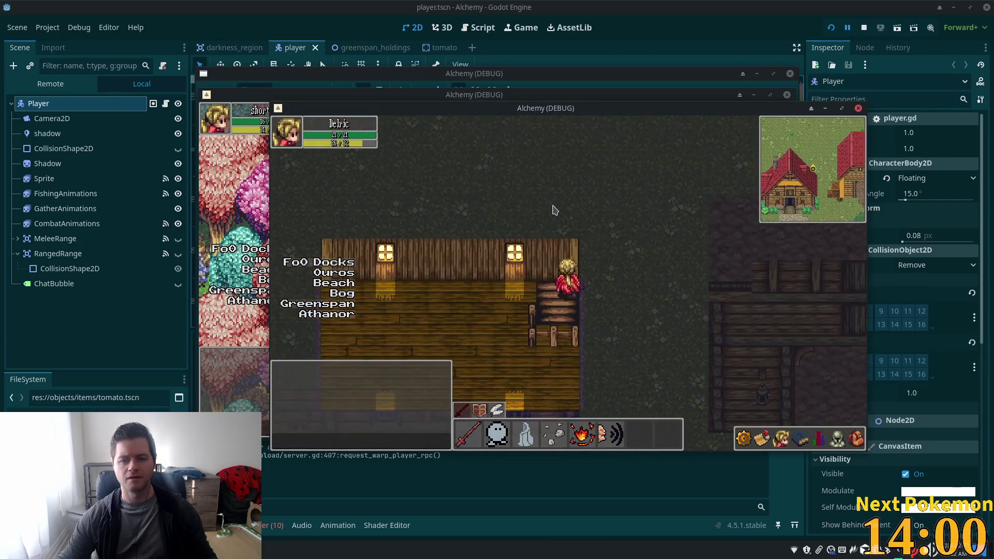
Walk out the front door to the tomato in the fenced field, then stop the game.
{"action": "key", "text": "Left"}
{"action": "key", "text": "Up"}
{"action": "key", "text": "Down"}
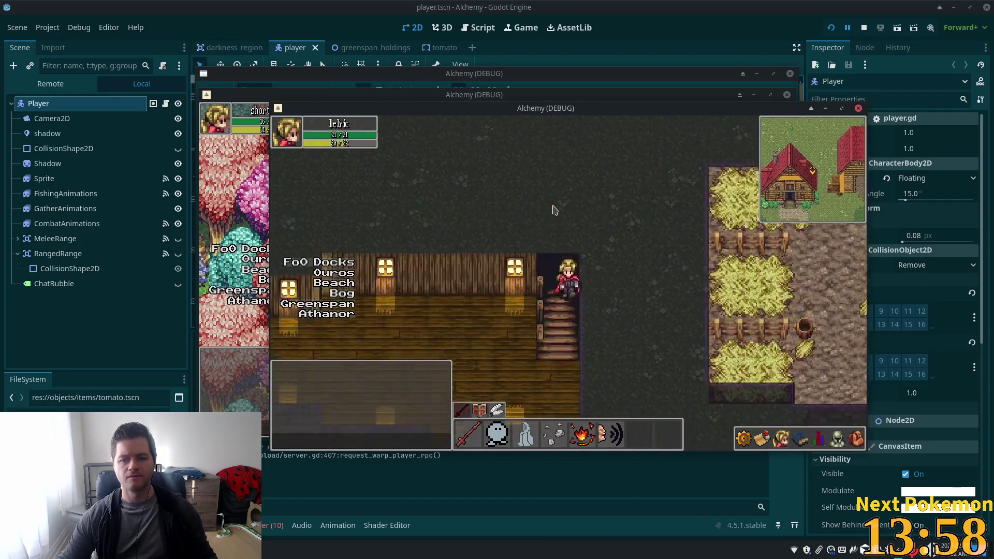
{"action": "key", "text": "Down"}
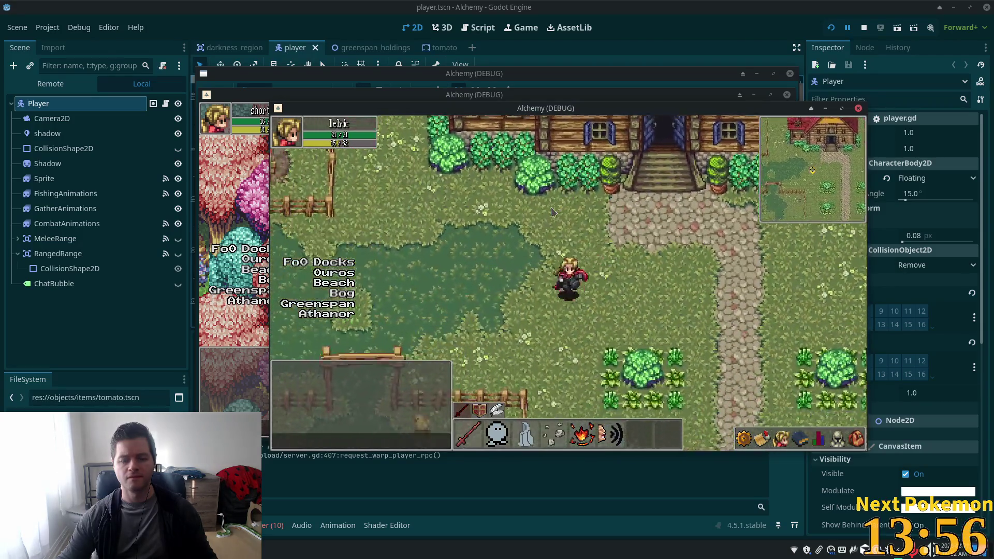
{"action": "key", "text": "Left"}
{"action": "key", "text": "Up"}
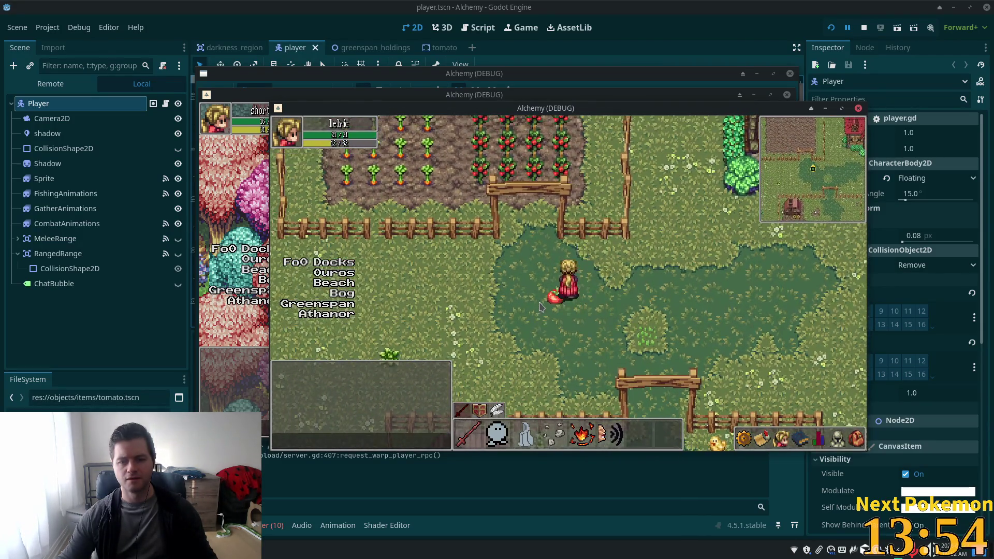
{"action": "key", "text": "F8"}
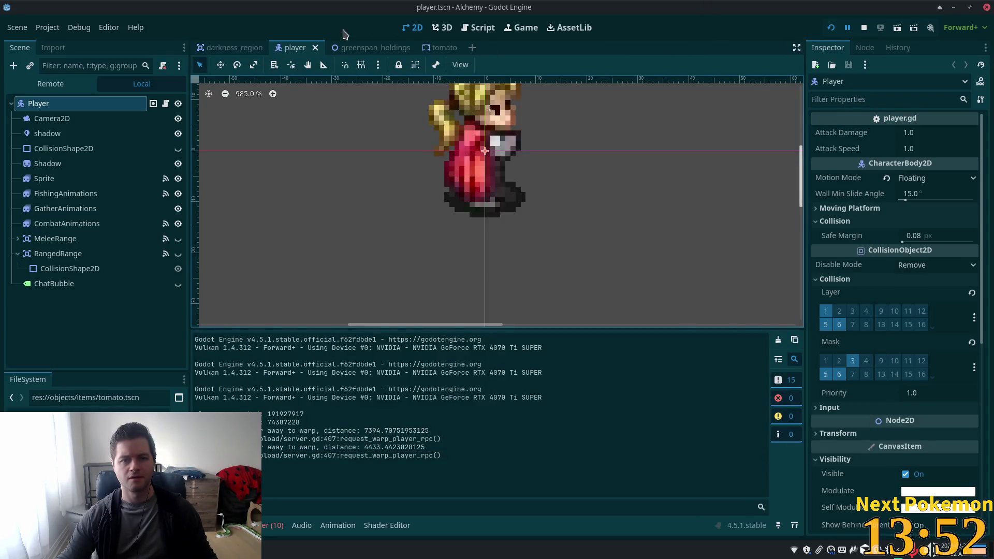
{"action": "left_click", "coordinate": [362, 48]}
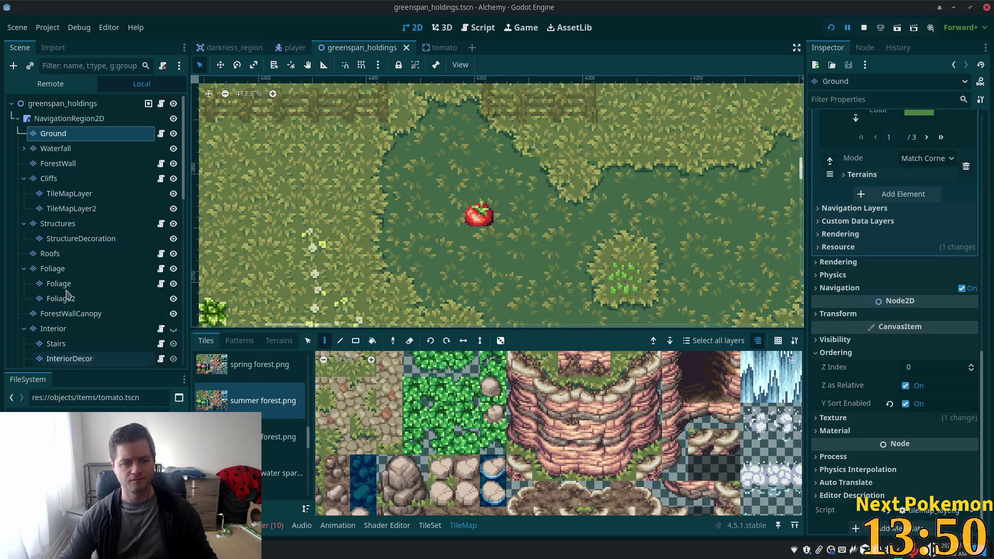
Nudge the placed Tomato down on the map, toggle Z as Relative, and save.
{"action": "scroll", "coordinate": [67, 294], "scroll_direction": "down", "scroll_amount": 10}
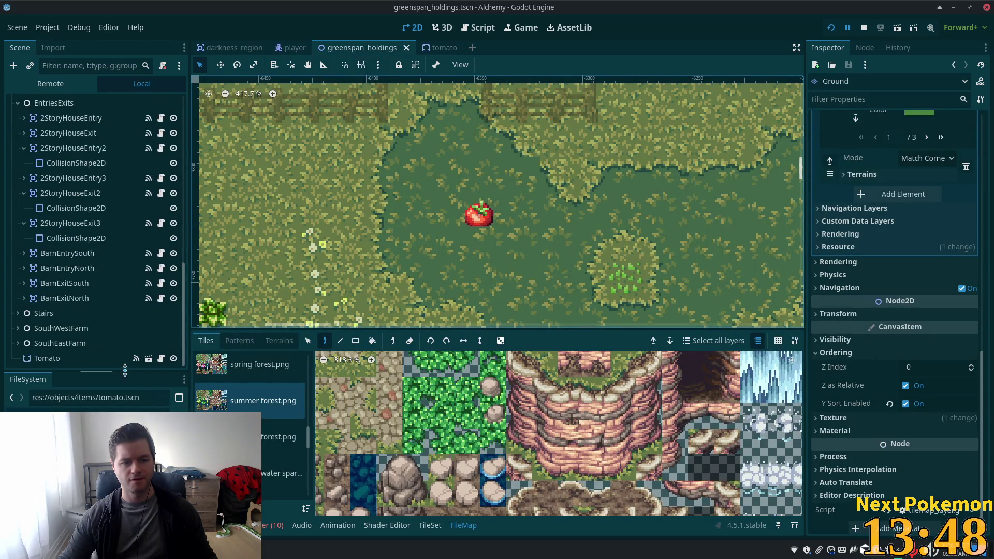
{"action": "left_click", "coordinate": [75, 358]}
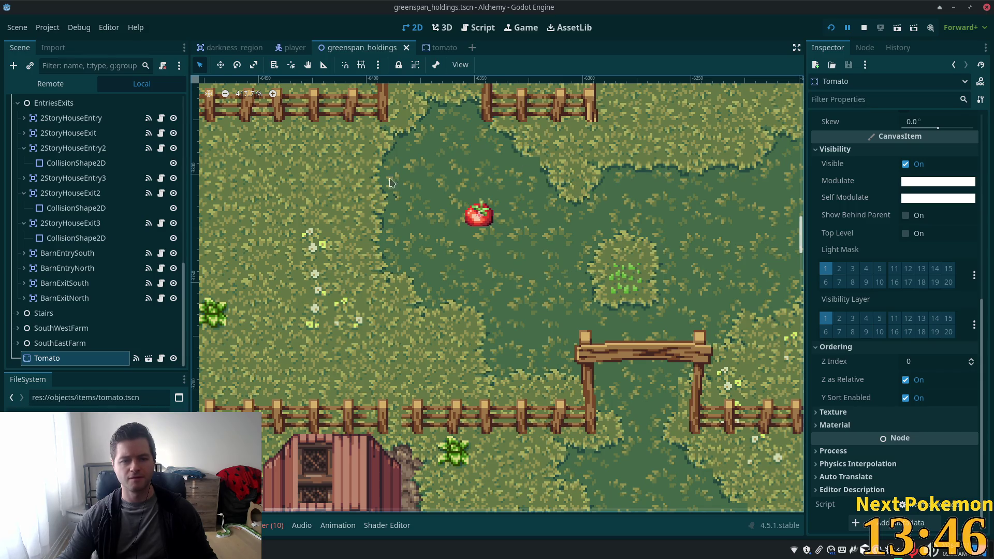
{"action": "key", "text": "w"}
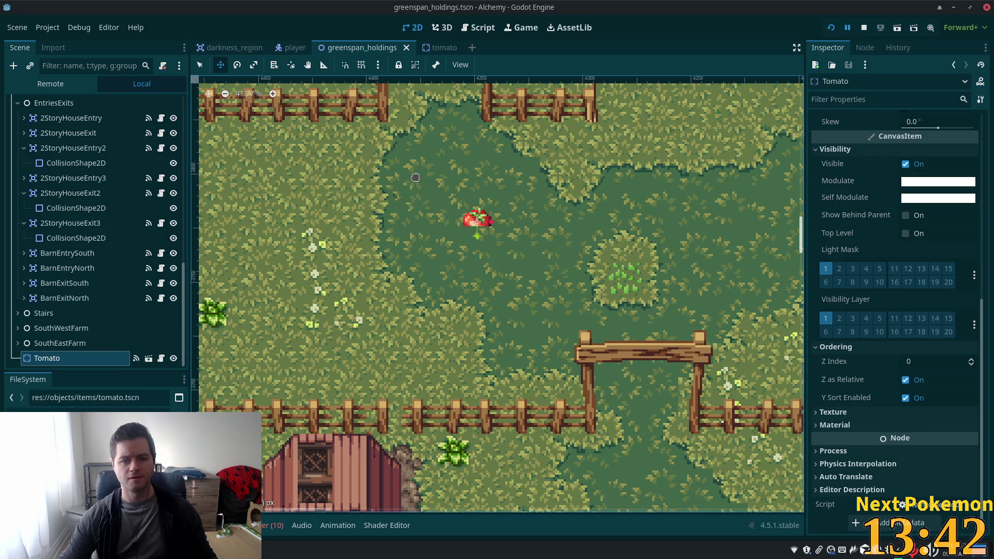
{"action": "left_click_drag", "start_coordinate": [415, 166], "coordinate": [413, 207]}
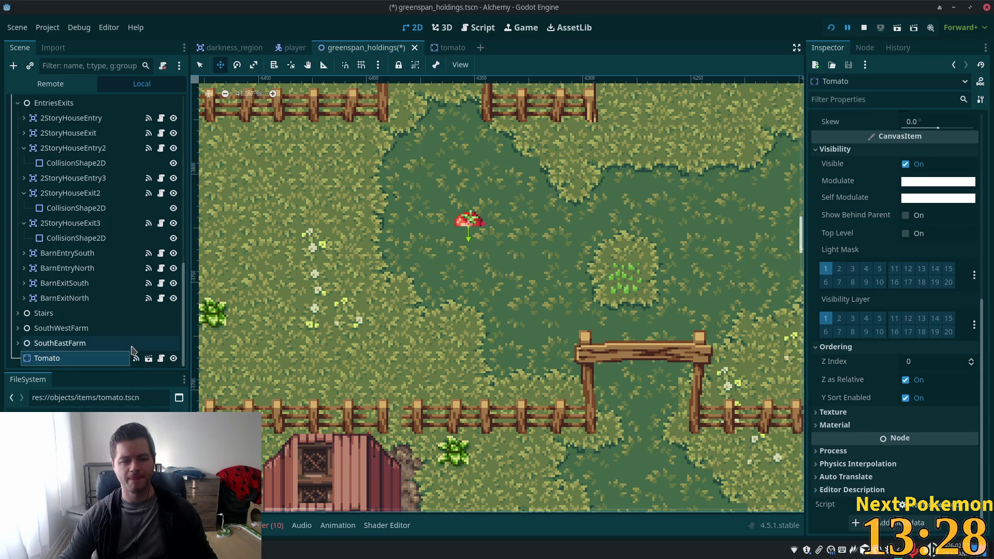
{"action": "left_click", "coordinate": [905, 382]}
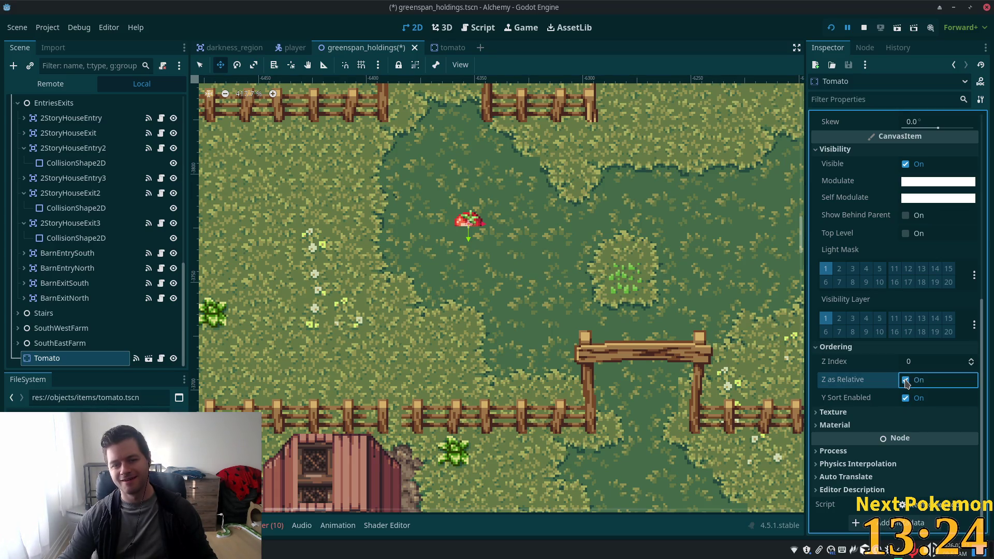
{"action": "key", "text": "ctrl+s"}
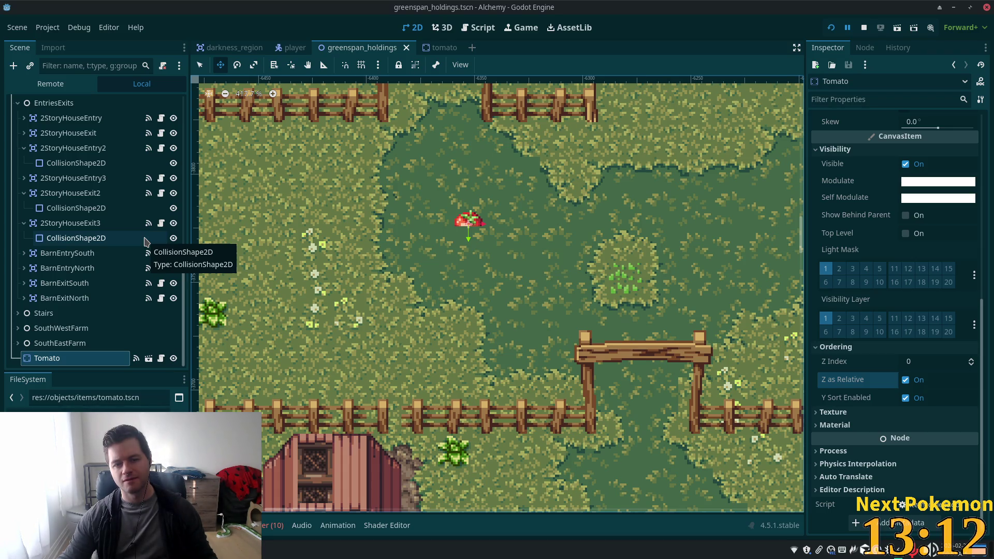
Raise the placed Tomato's Z Index to 1.
{"action": "scroll", "coordinate": [161, 228], "scroll_direction": "up", "scroll_amount": 5}
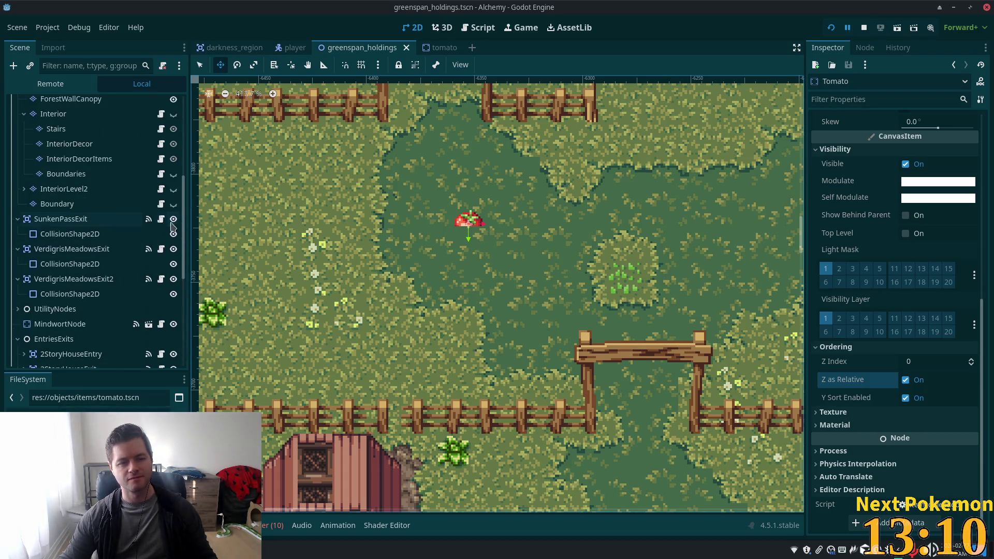
{"action": "scroll", "coordinate": [181, 226], "scroll_direction": "up", "scroll_amount": 5}
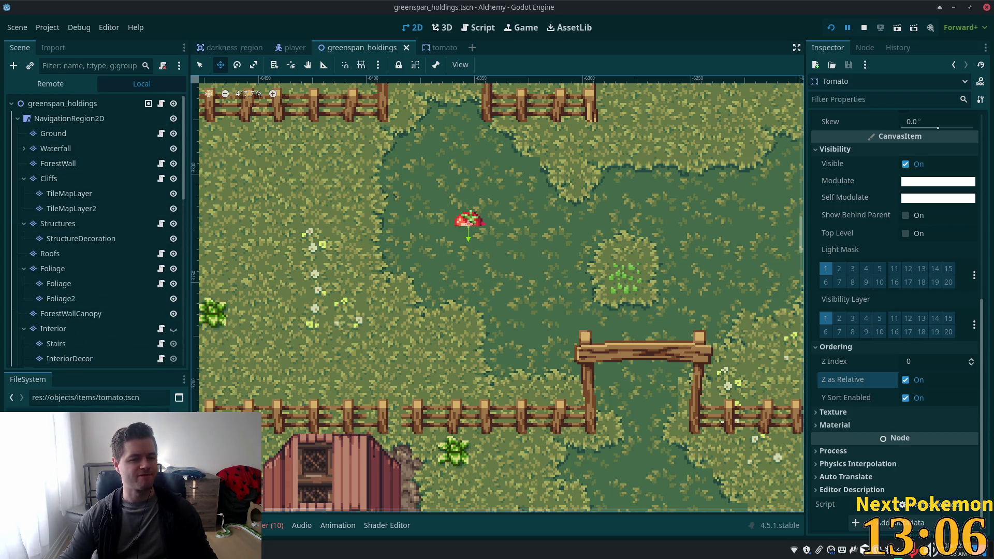
{"action": "left_click_drag", "start_coordinate": [925, 364], "coordinate": [921, 372]}
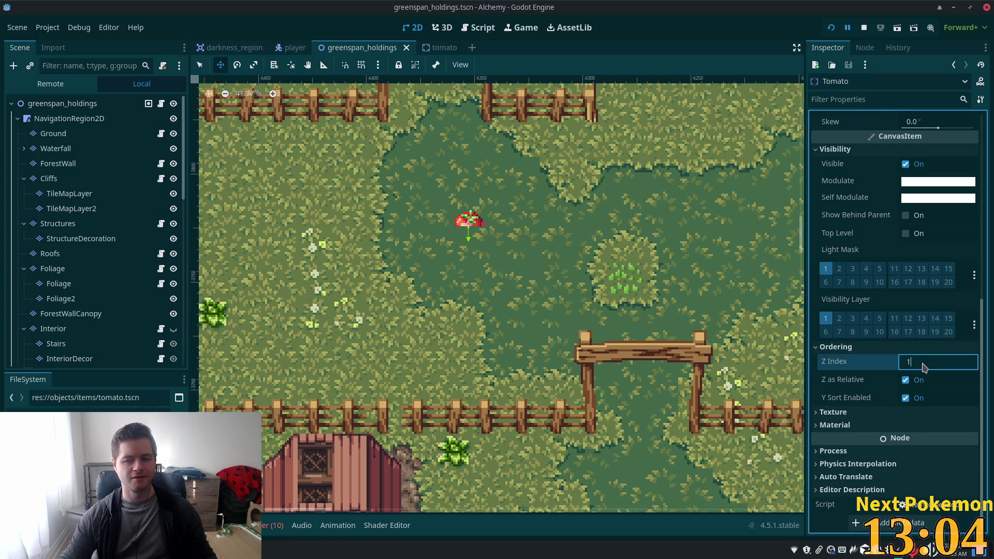
Save the Z Index change and bring the running Alchemy (DEBUG) game window forward.
{"action": "key", "text": "ctrl+s"}
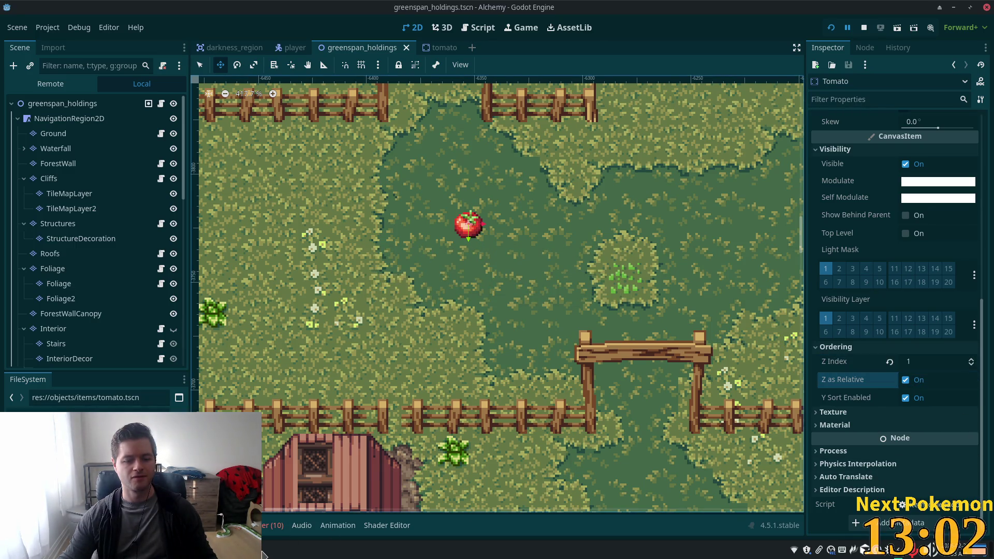
{"action": "left_click", "coordinate": [263, 532]}
{"action": "left_click", "coordinate": [270, 508]}
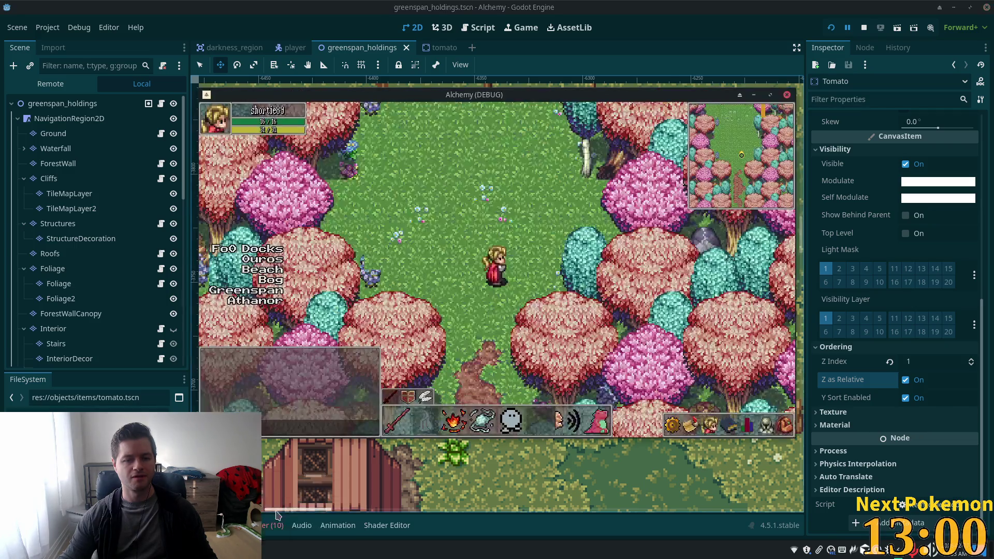
{"action": "left_click", "coordinate": [310, 549]}
{"action": "left_click", "coordinate": [290, 487]}
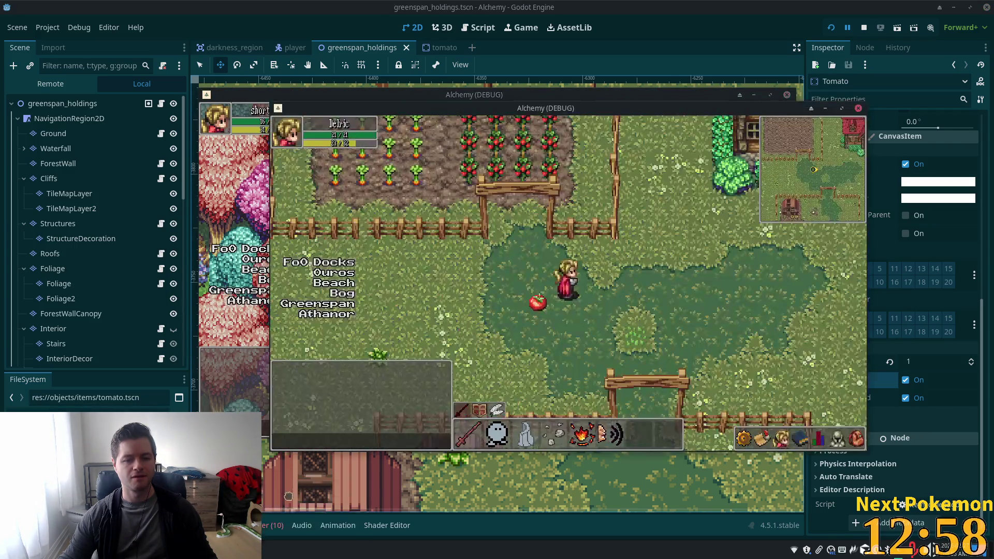
Walk the character onto the tomato to pick it up, ending facing south.
{"action": "left_click", "coordinate": [548, 304]}
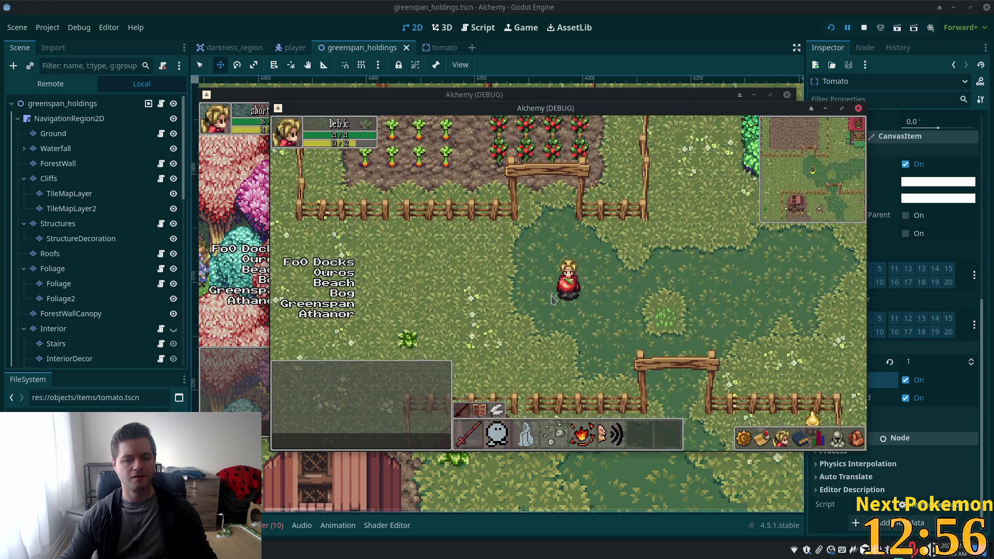
{"action": "key", "text": "w"}
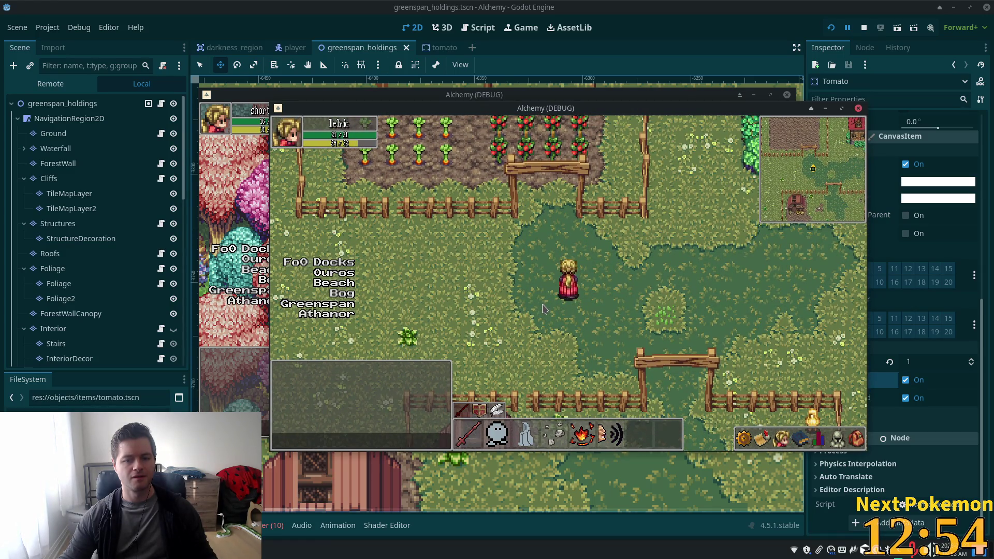
{"action": "key", "text": "s"}
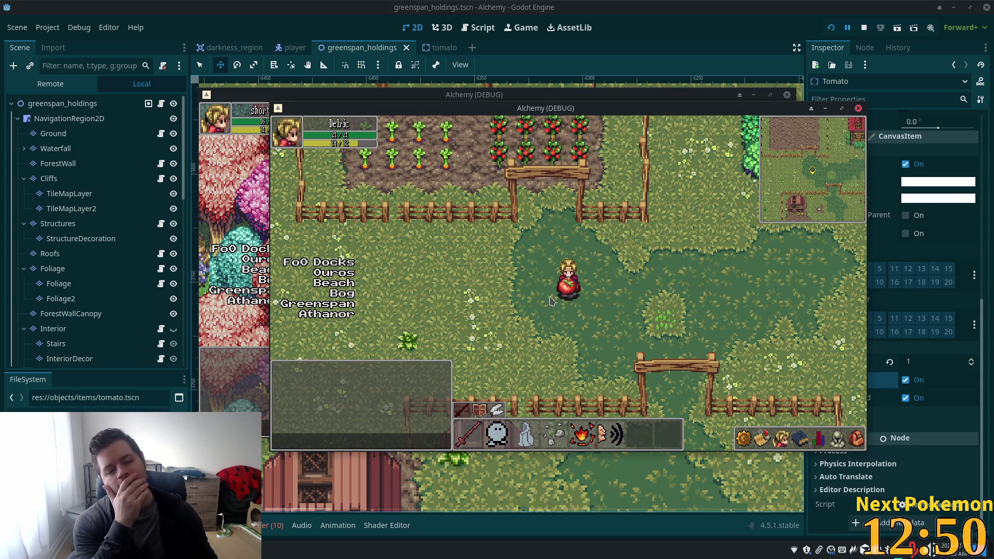
{"action": "left_click", "coordinate": [443, 48]}
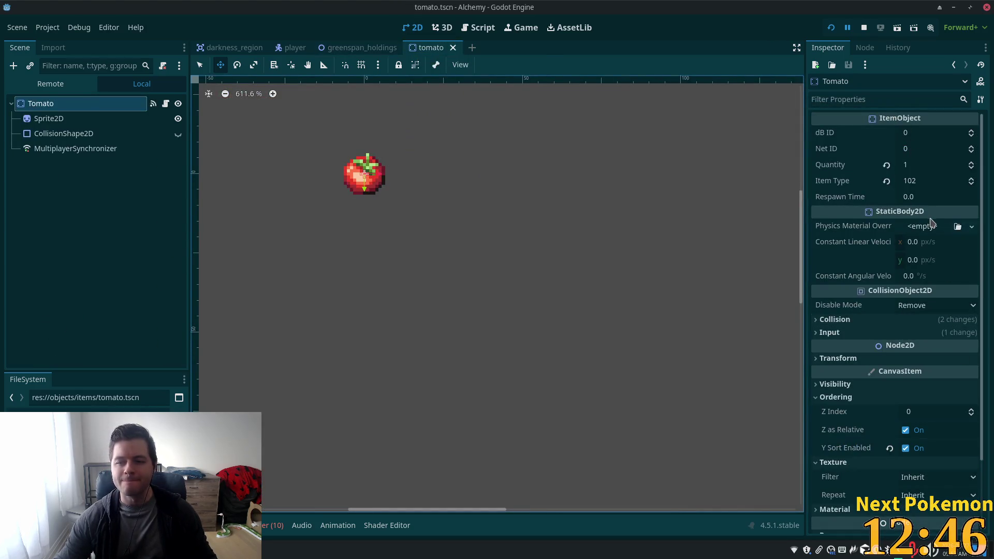
Turn on Y Sort Enabled for the tomato's Sprite2D and save the tomato scene.
{"action": "left_click", "coordinate": [85, 118]}
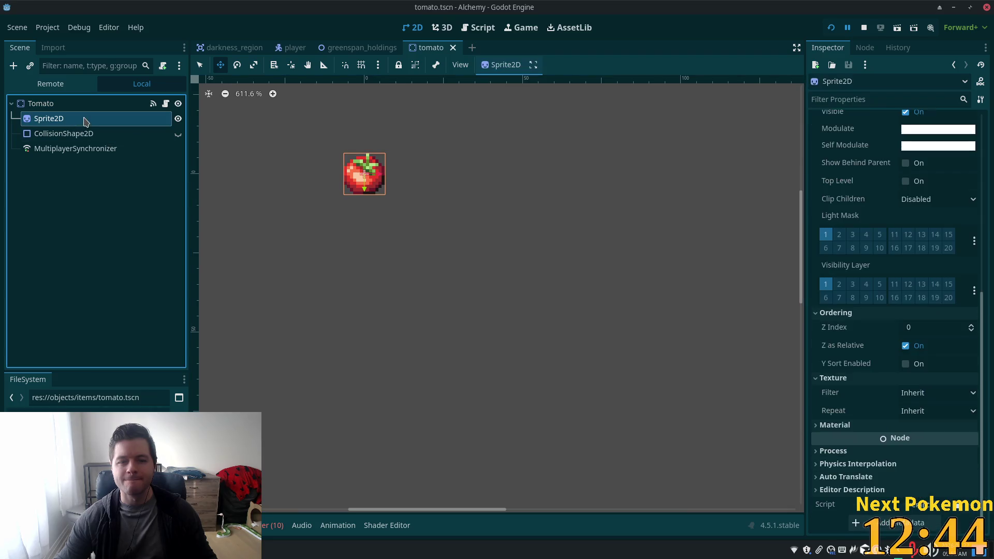
{"action": "scroll", "coordinate": [916, 367], "scroll_direction": "up", "scroll_amount": 3}
{"action": "scroll", "coordinate": [916, 367], "scroll_direction": "down", "scroll_amount": 3}
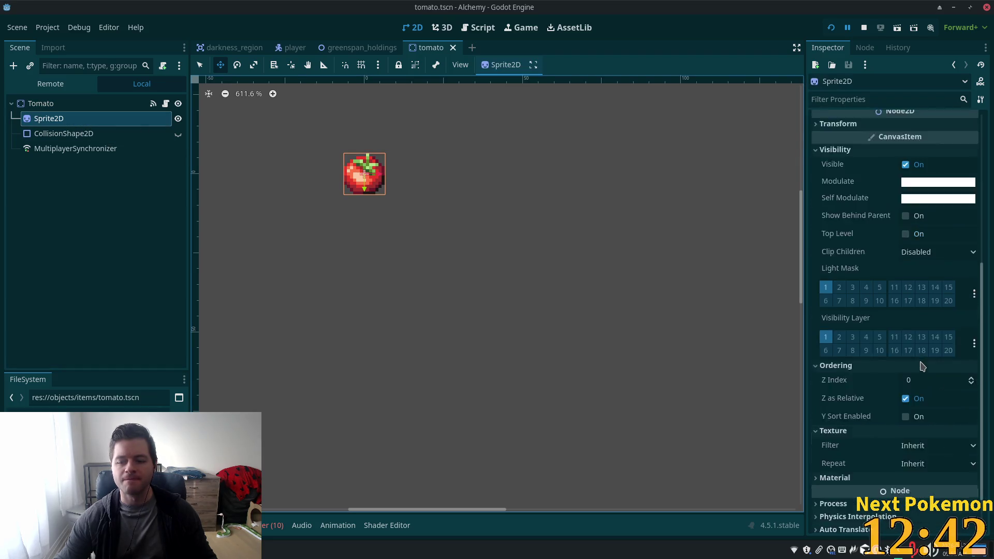
{"action": "left_click", "coordinate": [906, 363]}
{"action": "key", "text": "ctrl+s"}
Select the Tomato root node and return to the greenspan_holdings map.
{"action": "scroll", "coordinate": [907, 344], "scroll_direction": "up", "scroll_amount": 10}
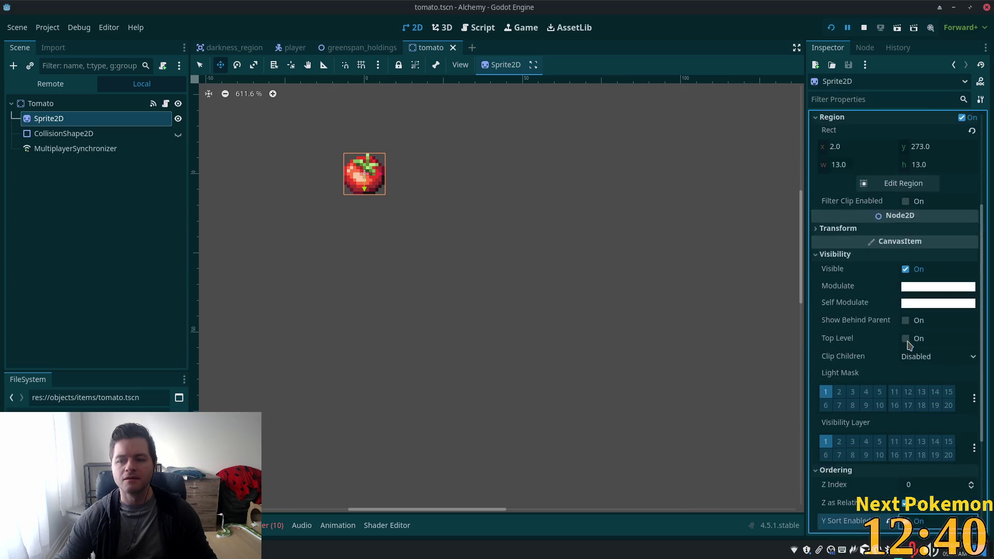
{"action": "left_click", "coordinate": [103, 104]}
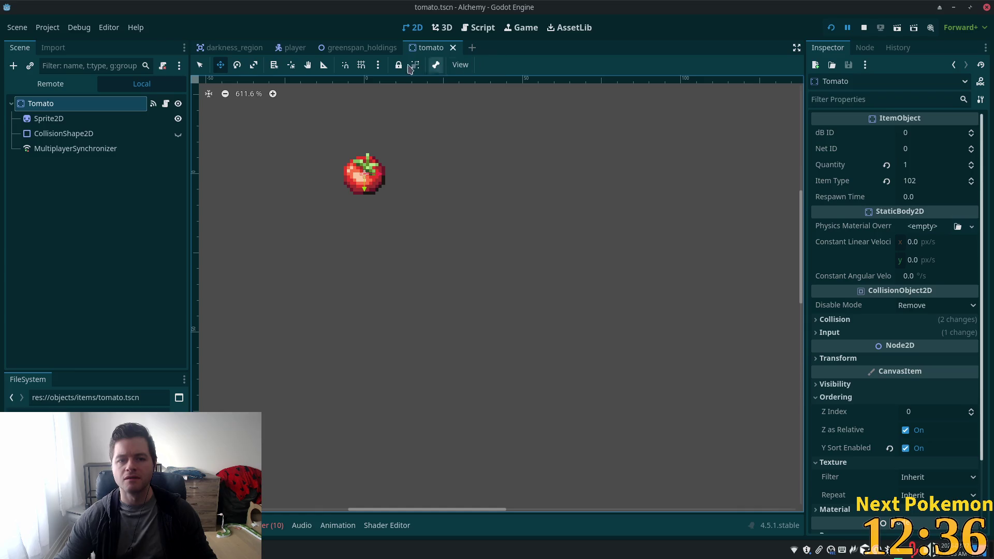
{"action": "left_click", "coordinate": [362, 48]}
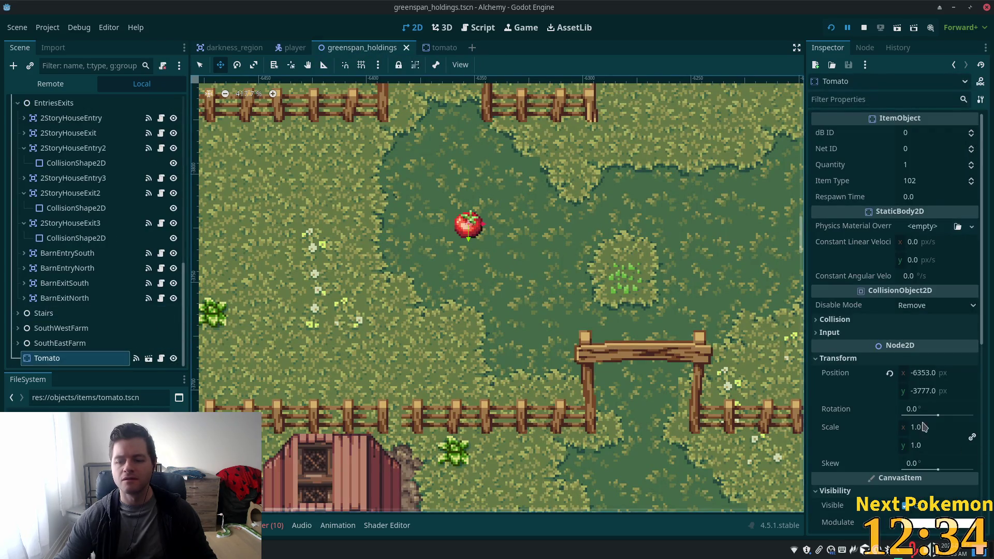
Reset the placed Tomato's Z Index to 0 and save the map.
{"action": "scroll", "coordinate": [923, 426], "scroll_direction": "down", "scroll_amount": 5}
{"action": "scroll", "coordinate": [930, 370], "scroll_direction": "down", "scroll_amount": 2}
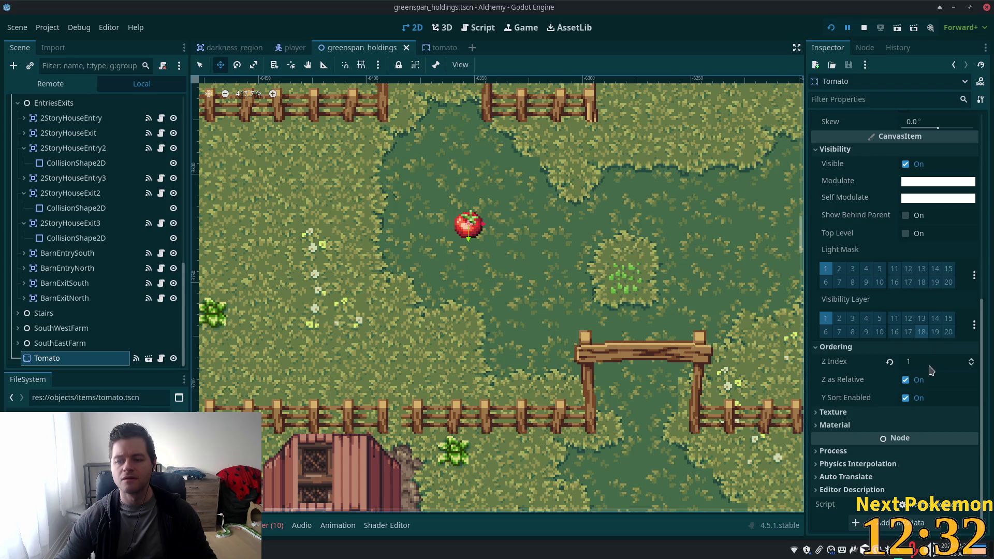
{"action": "left_click", "coordinate": [889, 362]}
{"action": "key", "text": "ctrl+s"}
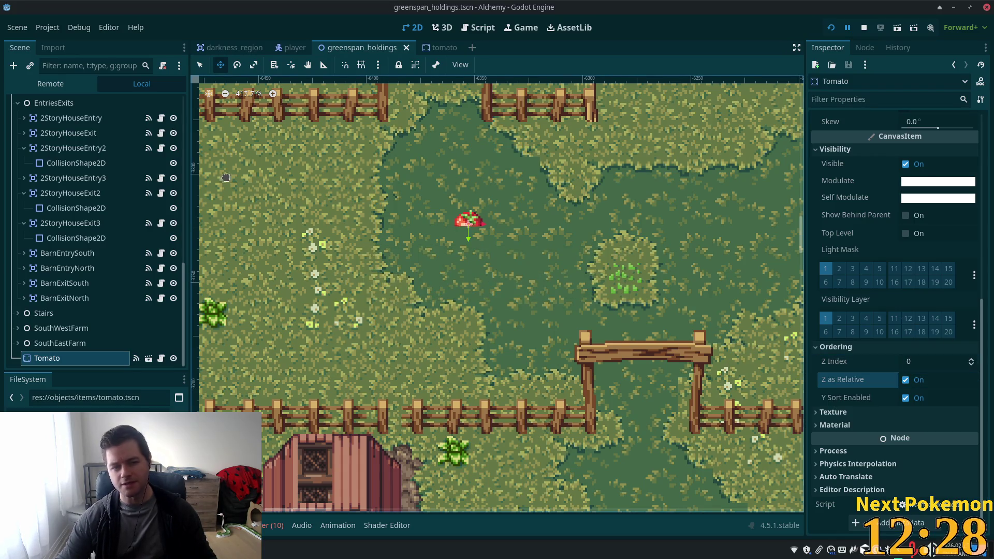
{"action": "scroll", "coordinate": [91, 183], "scroll_direction": "up", "scroll_amount": 15}
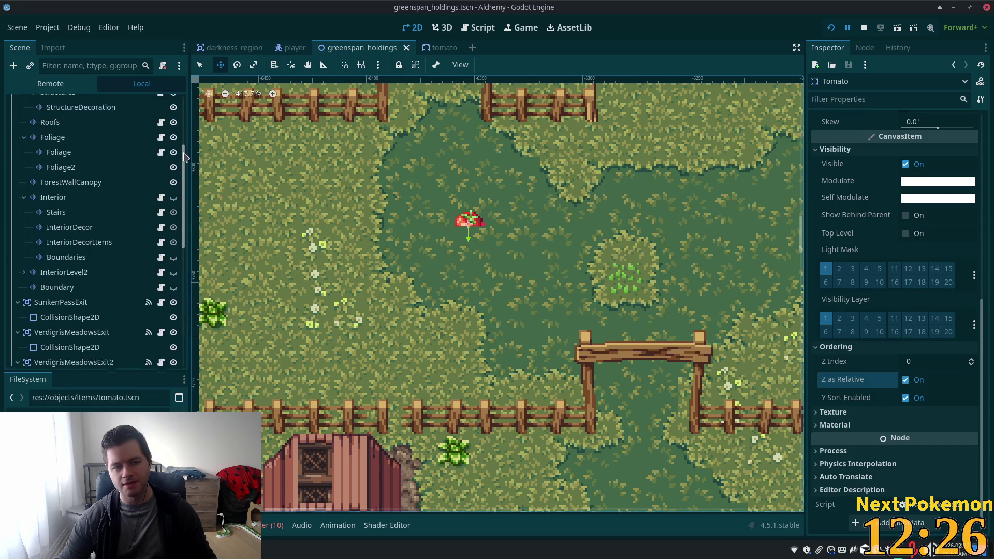
On the Ground tile layer, toggle Y Sort Enabled and keep its Z Index at 0.
{"action": "left_click", "coordinate": [51, 135]}
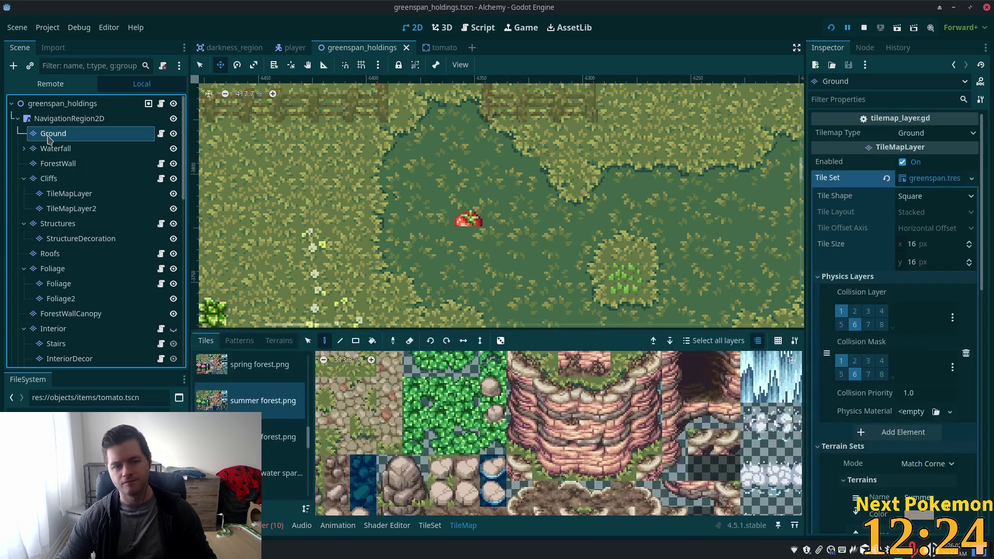
{"action": "scroll", "coordinate": [956, 328], "scroll_direction": "down", "scroll_amount": 3}
{"action": "scroll", "coordinate": [911, 310], "scroll_direction": "down", "scroll_amount": 10}
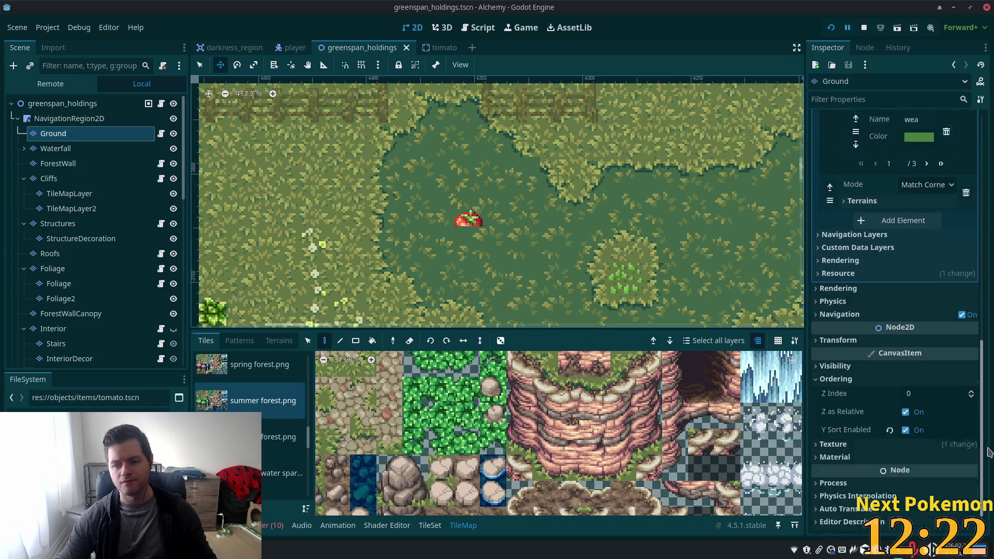
{"action": "left_click", "coordinate": [905, 399]}
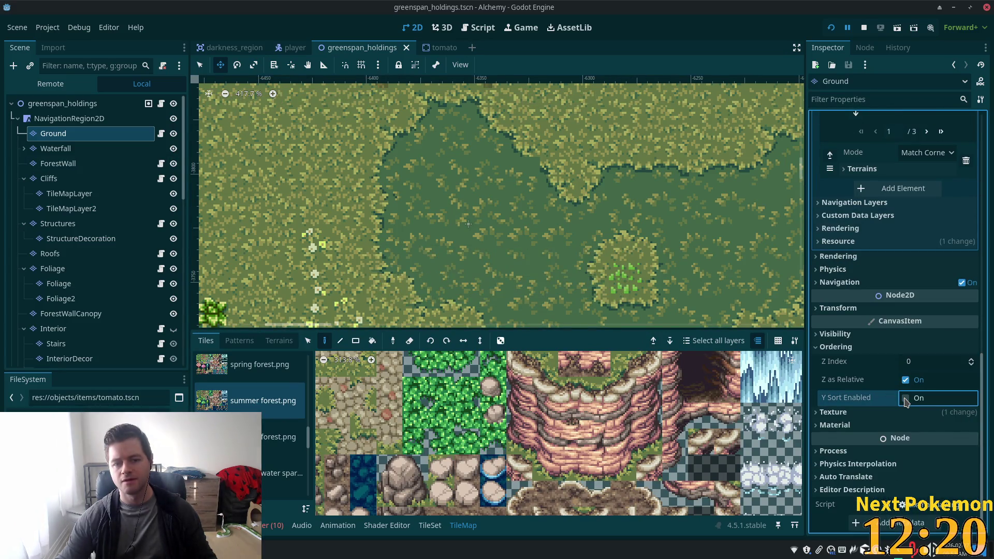
{"action": "left_click", "coordinate": [905, 398]}
{"action": "left_click", "coordinate": [905, 398]}
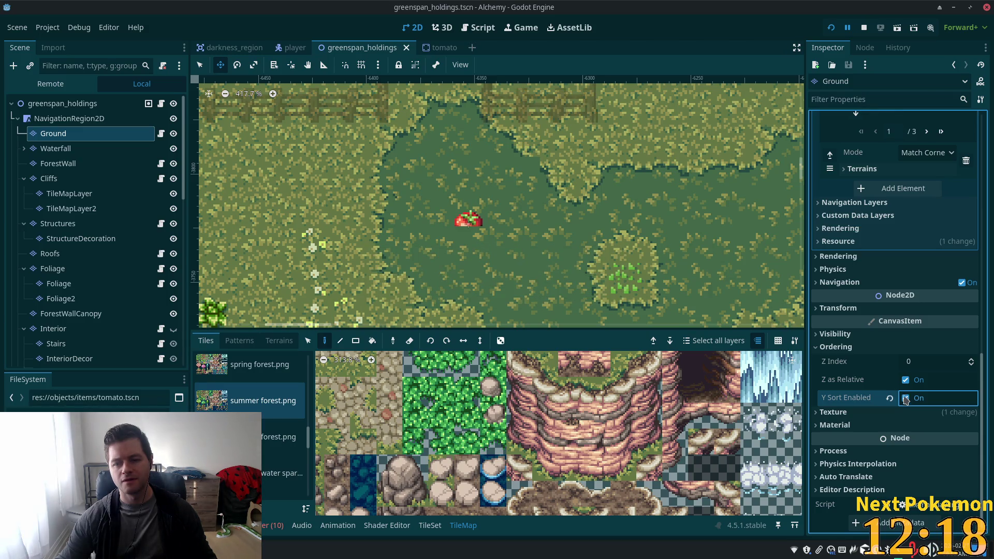
{"action": "left_click", "coordinate": [916, 365]}
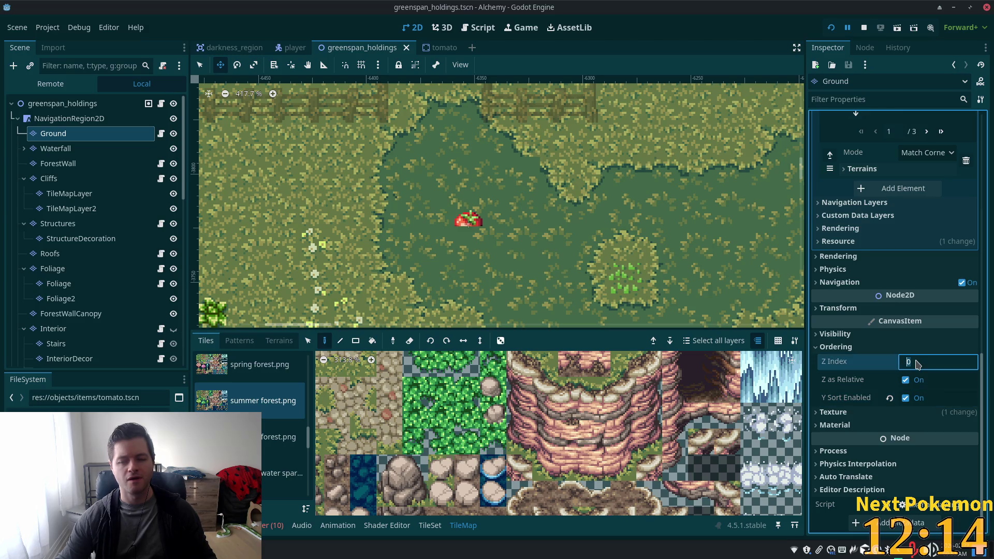
{"action": "type", "text": "1"}
{"action": "key", "text": "Tab"}
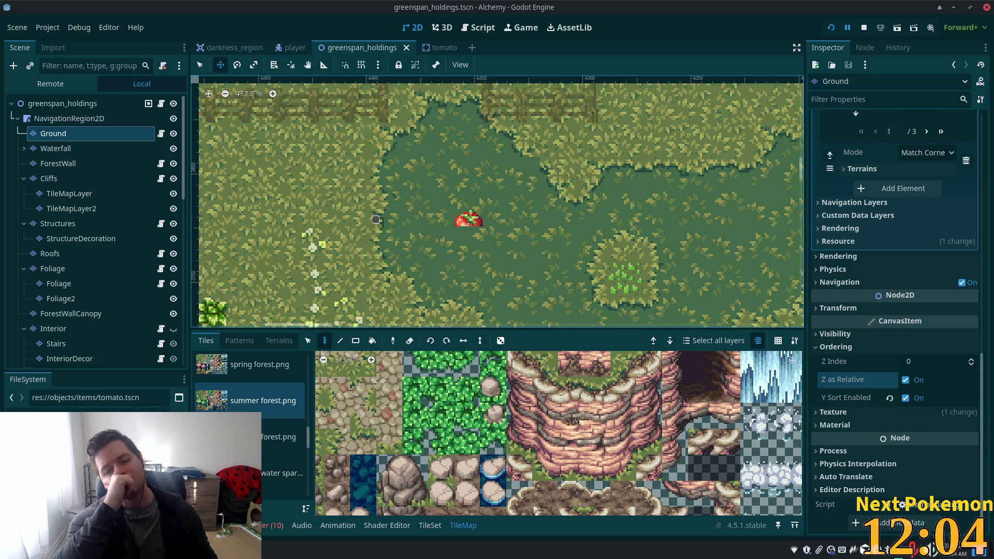
{"action": "scroll", "coordinate": [61, 299], "scroll_direction": "down", "scroll_amount": 10}
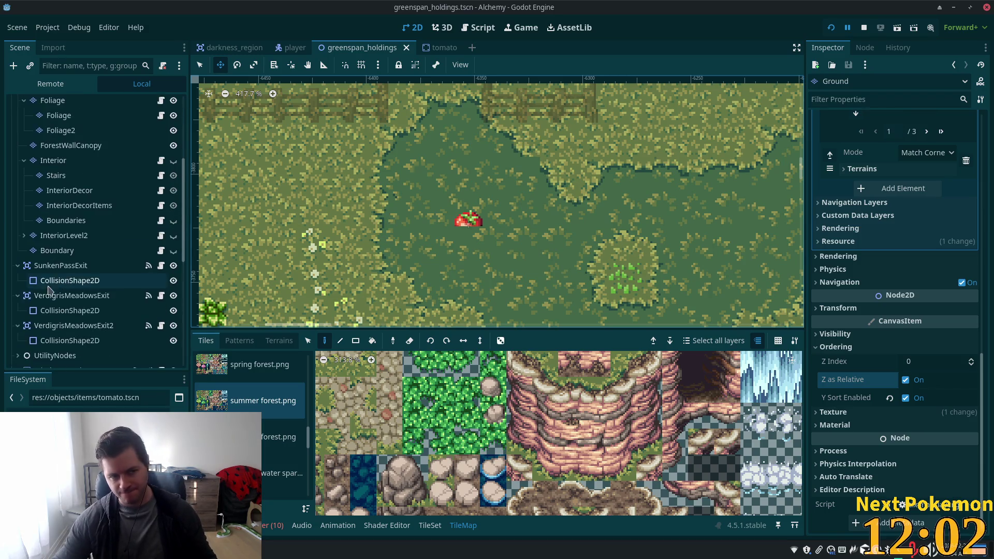
Disable the map Tomato's Y sorting, set its Z Index to 1, and open the tomato scene.
{"action": "scroll", "coordinate": [61, 299], "scroll_direction": "down", "scroll_amount": 5}
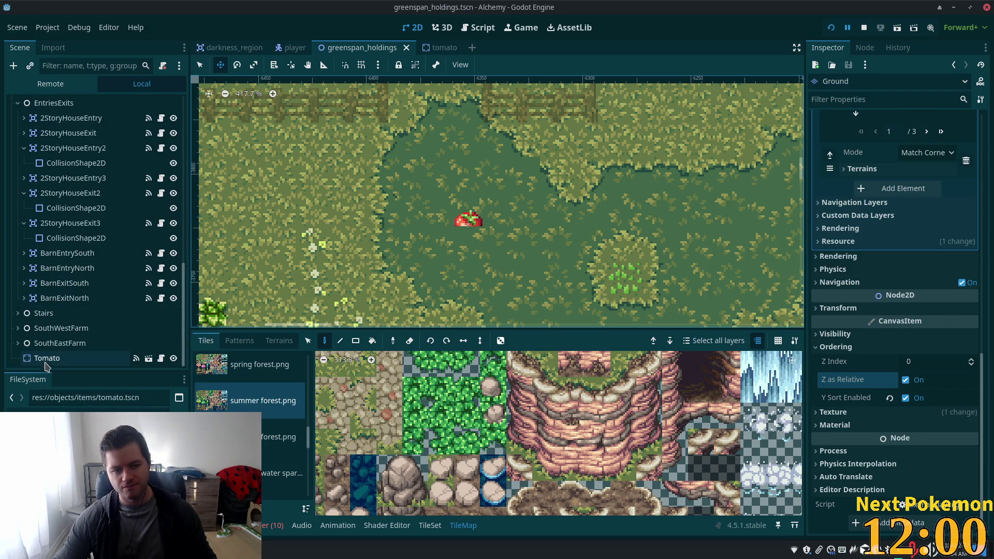
{"action": "left_click", "coordinate": [48, 358]}
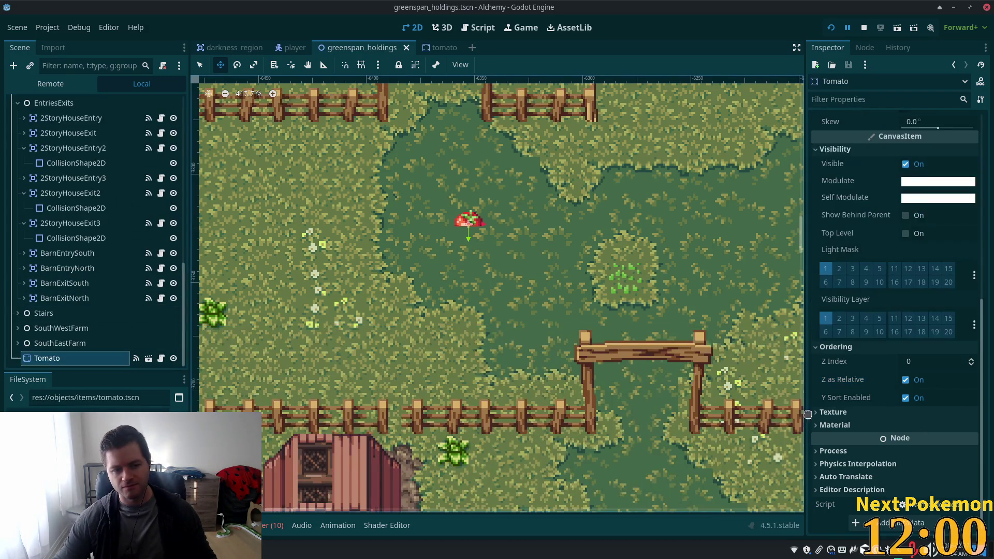
{"action": "left_click", "coordinate": [905, 398]}
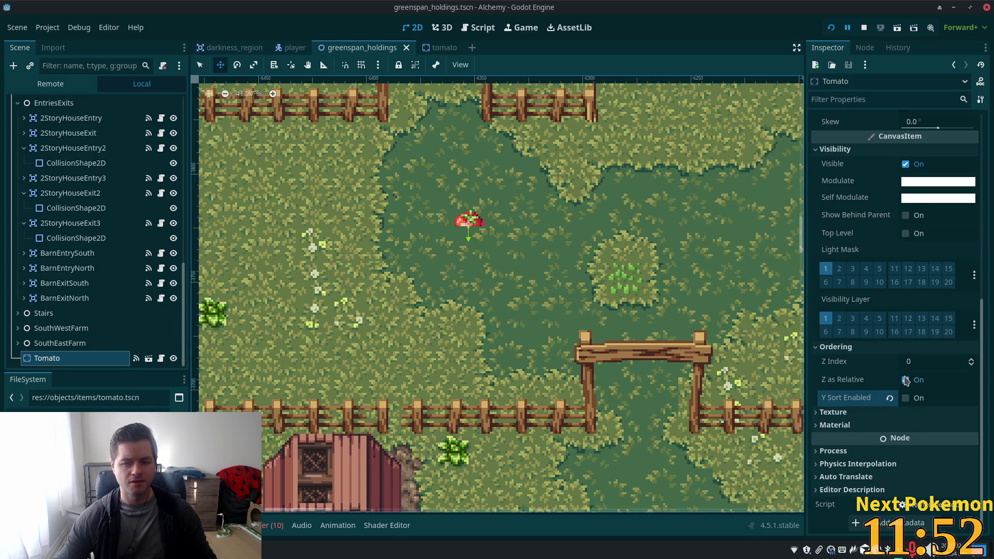
{"action": "left_click", "coordinate": [915, 366]}
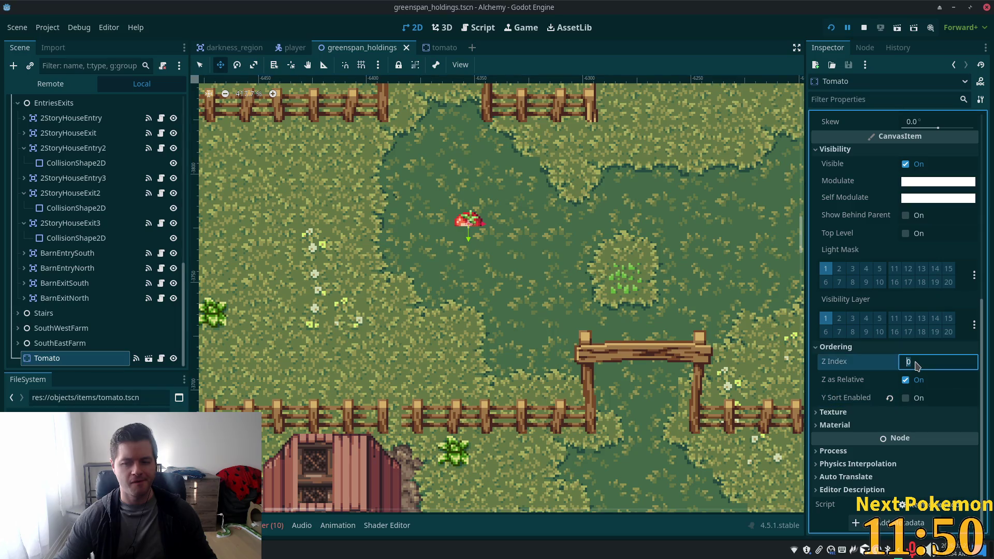
{"action": "type", "text": "1"}
{"action": "key", "text": "Tab"}
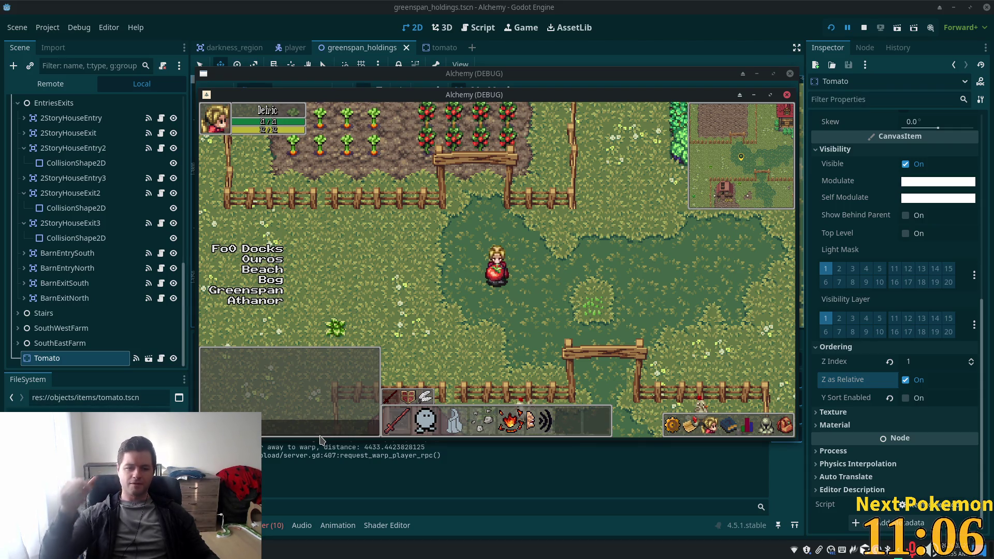
{"action": "left_click", "coordinate": [439, 48]}
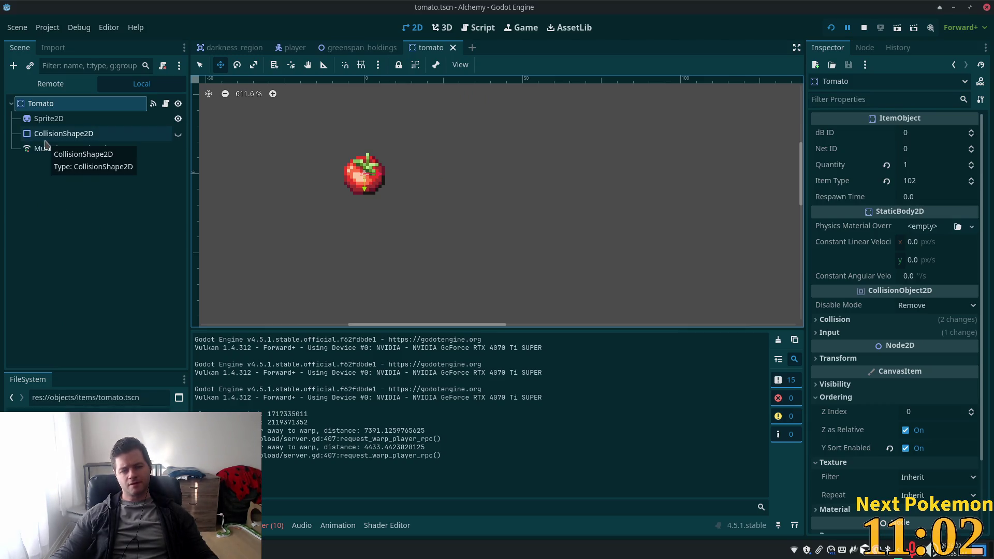
{"action": "key", "text": "alt+Tab"}
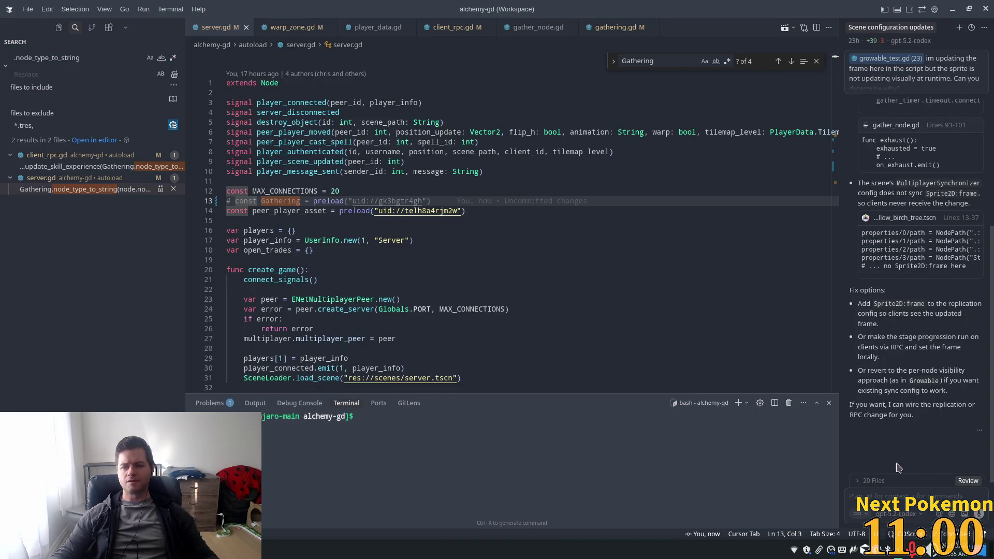
Start a new AI chat and open tomato.tscn through the quick file search.
{"action": "left_click", "coordinate": [959, 28]}
{"action": "left_click", "coordinate": [545, 223]}
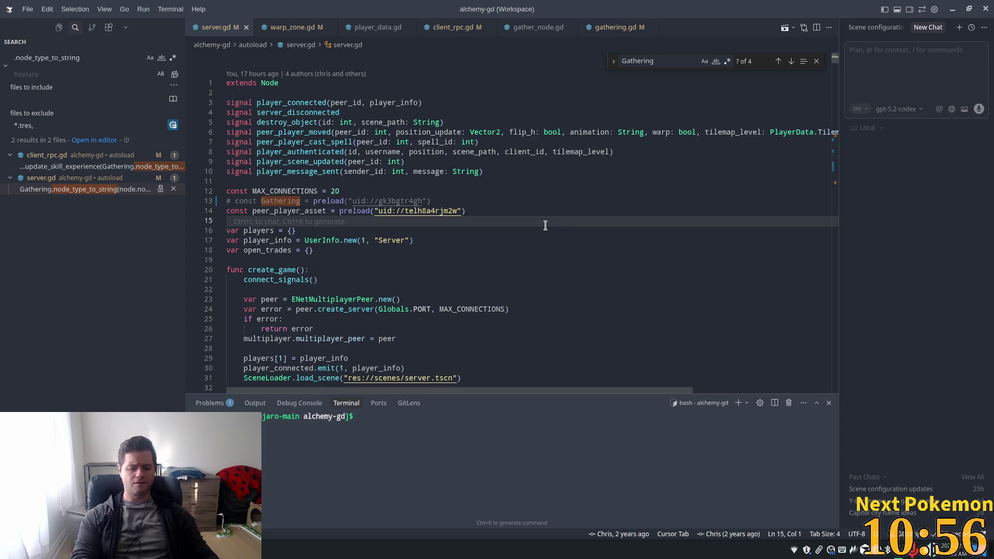
{"action": "key", "text": "ctrl+p"}
{"action": "type", "text": "tomat"}
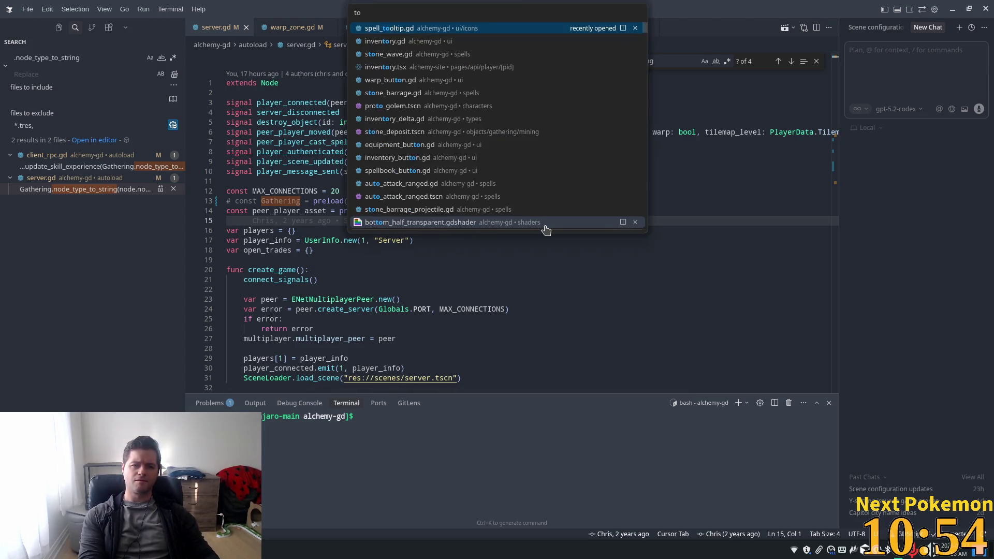
{"action": "key", "text": "Return"}
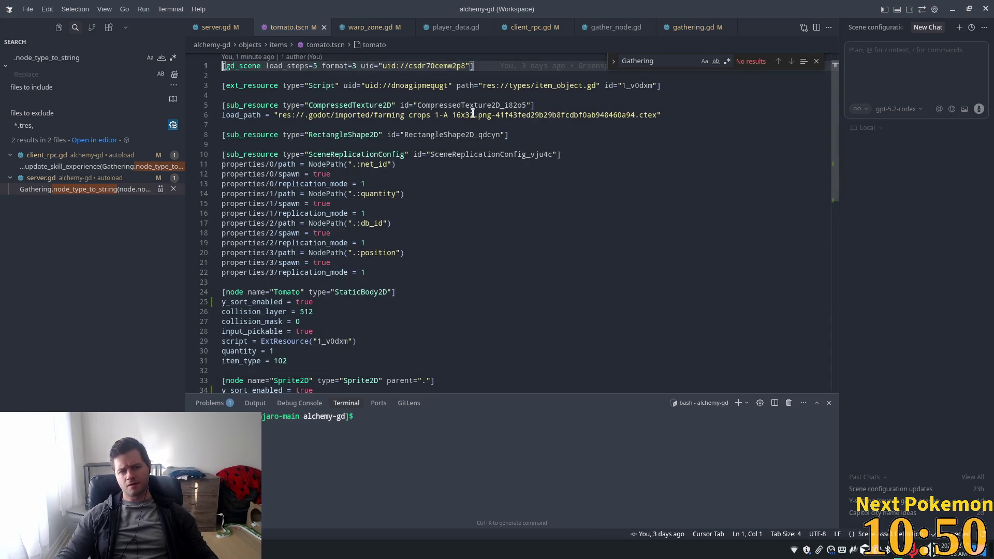
{"action": "key", "text": "ctrl+p"}
{"action": "type", "text": "to"}
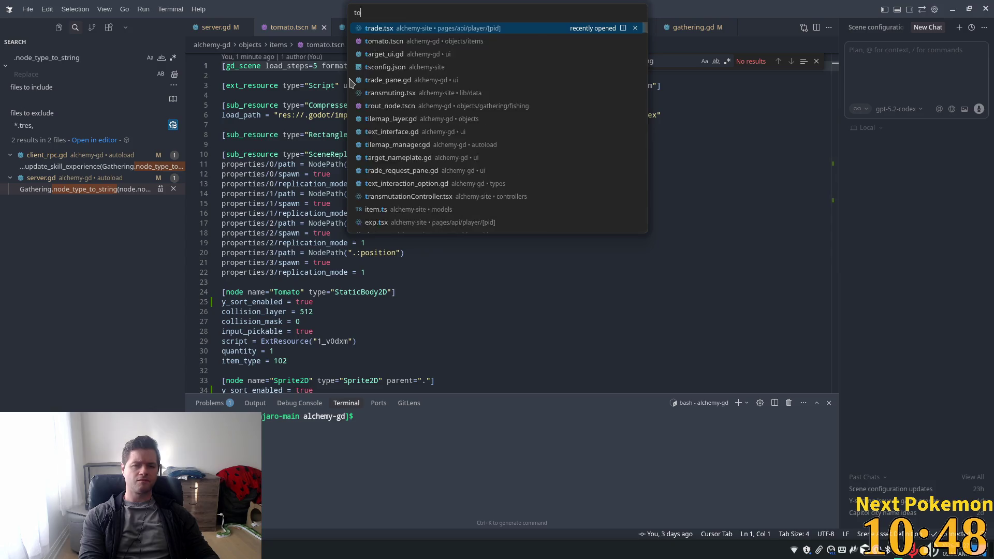
{"action": "type", "text": "mato"}
{"action": "key", "text": "BackSpace"}
{"action": "key", "text": "BackSpace"}
{"action": "key", "text": "BackSpace"}
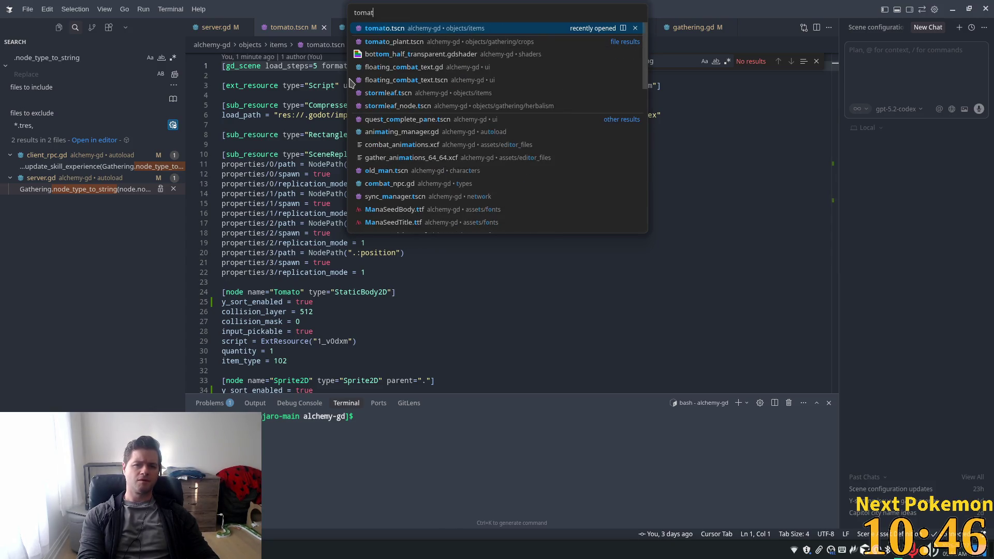
Begin typing a chat question asking whether there's a way to change the tomato's y-sort.
{"action": "left_click", "coordinate": [880, 84]}
{"action": "type", "text": "is there a "}
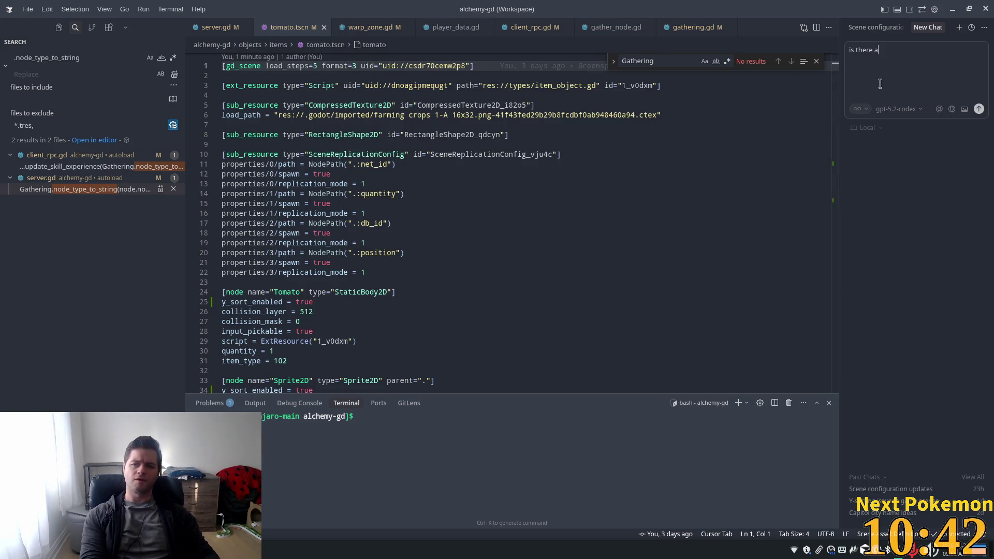
{"action": "type", "text": "way to"}
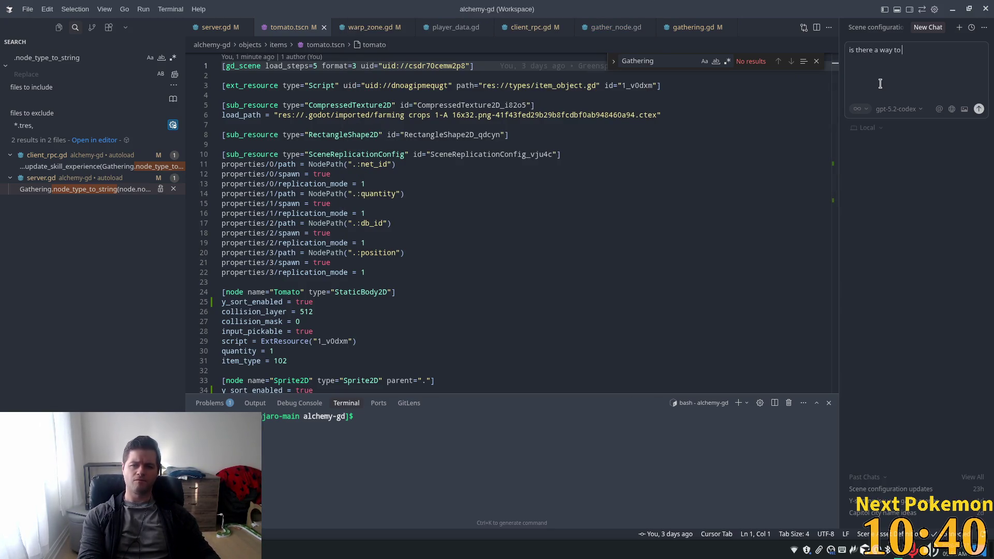
{"action": "key", "text": "alt+Tab"}
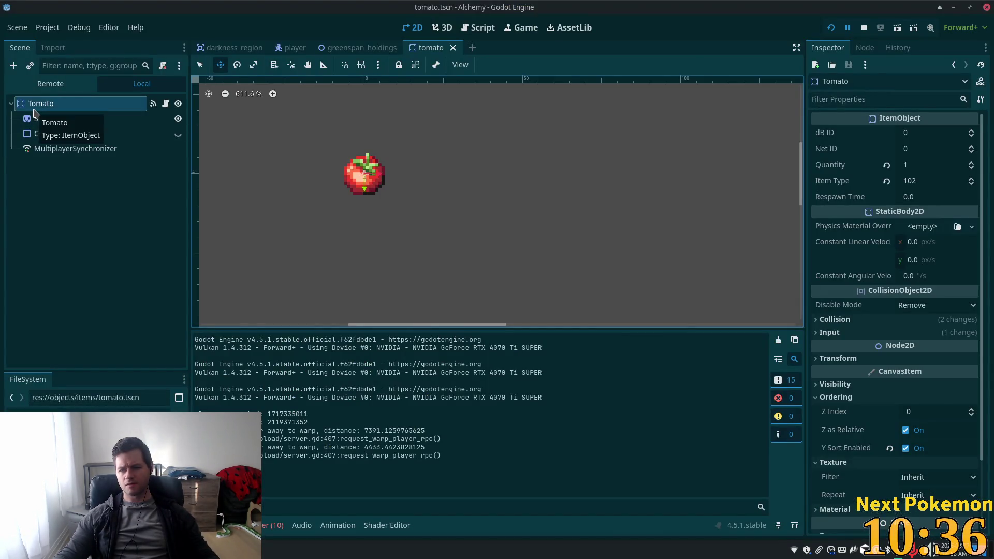
{"action": "key", "text": "alt+Tab"}
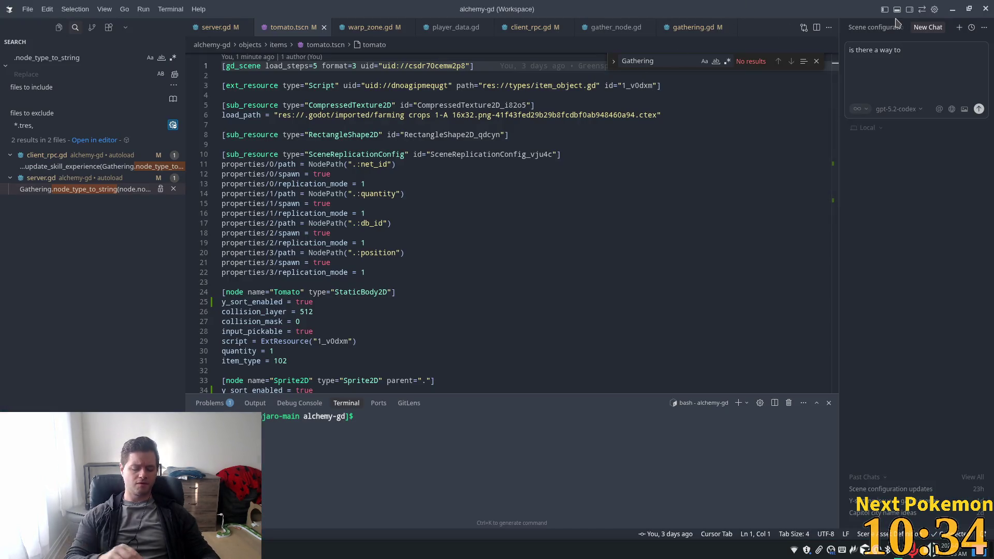
{"action": "type", "text": "ge the "}
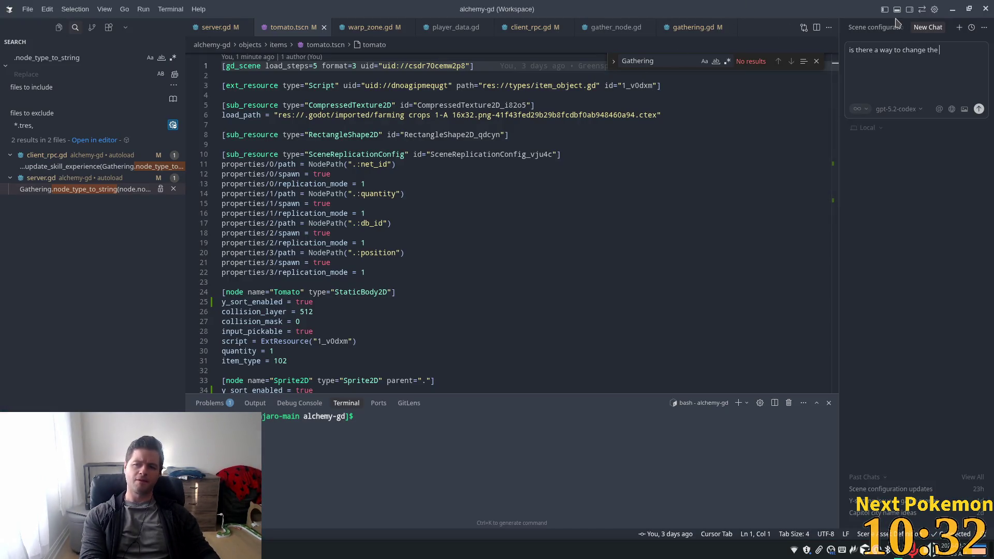
{"action": "type", "text": "y-sort"}
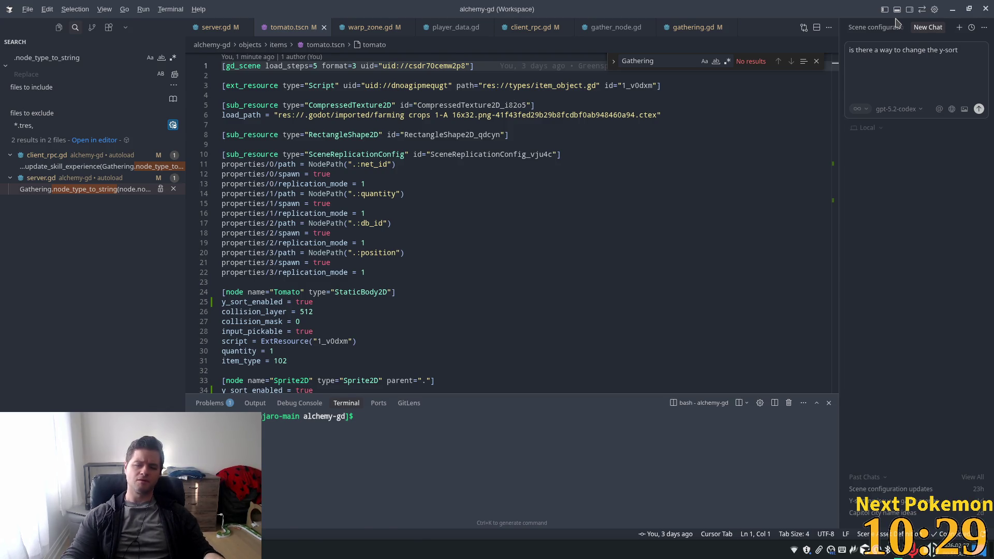
{"action": "key", "text": "alt+Tab"}
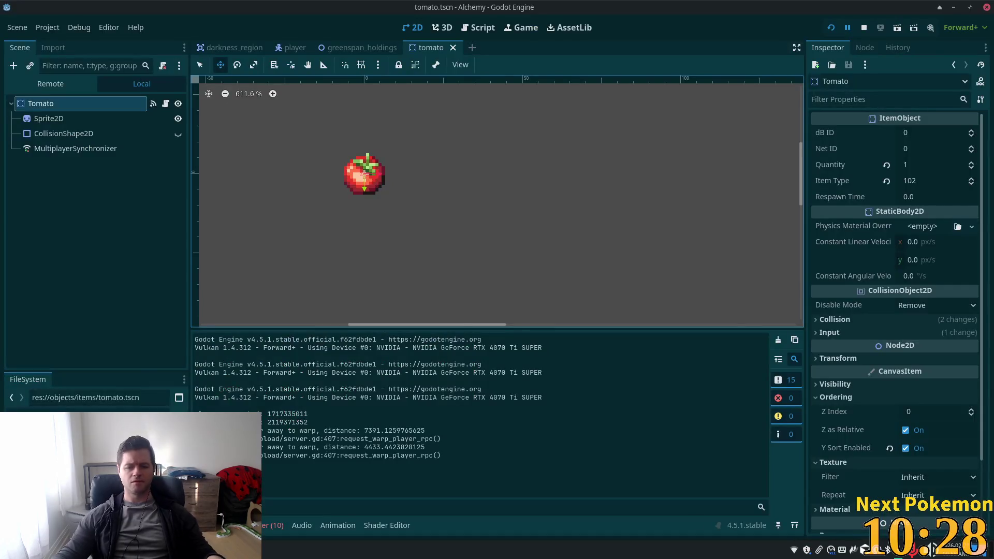
Switch from darkness_region back to greenspan_holdings and select the BarnEntryNorth node.
{"action": "left_click", "coordinate": [231, 47]}
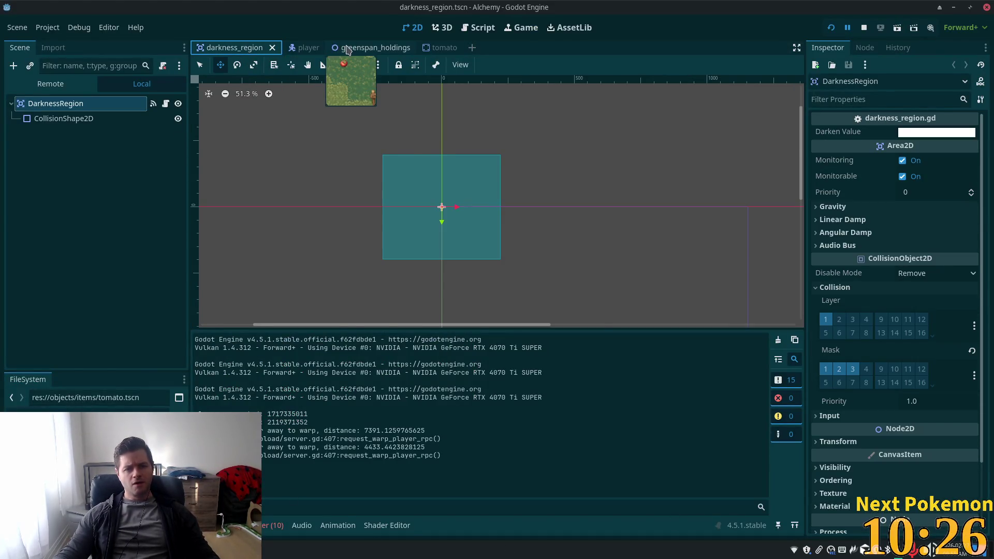
{"action": "left_click", "coordinate": [357, 47]}
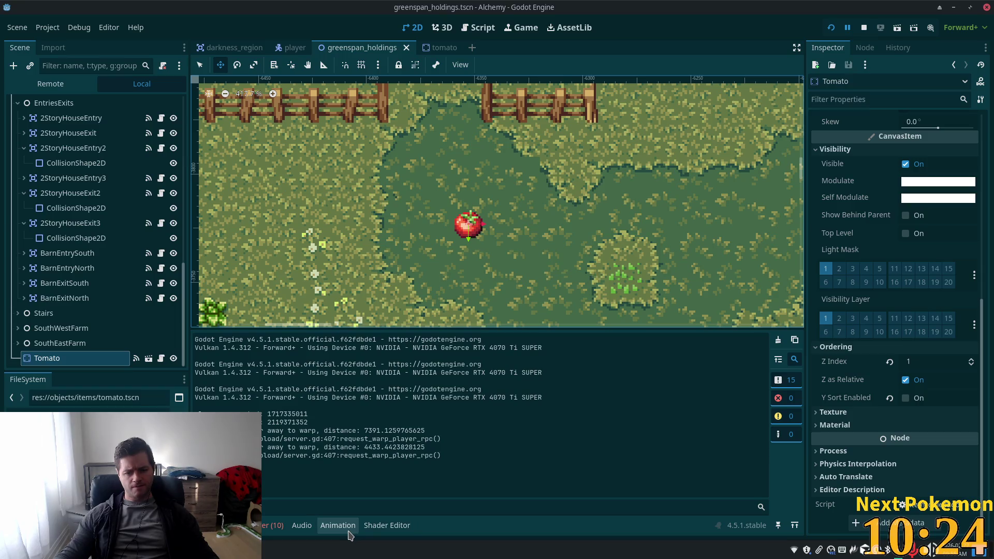
{"action": "left_click", "coordinate": [72, 268]}
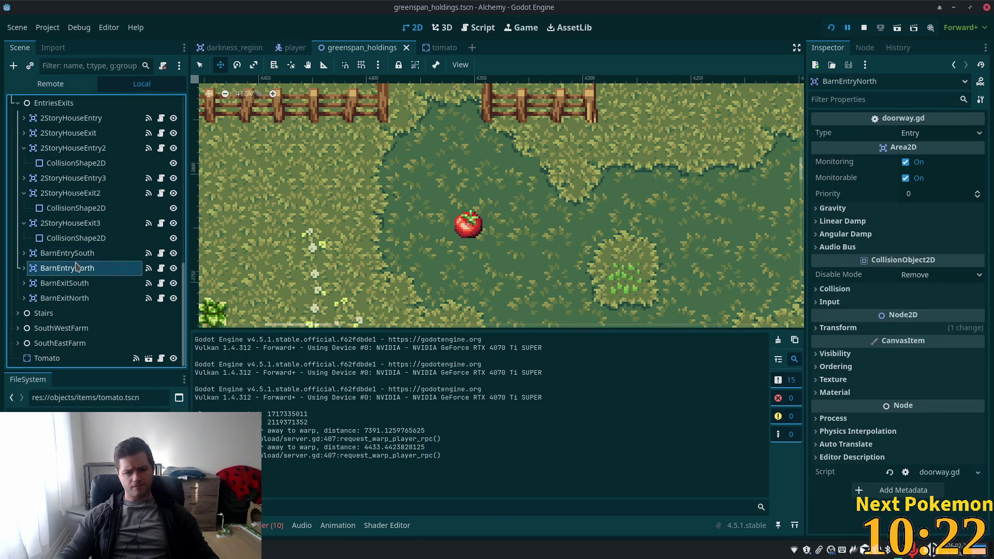
{"action": "scroll", "coordinate": [77, 265], "scroll_direction": "up", "scroll_amount": 5}
{"action": "scroll", "coordinate": [77, 265], "scroll_direction": "up", "scroll_amount": 10}
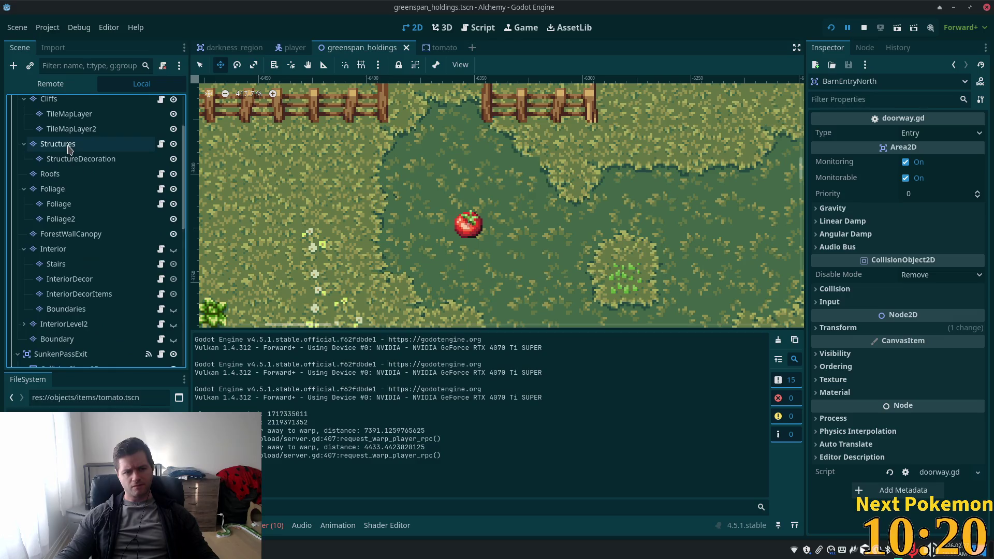
Open the Waterfall layer's TileSet and expand the tile's Rendering properties, showing Y Sort Origin 0.
{"action": "left_click", "coordinate": [71, 135]}
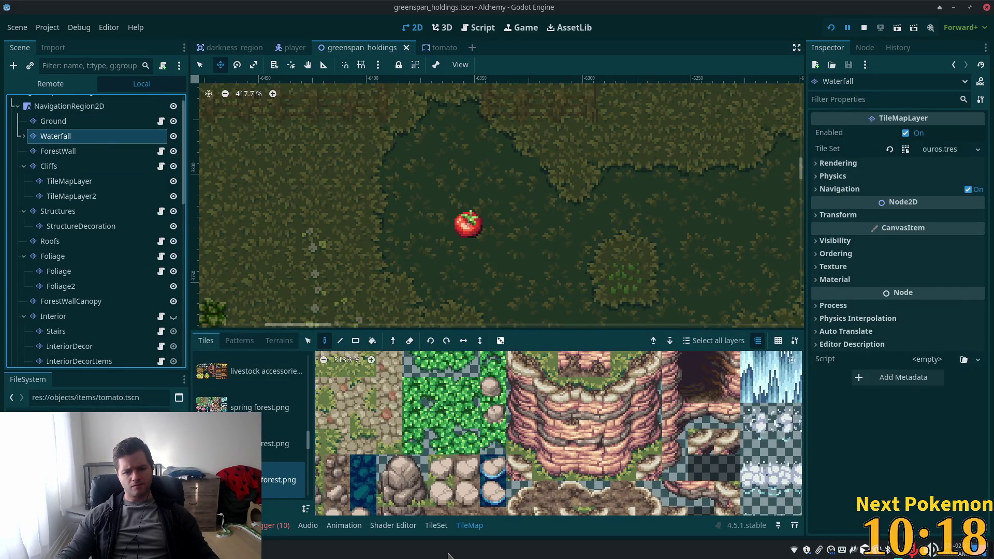
{"action": "left_click", "coordinate": [436, 525]}
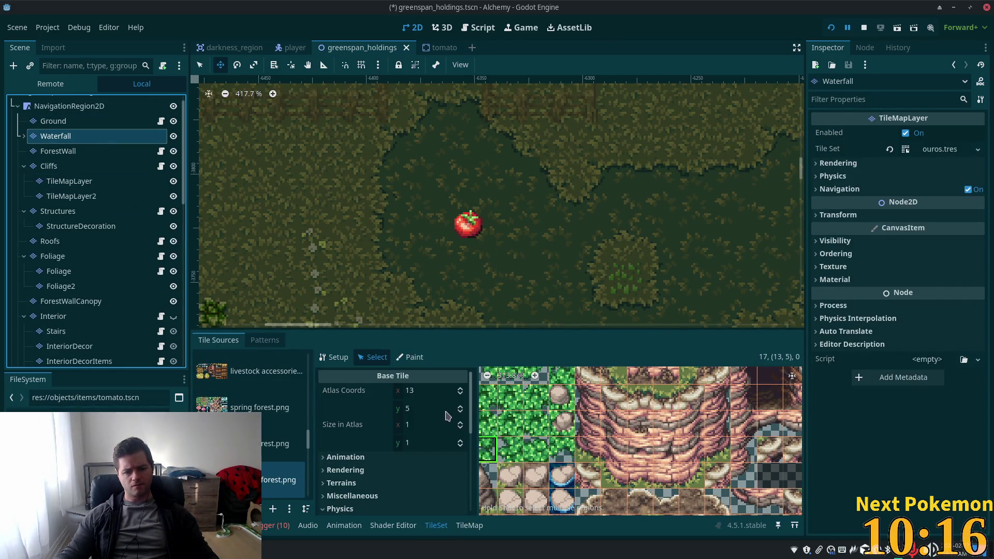
{"action": "left_click", "coordinate": [367, 471]}
{"action": "scroll", "coordinate": [368, 466], "scroll_direction": "down", "scroll_amount": 3}
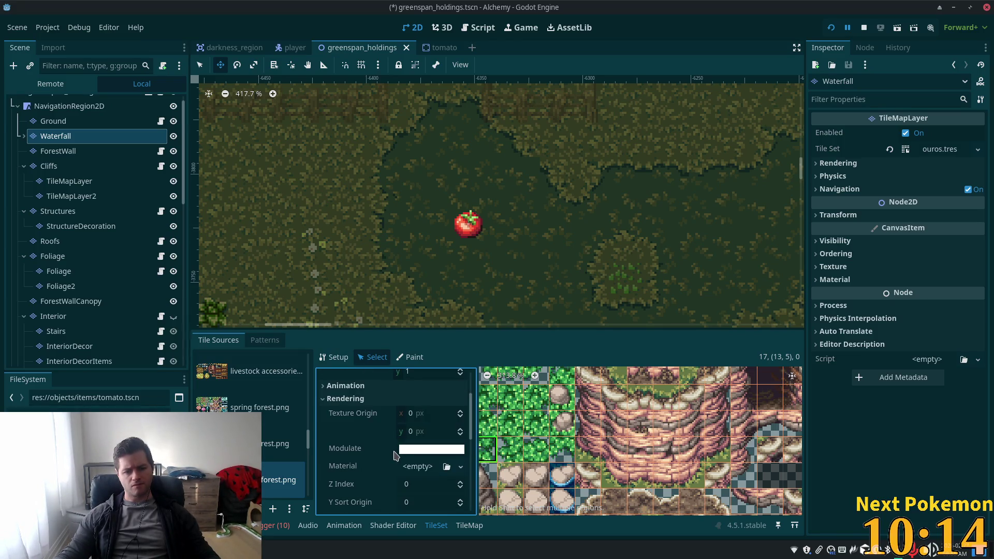
{"action": "key", "text": "alt+Tab"}
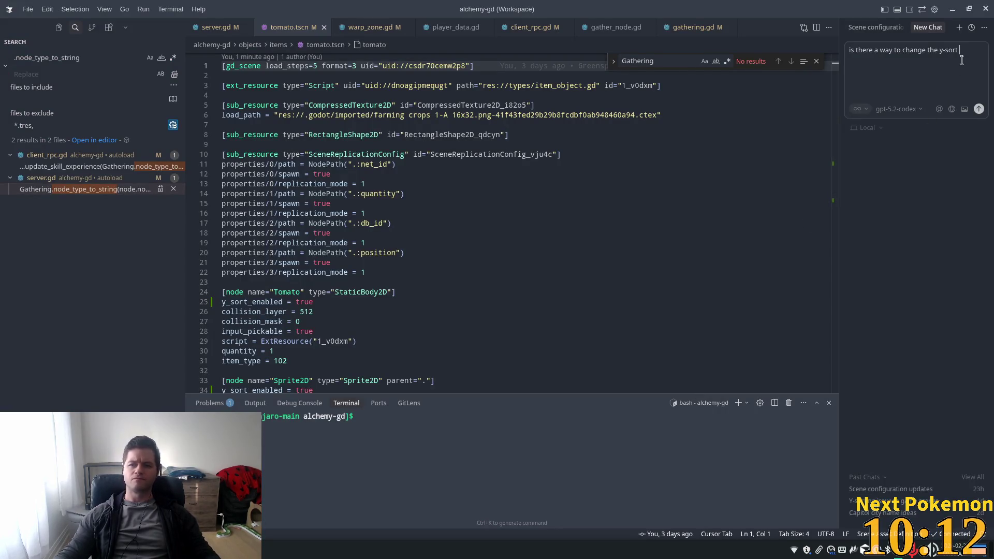
Finish and send the question asking whether a StaticBody2D's y-sort origin can be changed.
{"action": "type", "text": "origin of"}
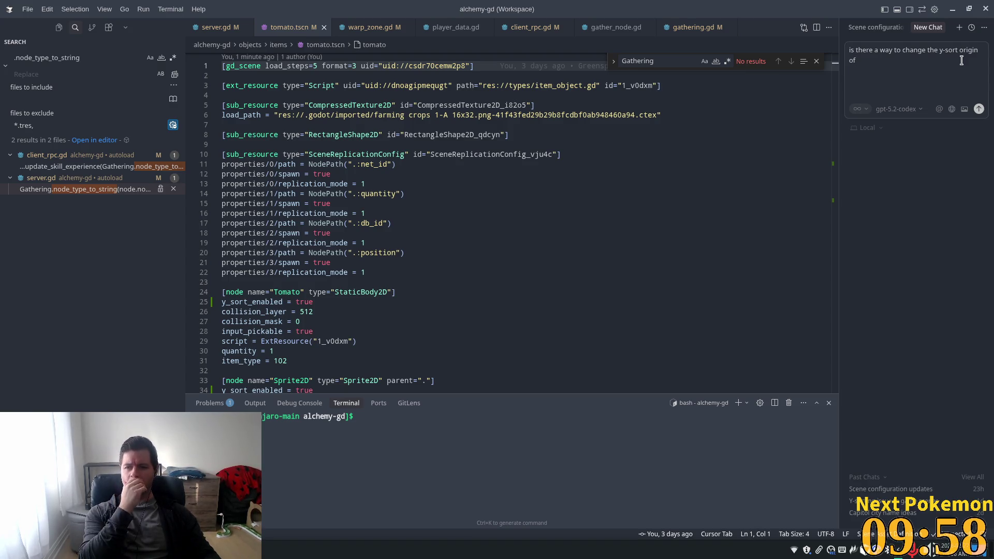
{"action": "type", "text": " a static"}
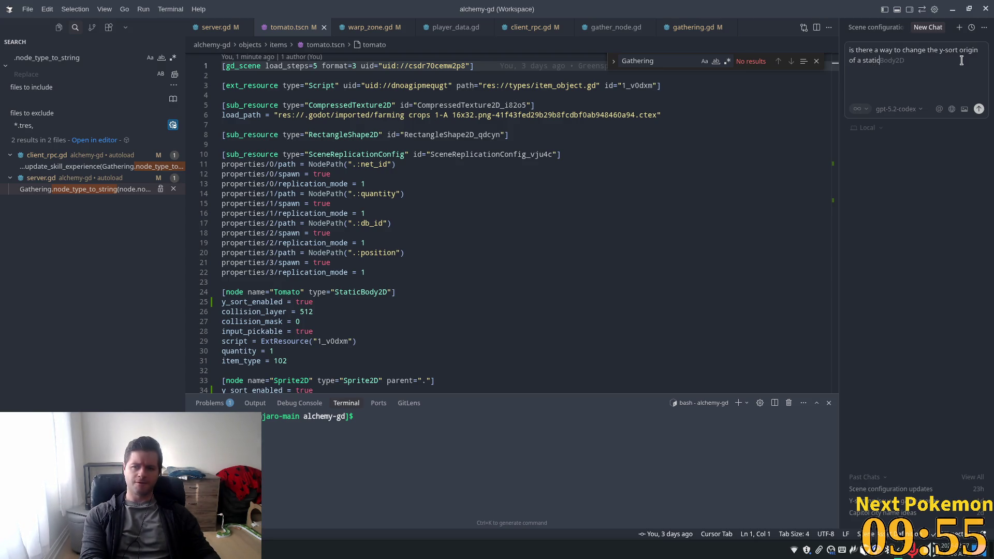
{"action": "key", "text": "Tab"}
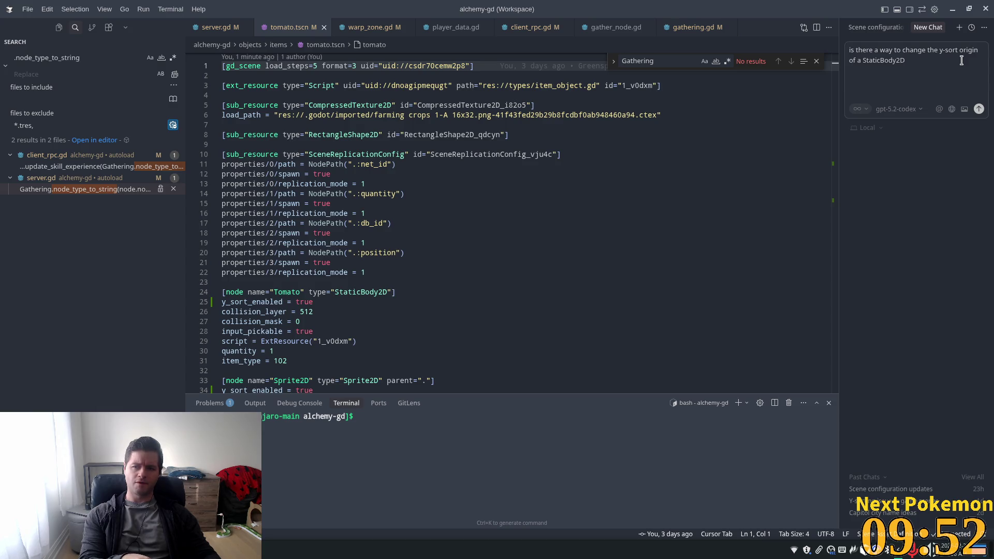
{"action": "type", "text": "?"}
{"action": "key", "text": "Return"}
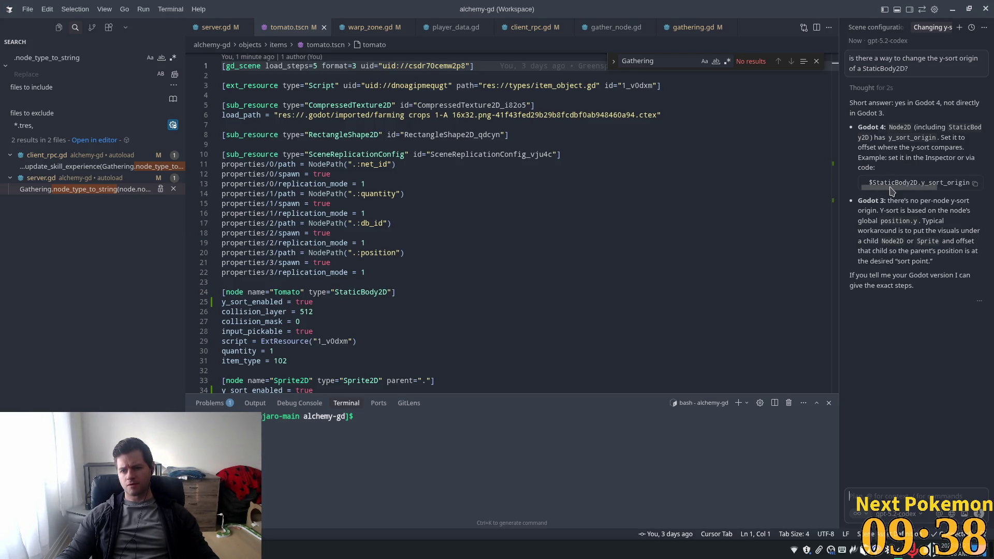
{"action": "mouse_move", "coordinate": [889, 186]}
{"action": "left_mouse_down"}
{"action": "mouse_move", "coordinate": [935, 196]}
{"action": "mouse_move", "coordinate": [849, 180]}
{"action": "left_mouse_up"}
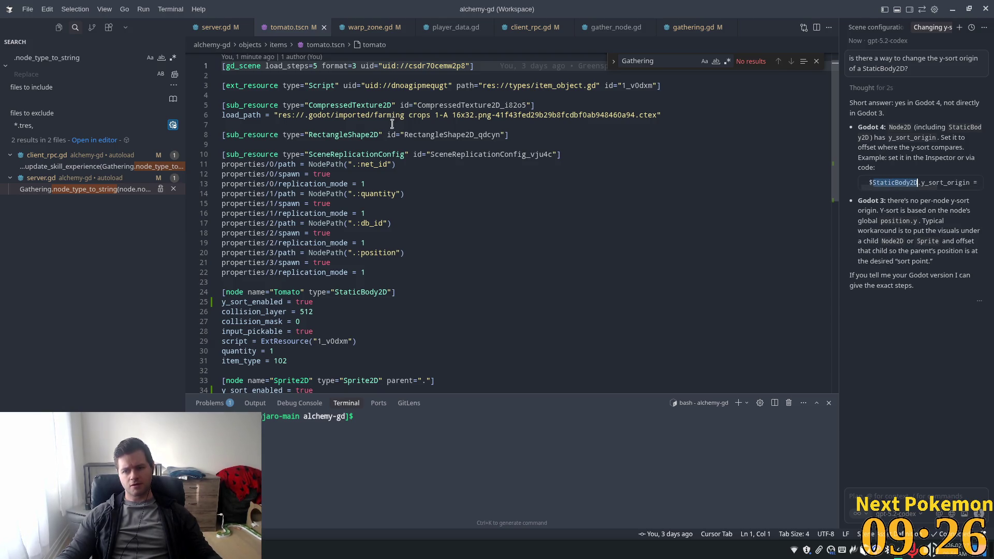
{"action": "left_click", "coordinate": [72, 100]}
Filter the tomato scene's Inspector properties for 'origin', then clear the filter.
{"action": "key", "text": "alt+Tab"}
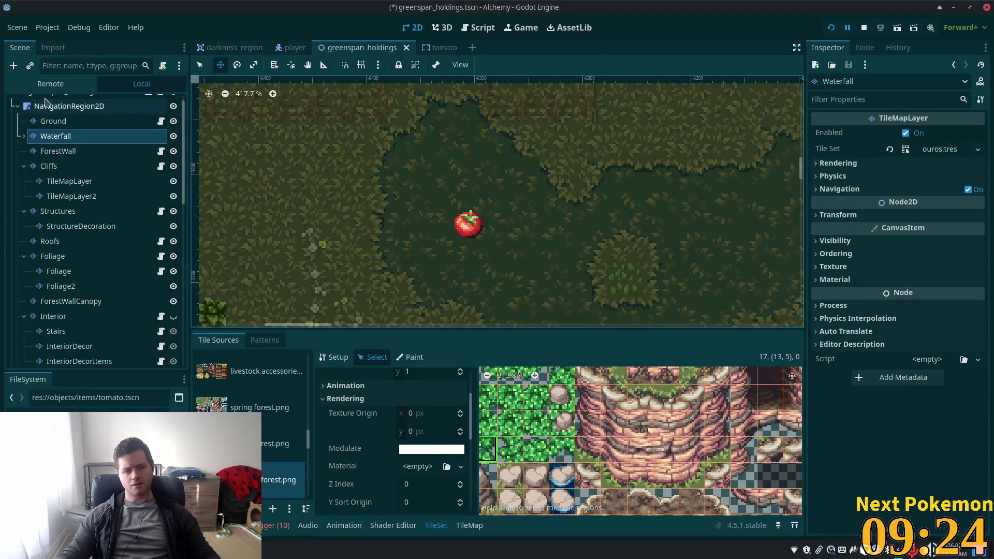
{"action": "scroll", "coordinate": [62, 155], "scroll_direction": "up", "scroll_amount": 1}
{"action": "left_click", "coordinate": [467, 47]}
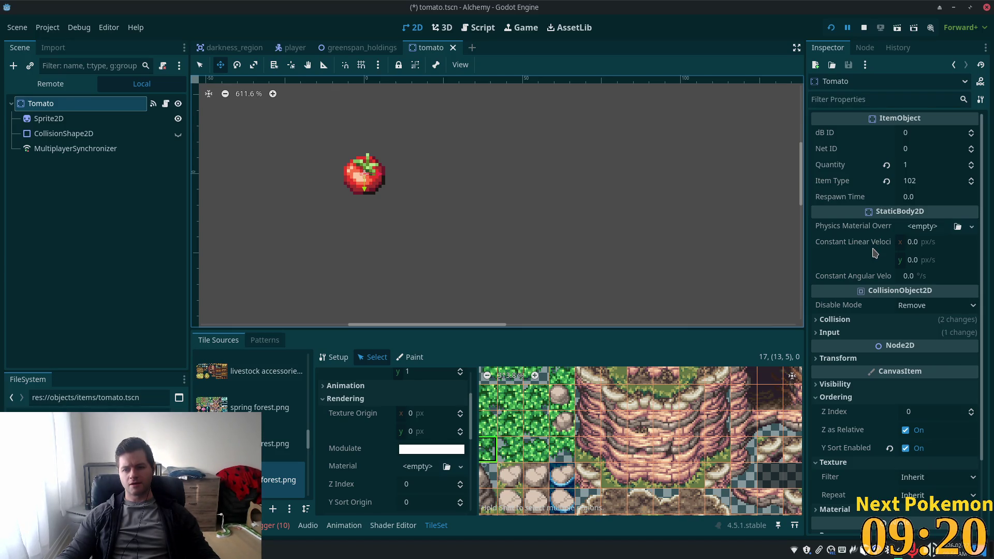
{"action": "left_click", "coordinate": [863, 94]}
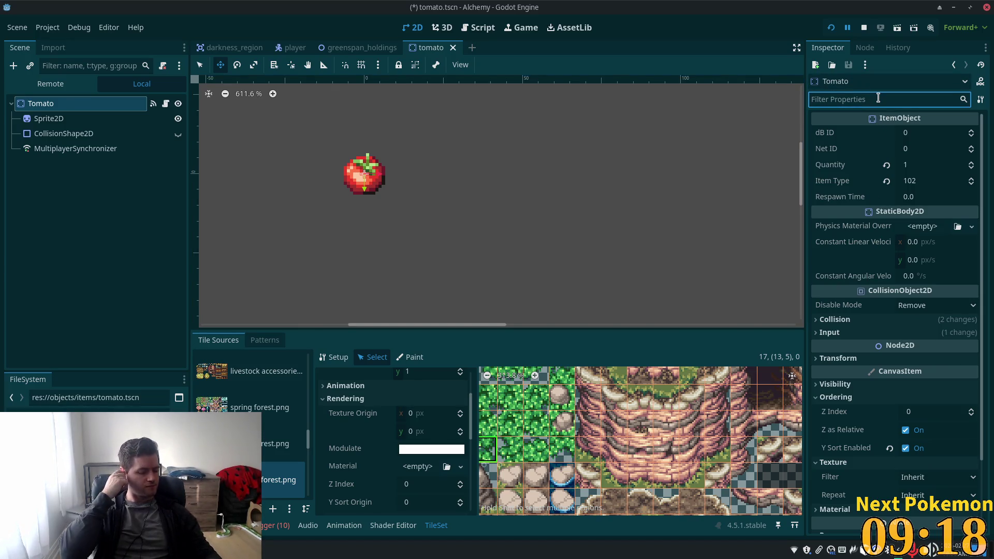
{"action": "type", "text": "origi"}
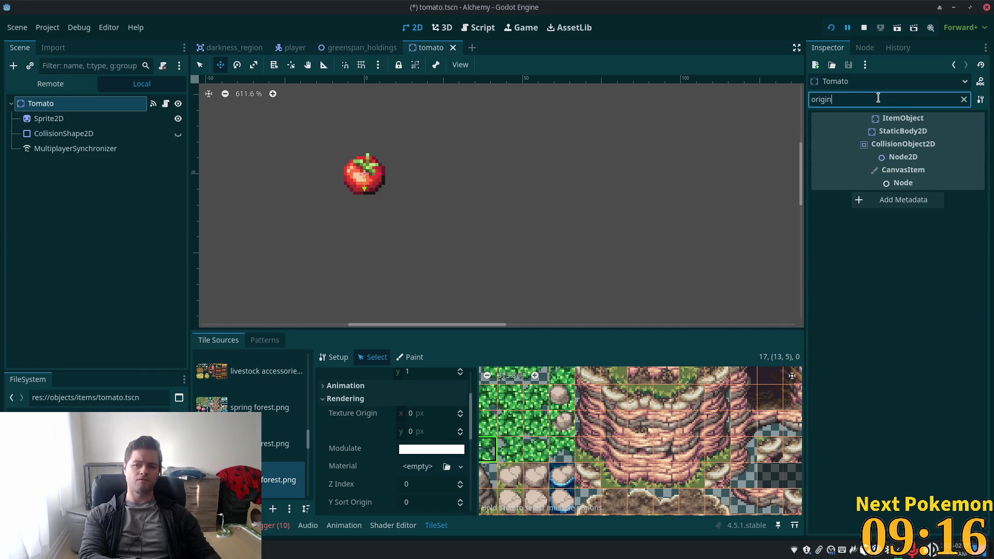
{"action": "key", "text": "BackSpace"}
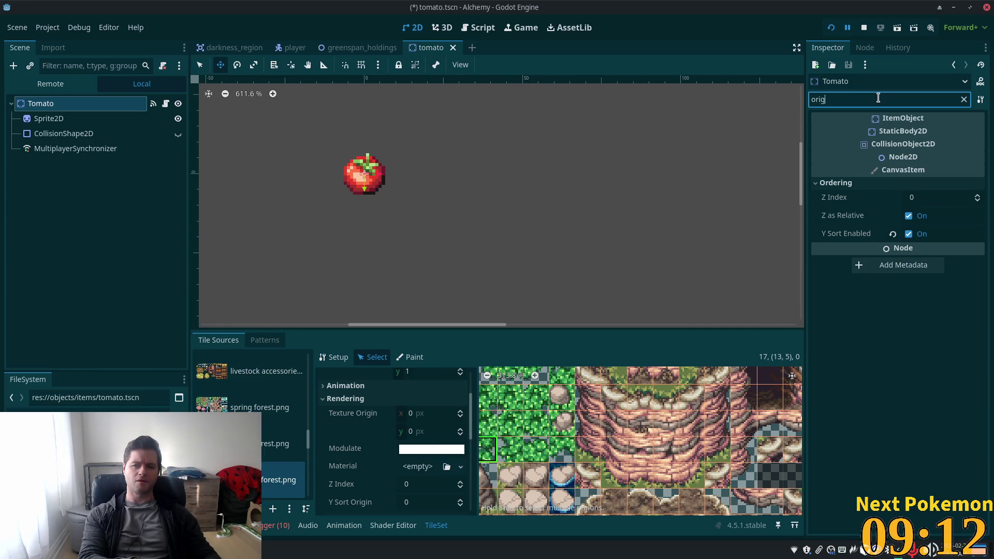
{"action": "key", "text": "BackSpace"}
{"action": "key", "text": "BackSpace"}
{"action": "key", "text": "BackSpace"}
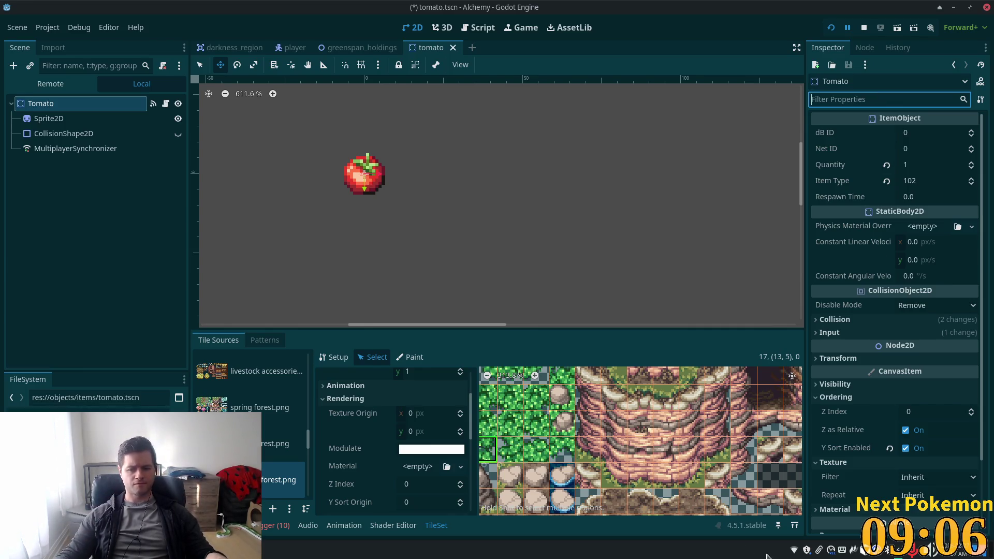
Start a follow-up chat message telling the assistant the project is on Godot 4.5.1.
{"action": "key", "text": "alt+Tab"}
{"action": "left_click", "coordinate": [909, 509]}
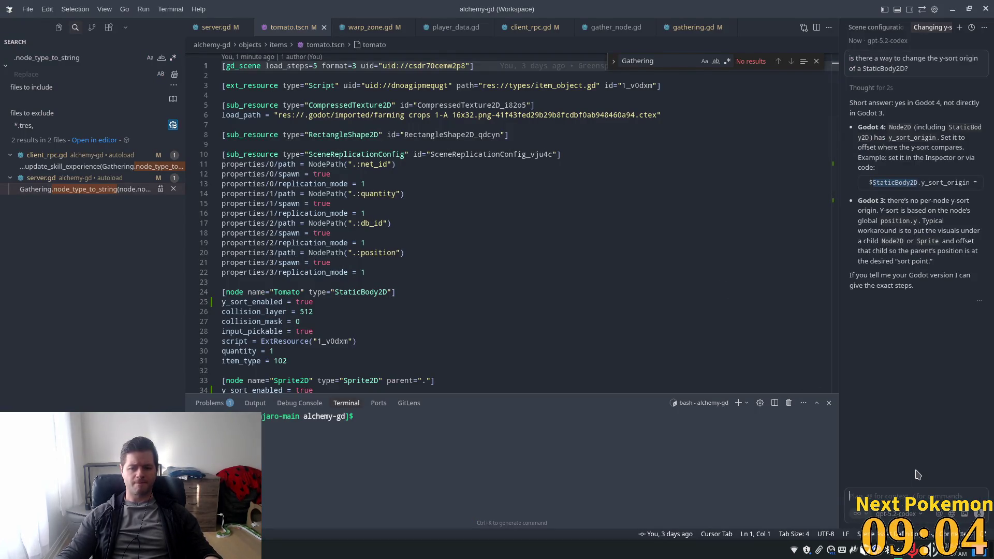
{"action": "type", "text": "im g"}
{"action": "type", "text": "g"}
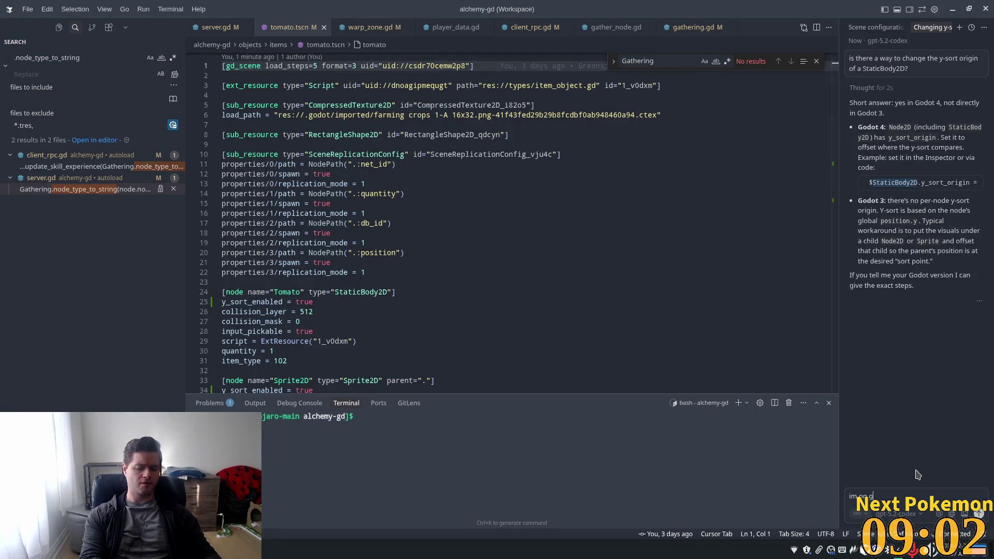
{"action": "type", "text": " 4.5.1"}
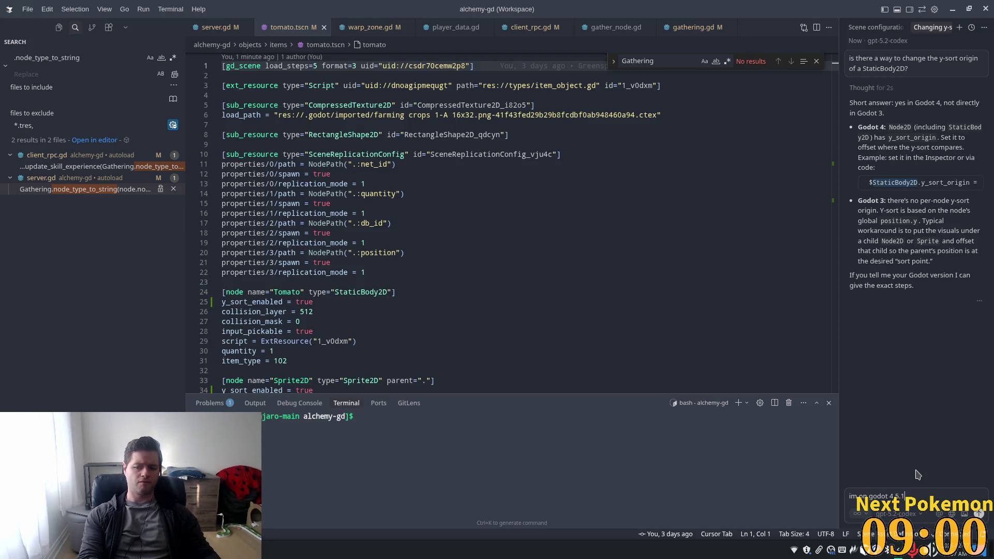
Send the Godot 4.5.1 note and open the StaticBody2D docs page from the reply.
{"action": "key", "text": "Return"}
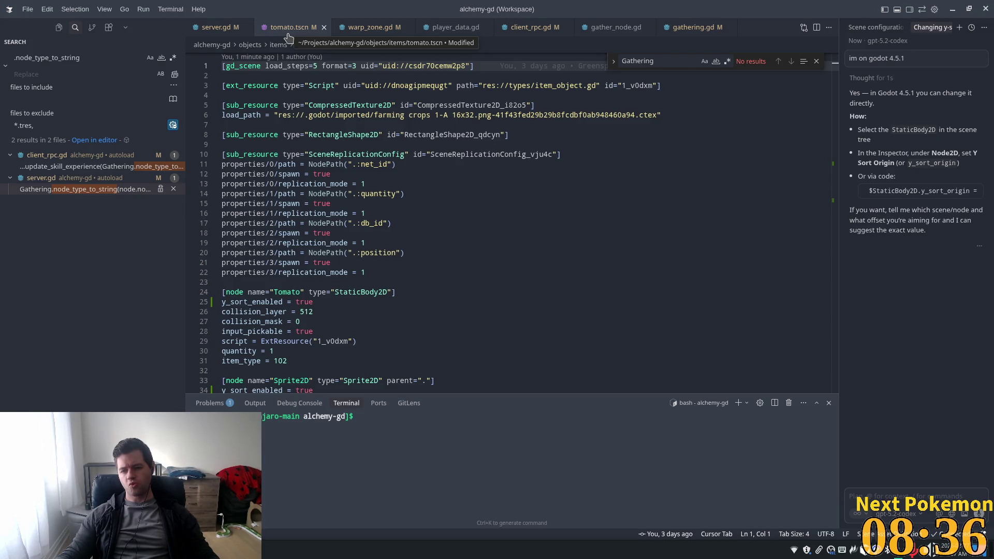
{"action": "double_click", "coordinate": [894, 191]}
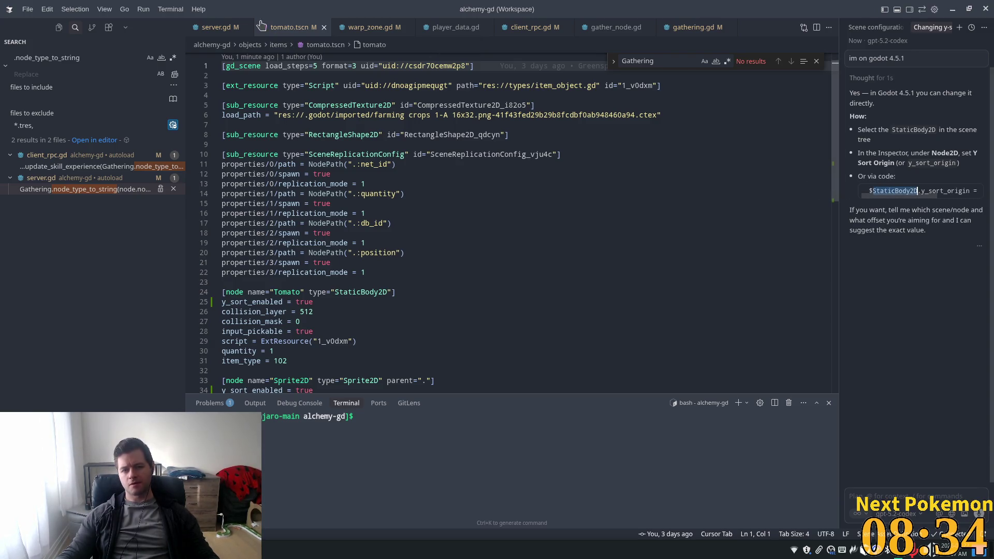
{"action": "scroll", "coordinate": [368, 104], "scroll_direction": "up", "scroll_amount": 1}
{"action": "left_click", "coordinate": [309, 138]}
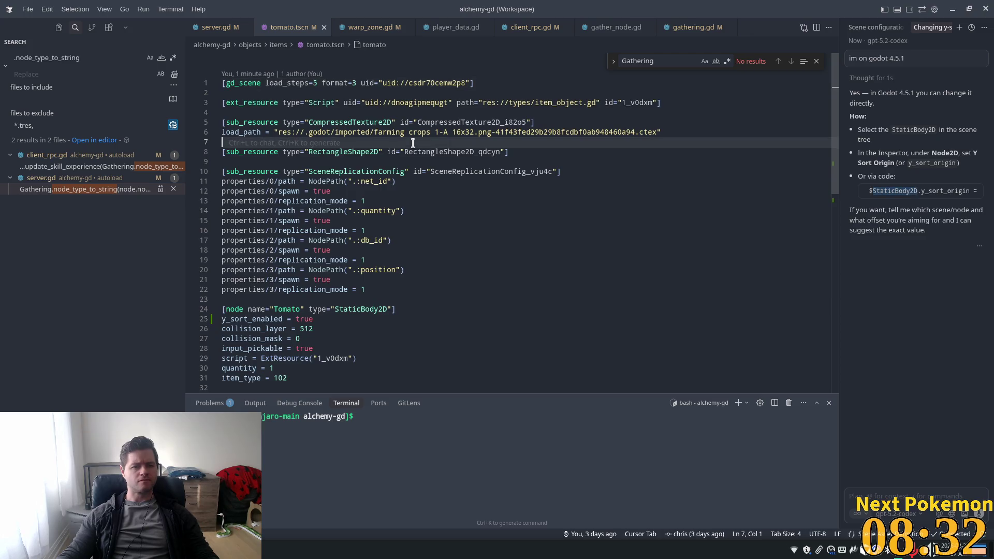
{"action": "left_click", "coordinate": [357, 309], "text": "ctrl"}
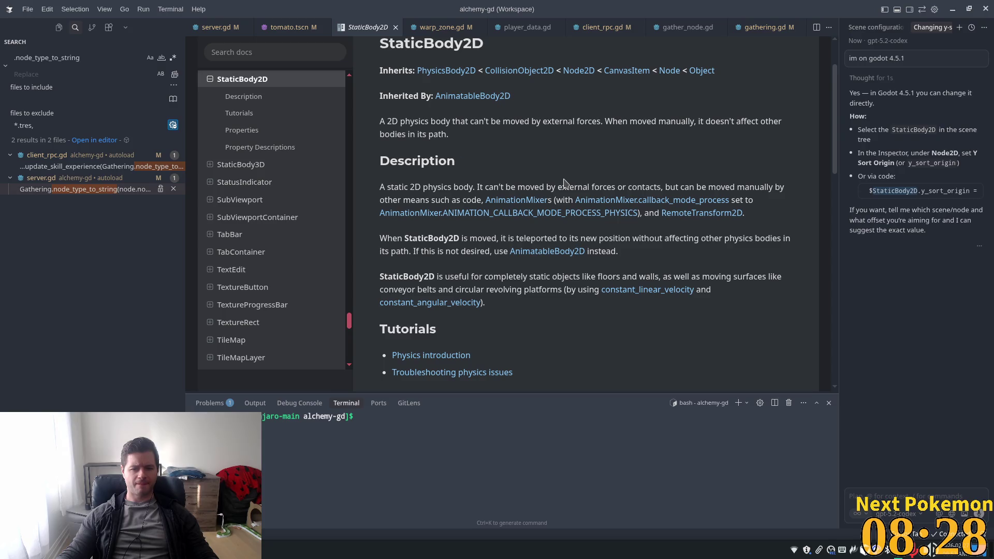
{"action": "scroll", "coordinate": [538, 194], "scroll_direction": "down", "scroll_amount": 6}
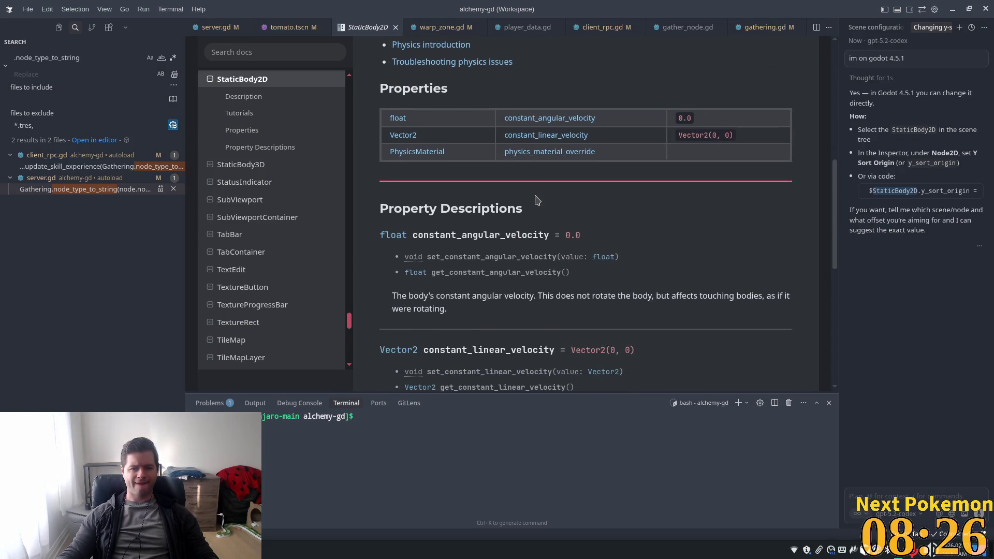
{"action": "scroll", "coordinate": [537, 199], "scroll_direction": "down", "scroll_amount": 3}
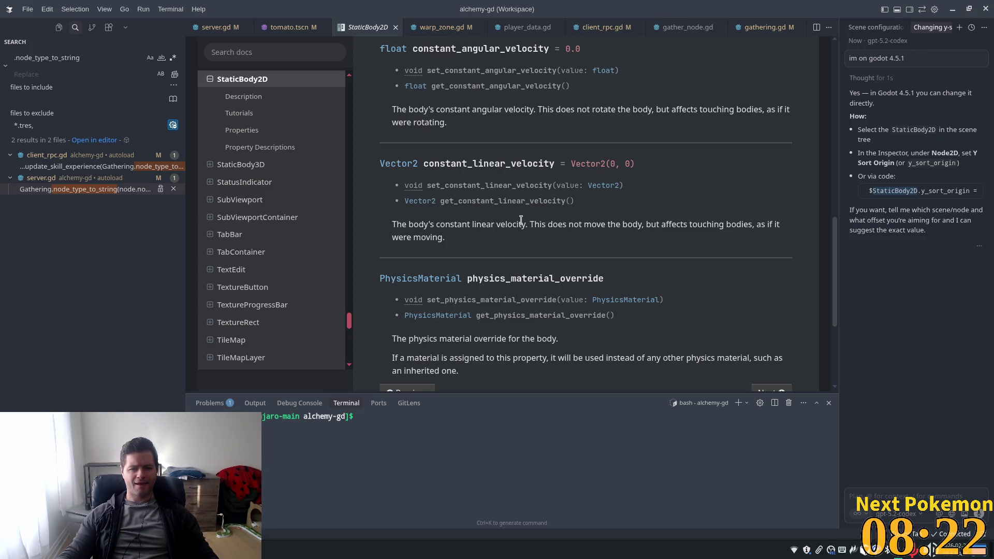
{"action": "scroll", "coordinate": [522, 218], "scroll_direction": "up", "scroll_amount": 7}
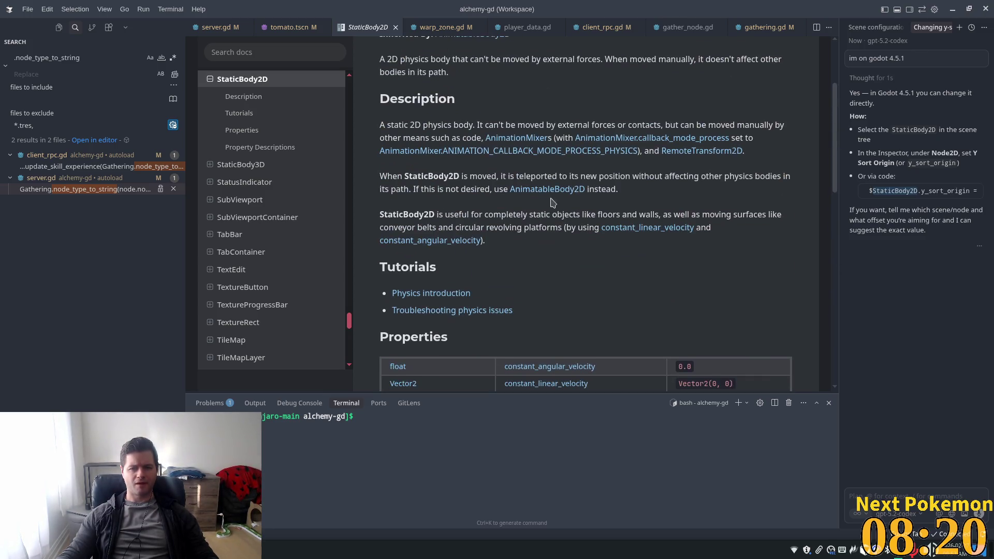
{"action": "scroll", "coordinate": [535, 262], "scroll_direction": "down", "scroll_amount": 2}
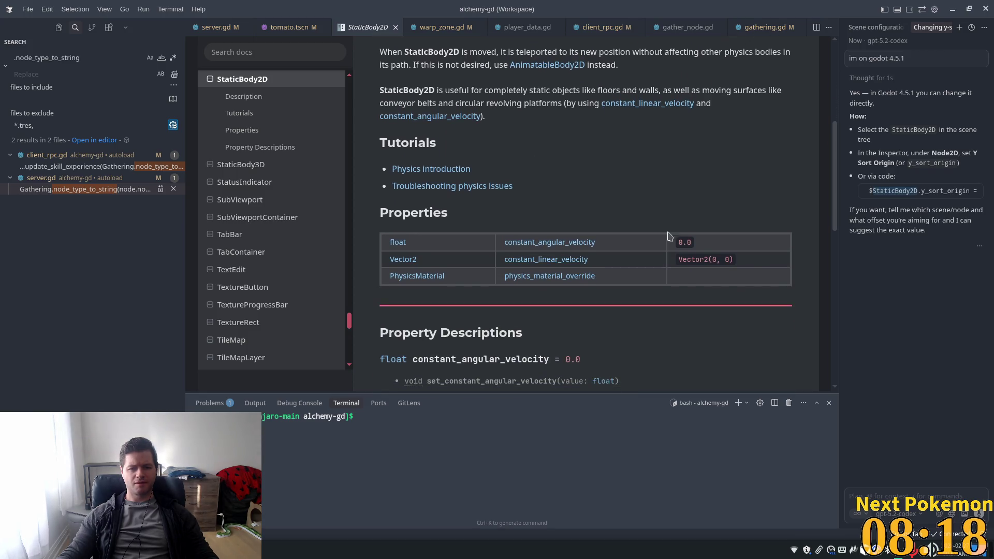
{"action": "key", "text": "ctrl+f"}
{"action": "type", "text": "s"}
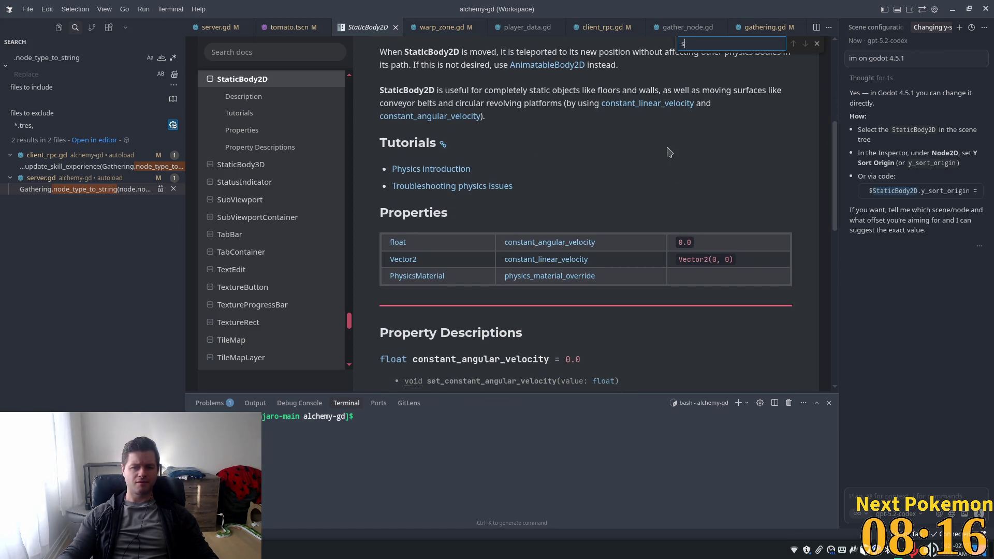
{"action": "type", "text": "ort"}
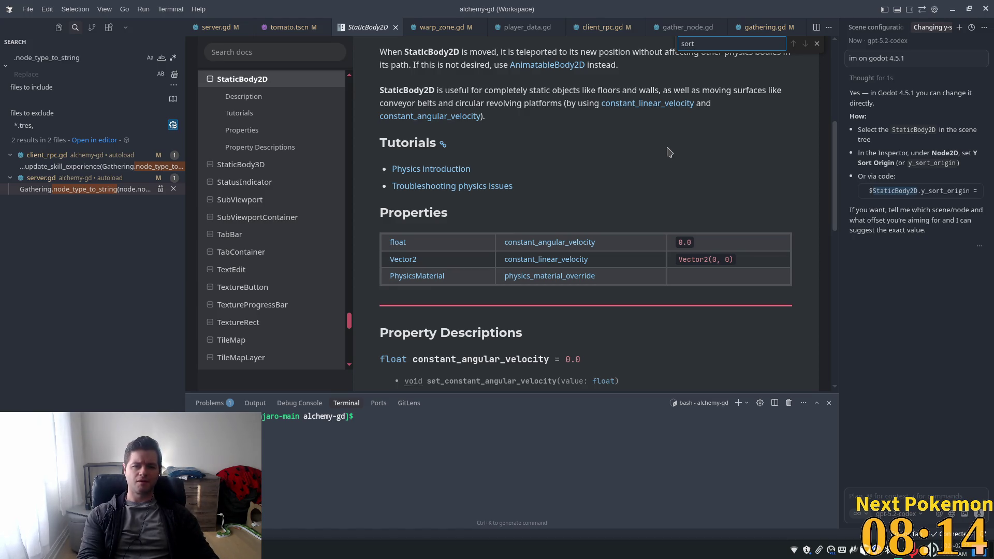
{"action": "scroll", "coordinate": [668, 152], "scroll_direction": "down", "scroll_amount": 8}
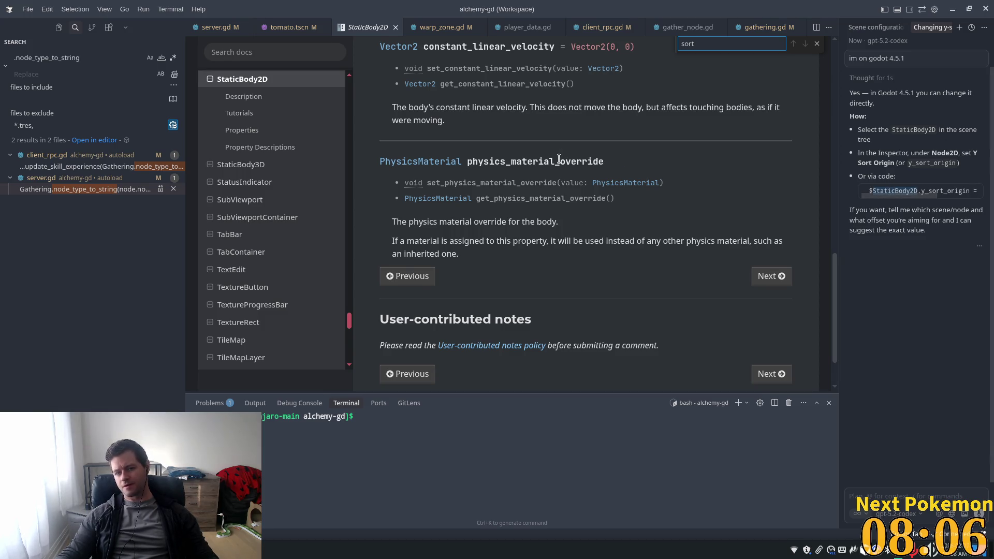
{"action": "scroll", "coordinate": [563, 168], "scroll_direction": "up", "scroll_amount": 3}
{"action": "scroll", "coordinate": [562, 169], "scroll_direction": "up", "scroll_amount": 4}
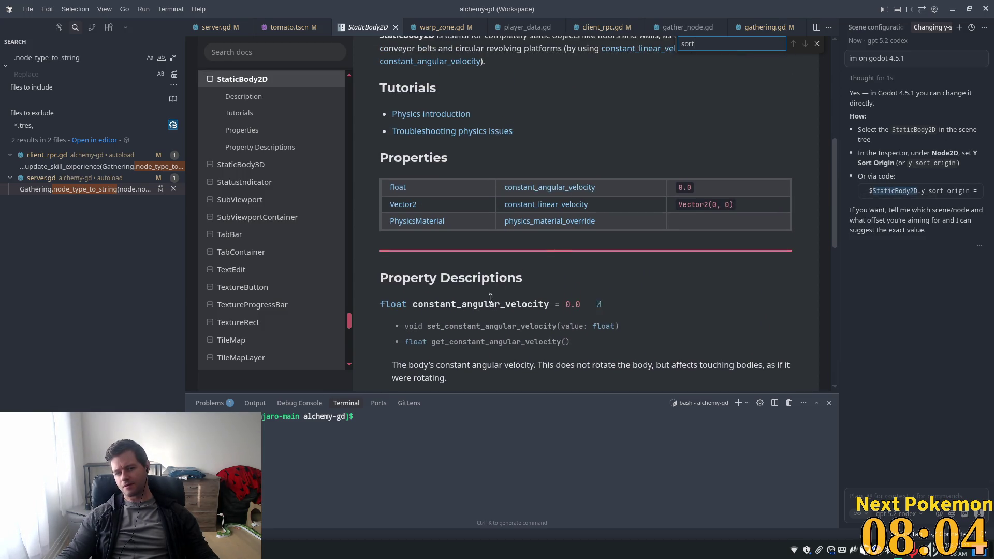
{"action": "scroll", "coordinate": [606, 200], "scroll_direction": "up", "scroll_amount": 6}
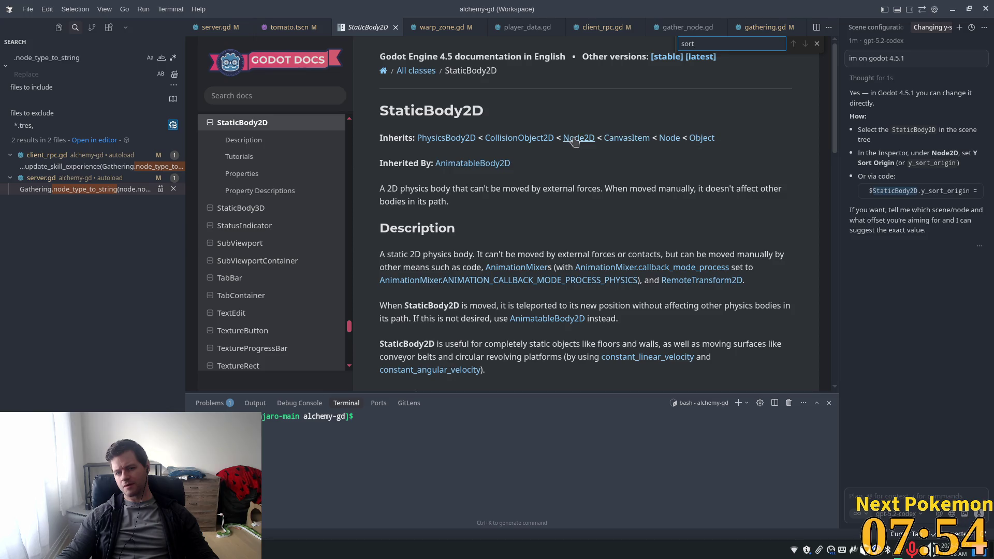
{"action": "left_click", "coordinate": [610, 144]}
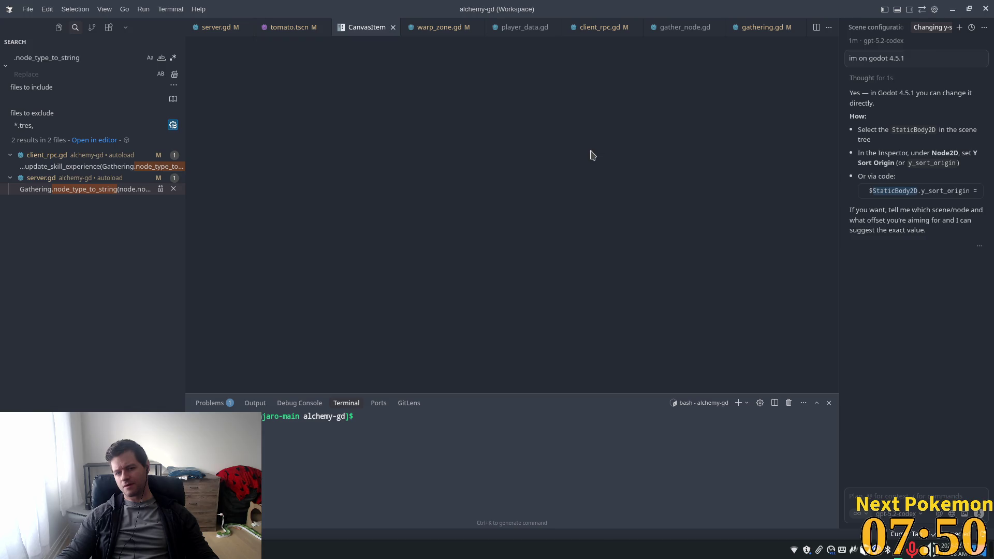
Scroll through the CanvasItem docs' Properties table.
{"action": "scroll", "coordinate": [583, 163], "scroll_direction": "down", "scroll_amount": 7}
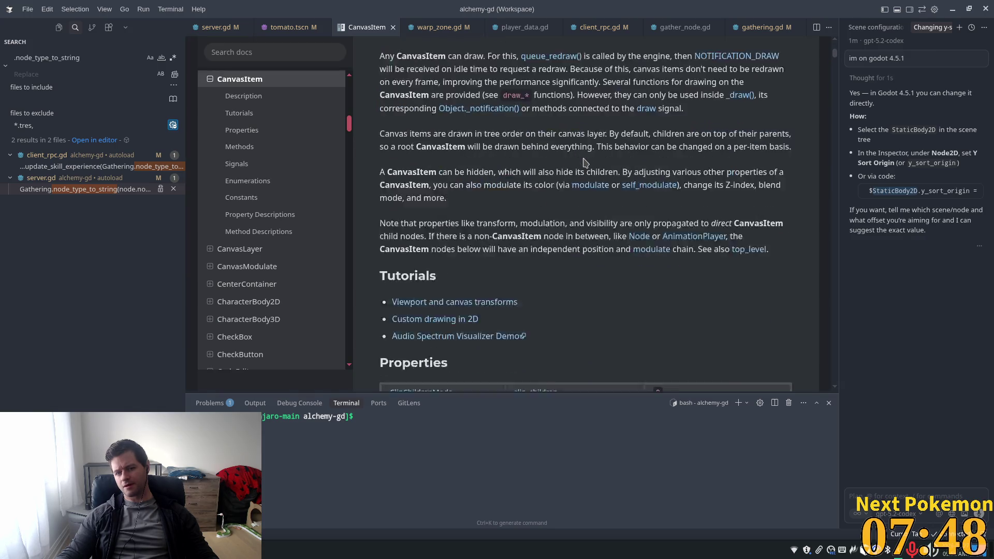
{"action": "scroll", "coordinate": [583, 159], "scroll_direction": "down", "scroll_amount": 2}
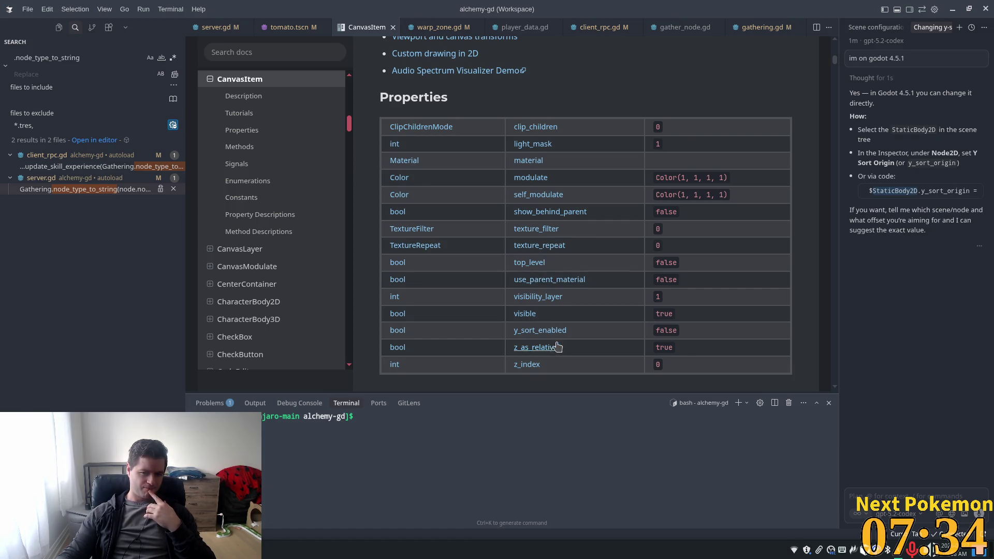
{"action": "scroll", "coordinate": [548, 331], "scroll_direction": "up", "scroll_amount": 10}
{"action": "scroll", "coordinate": [557, 311], "scroll_direction": "up", "scroll_amount": 2}
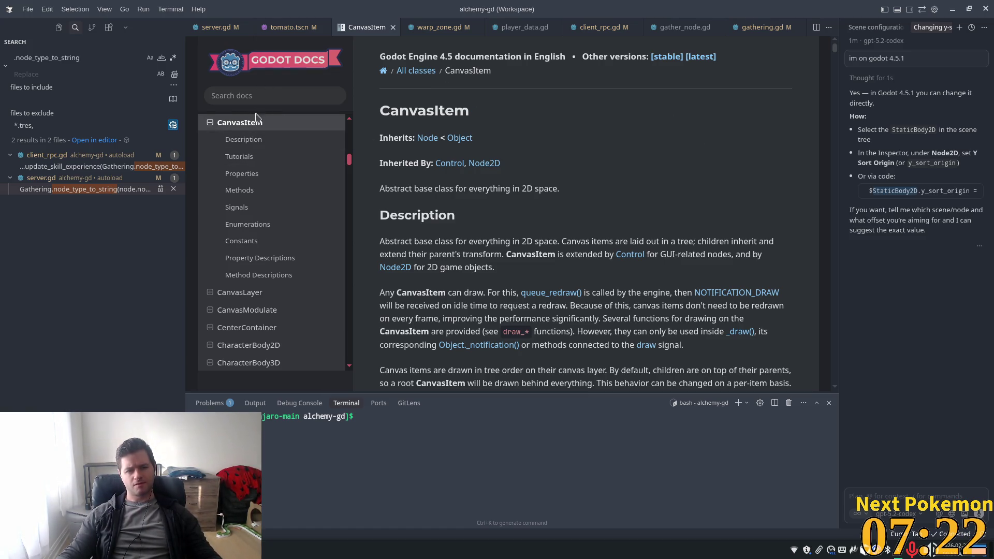
{"action": "scroll", "coordinate": [768, 154], "scroll_direction": "down", "scroll_amount": 5}
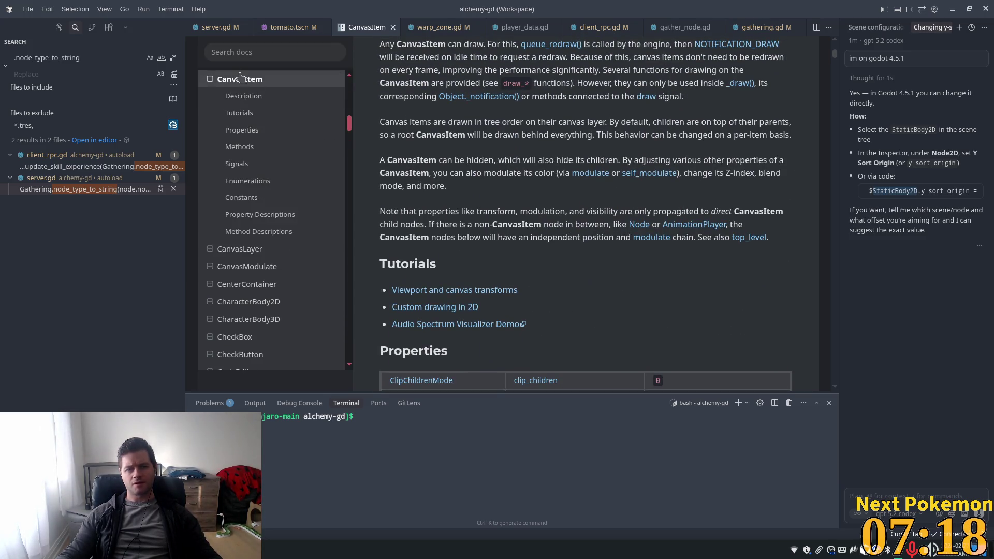
{"action": "scroll", "coordinate": [241, 77], "scroll_direction": "up", "scroll_amount": 2}
Search the Godot 4.5 docs for staticbody2d.
{"action": "left_click", "coordinate": [239, 54]}
{"action": "type", "text": "at"}
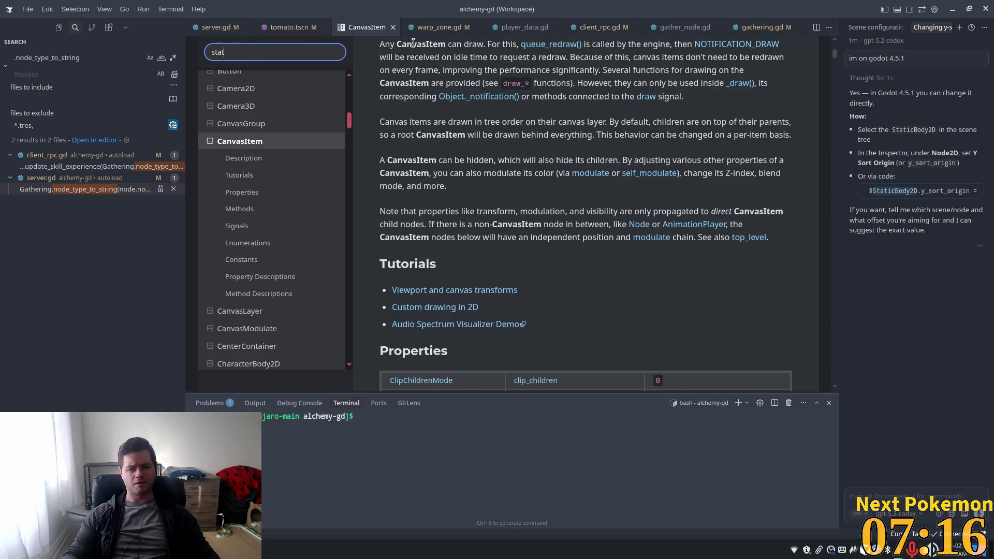
{"action": "type", "text": "icbody2d"}
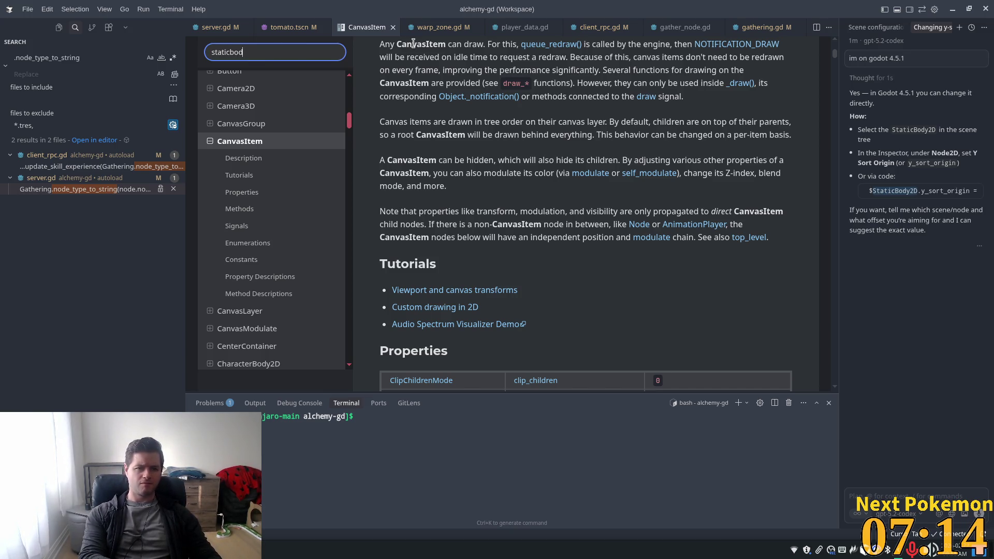
{"action": "key", "text": "Return"}
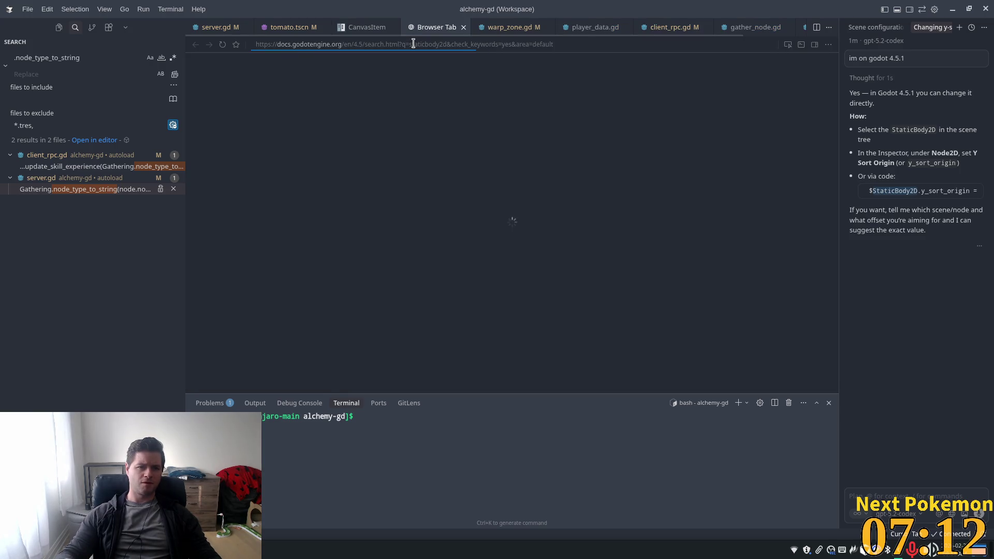
Open the StaticBody2D class docs, then the Node2D class page.
{"action": "left_click", "coordinate": [435, 190]}
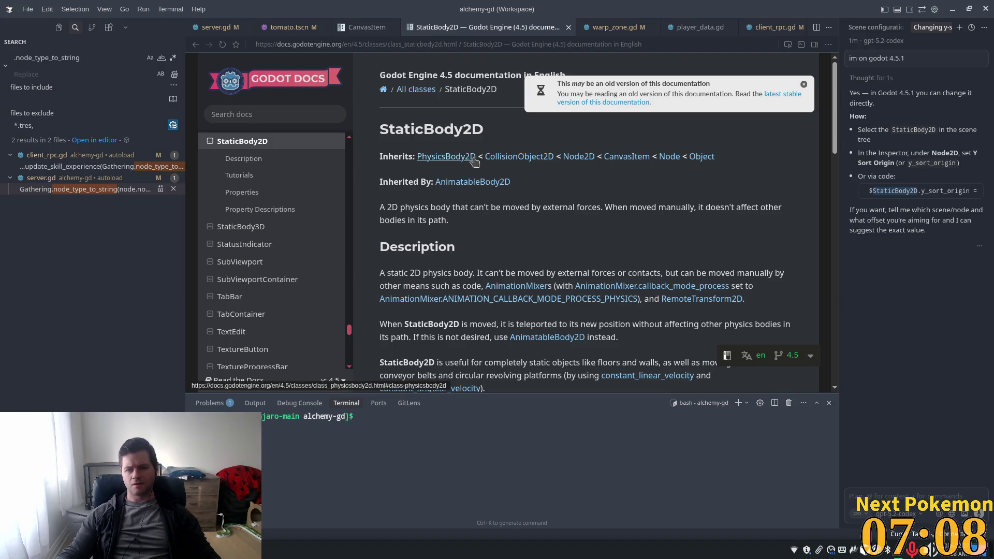
{"action": "left_click", "coordinate": [569, 159]}
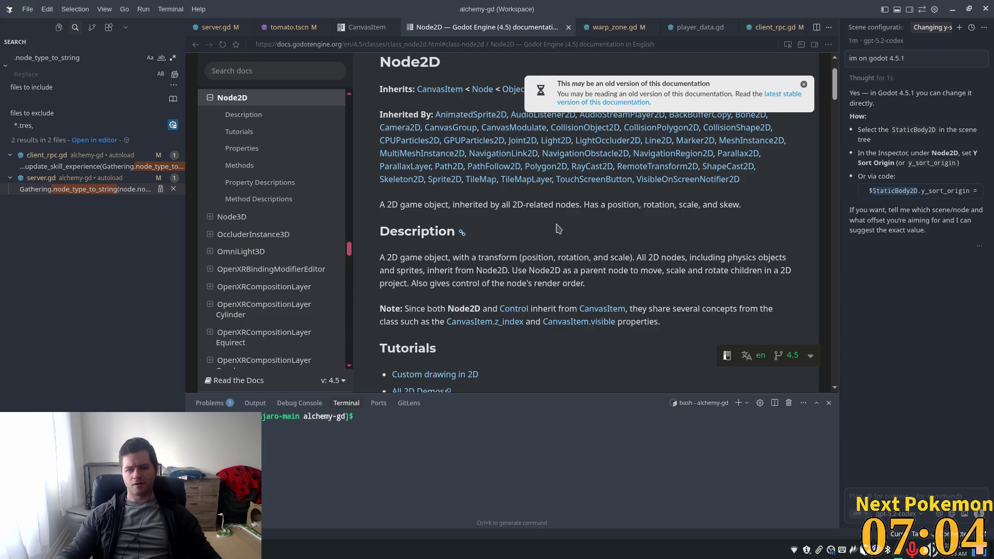
{"action": "scroll", "coordinate": [558, 229], "scroll_direction": "down", "scroll_amount": 10}
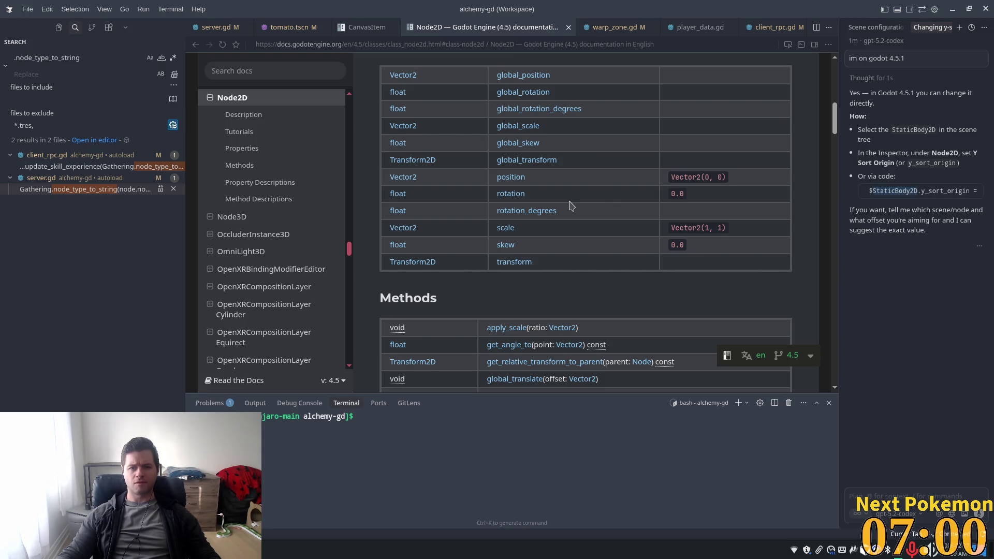
Search the docs for y_sort_origin, find only tile classes, and begin telling the assistant so.
{"action": "left_click", "coordinate": [289, 66]}
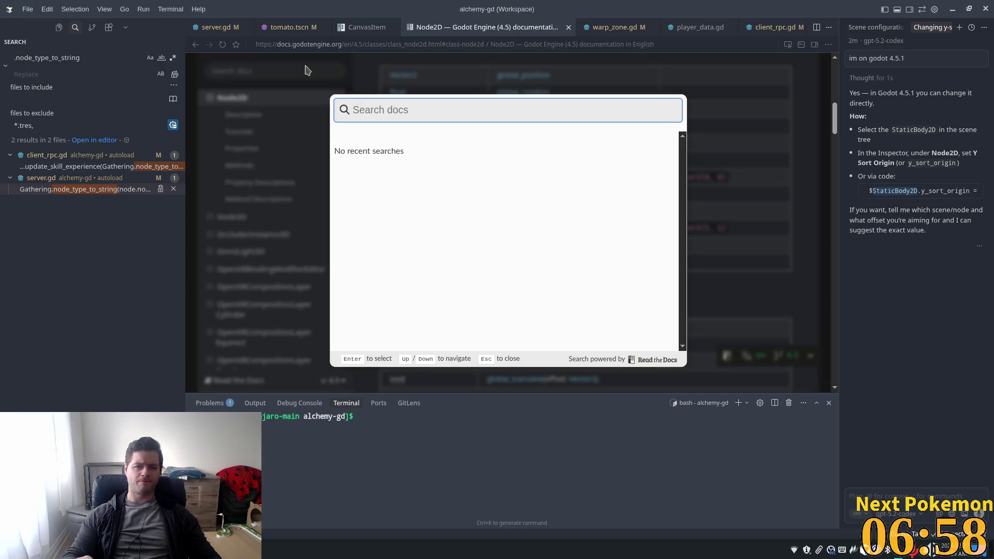
{"action": "type", "text": "y"}
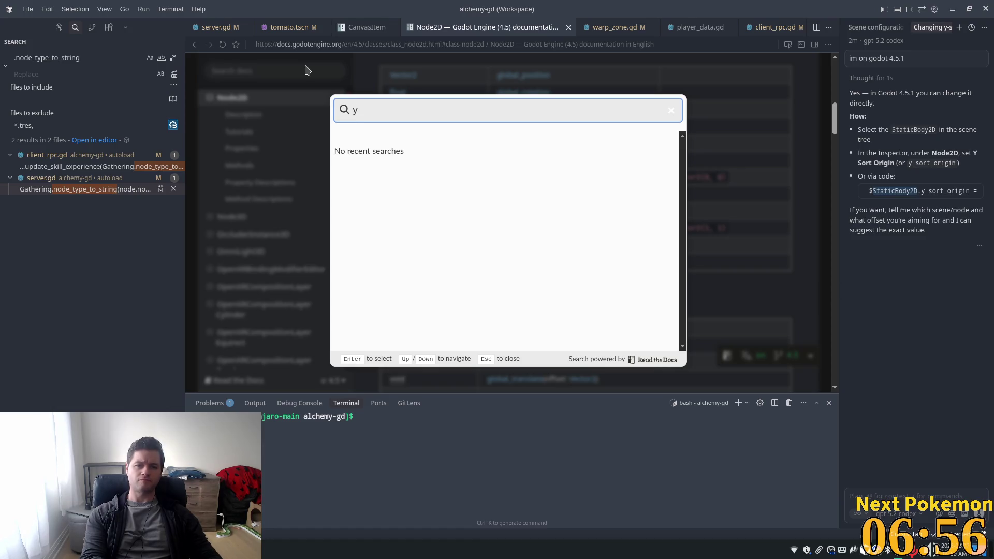
{"action": "type", "text": "_sort"}
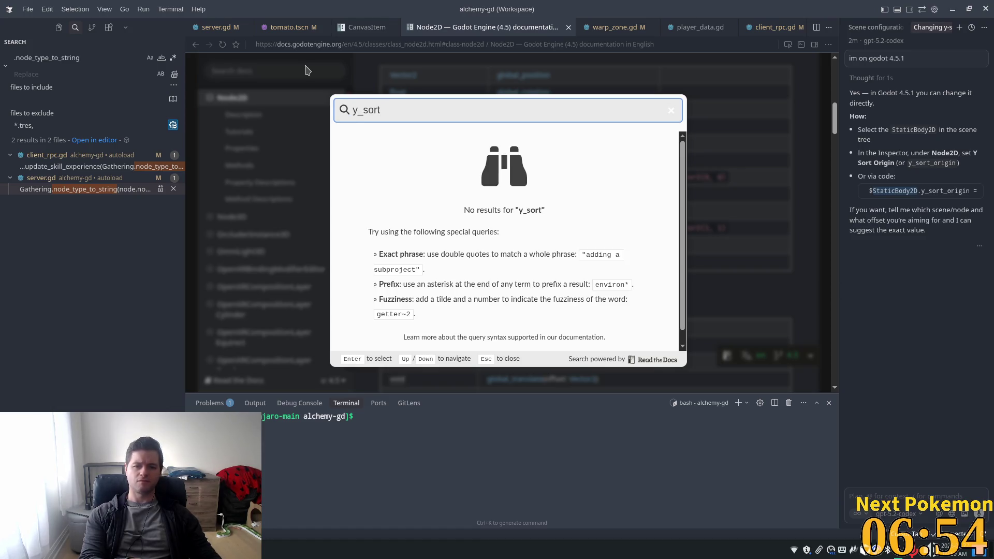
{"action": "type", "text": "_origin"}
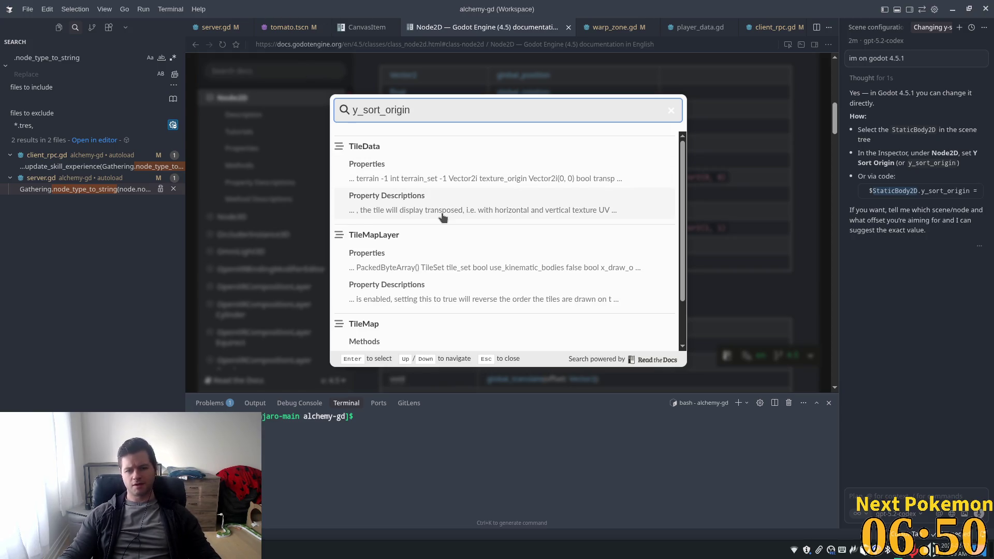
{"action": "scroll", "coordinate": [444, 218], "scroll_direction": "down", "scroll_amount": 2}
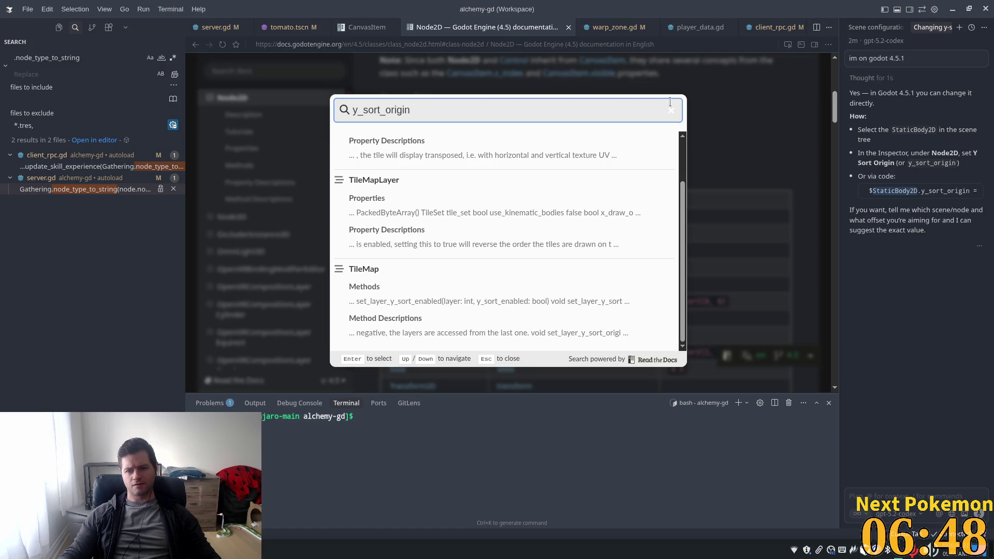
{"action": "key", "text": "Escape"}
{"action": "type", "text": "T"}
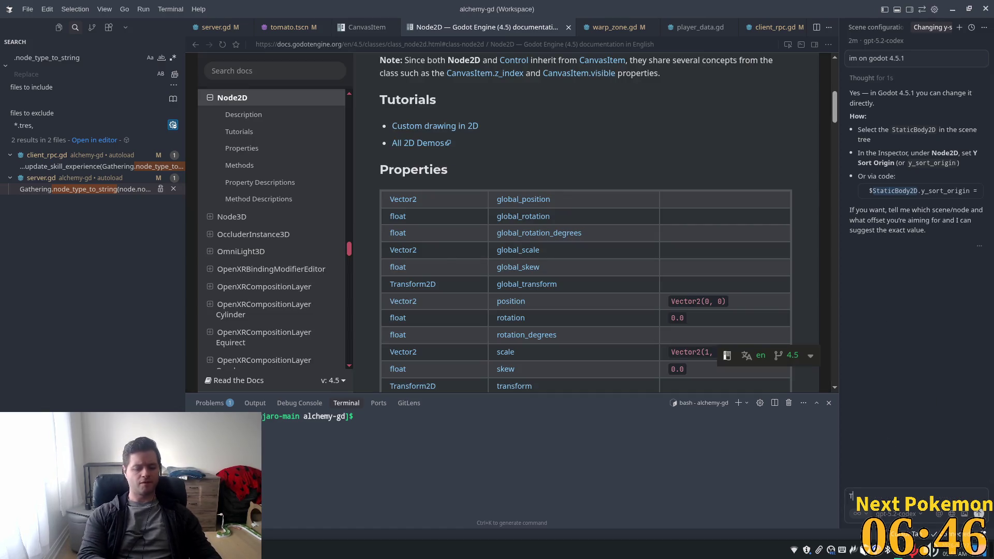
{"action": "type", "text": "hat doe"}
{"action": "type", "text": "sn't a"}
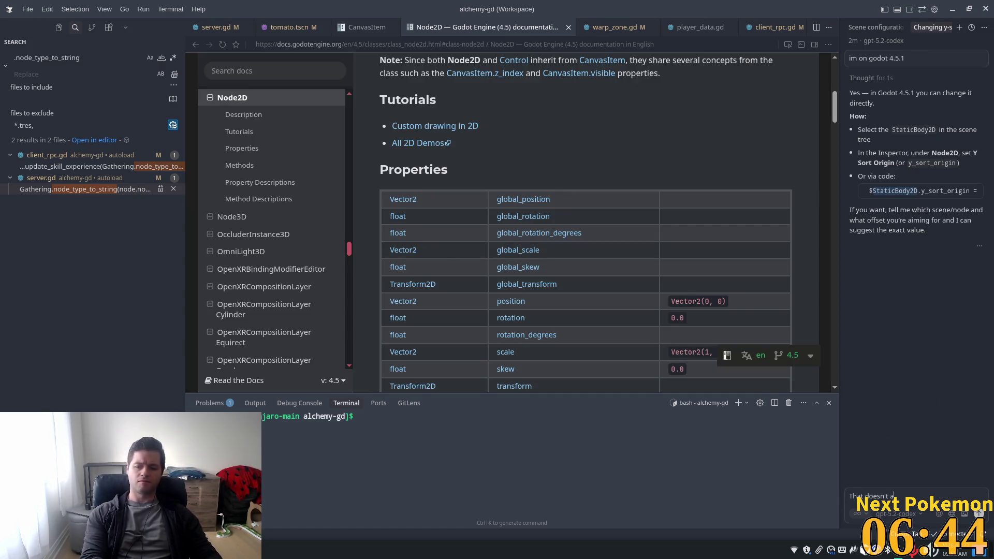
{"action": "type", "text": " to"}
{"action": "type", "text": " be a p"}
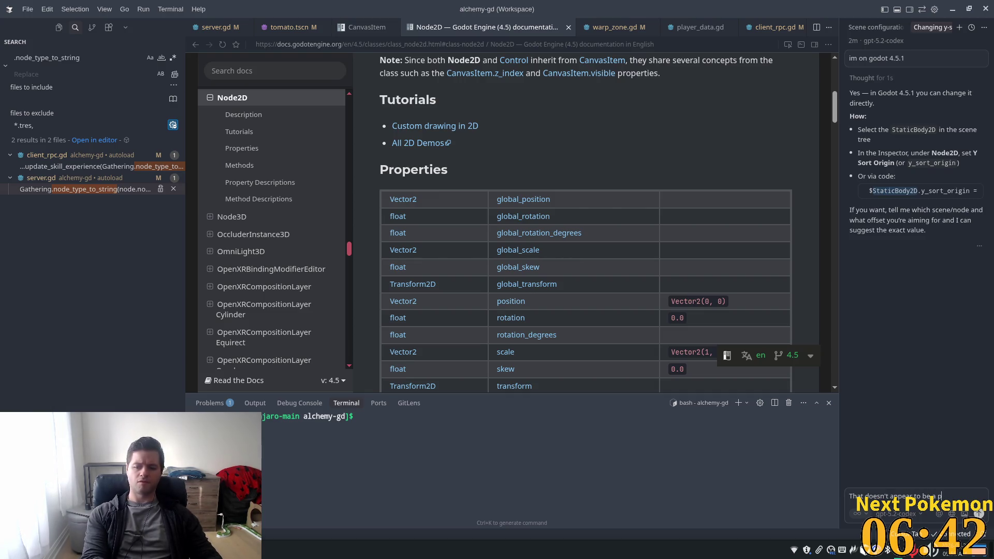
{"action": "type", "text": "roperty of"}
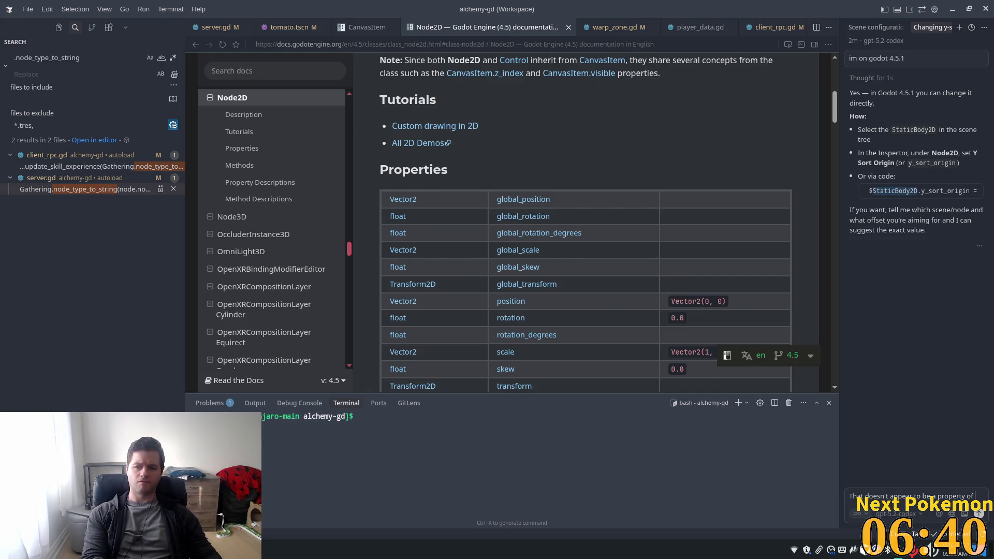
{"action": "type", "text": " StaticBody2D"}
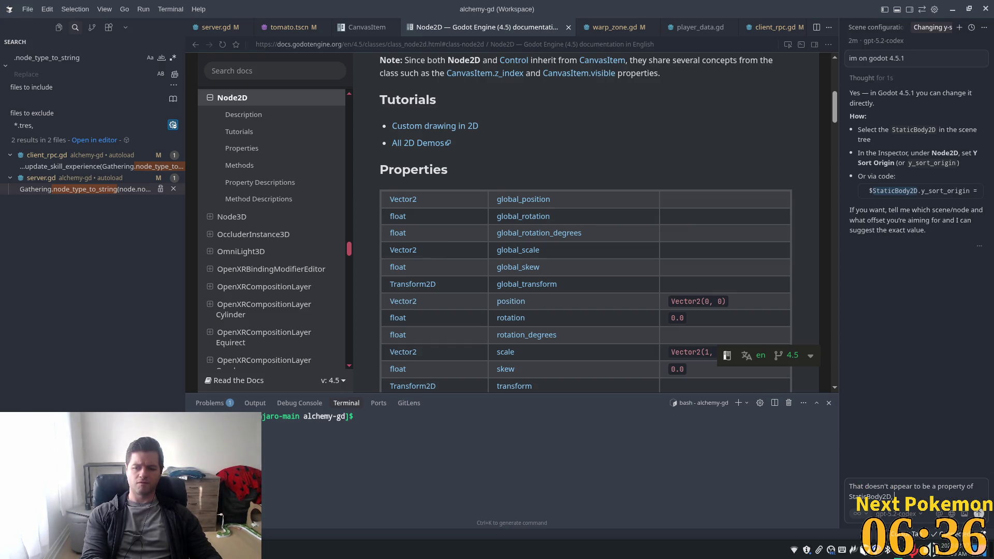
{"action": "type", "text": ". I thi"}
{"action": "type", "text": "at"}
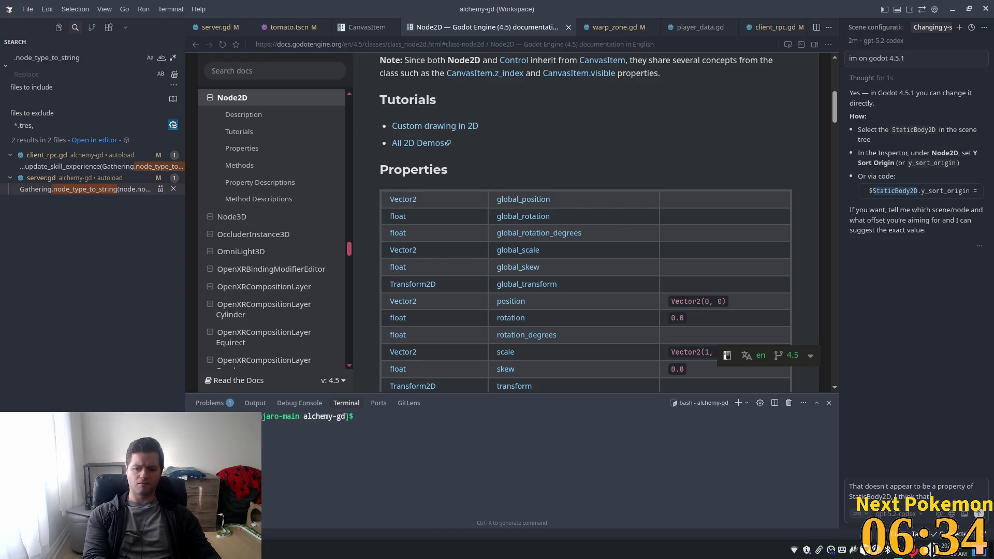
{"action": "type", "text": " ex"}
{"action": "type", "text": "ists for ti"}
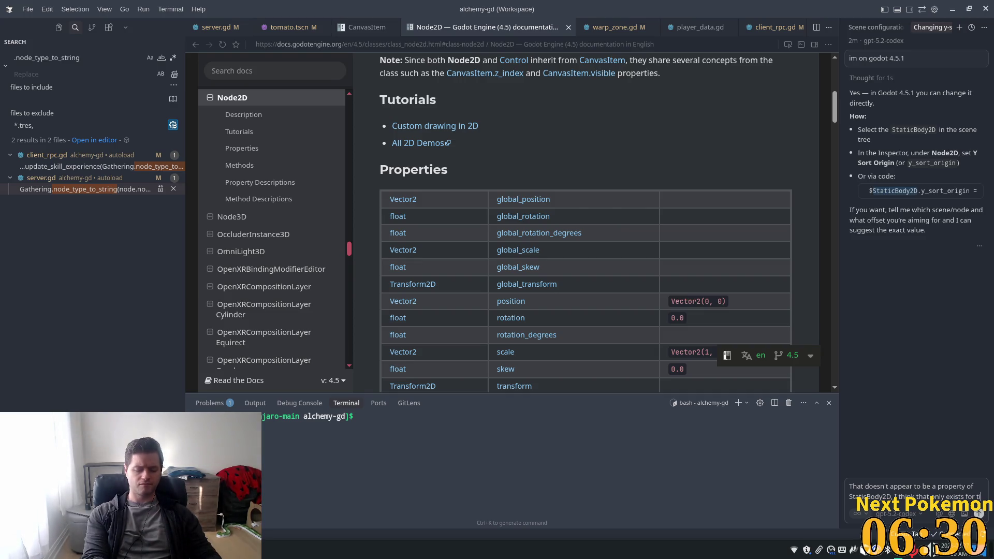
{"action": "type", "text": "lemap_lay"}
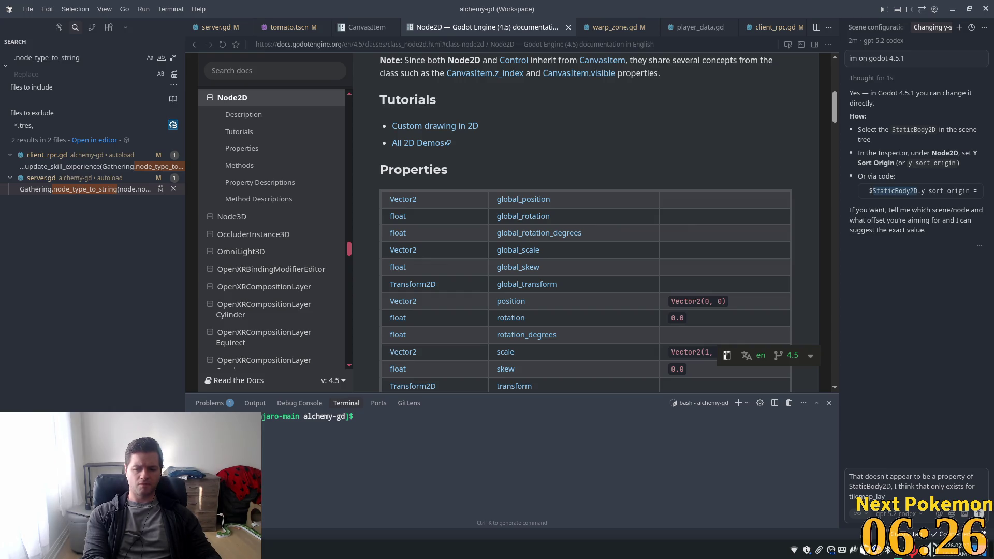
Fix the message ending to 'tilemaplayer' and send the note that y_sort_origin isn't a StaticBody2D property.
{"action": "key", "text": "BackSpace"}
{"action": "key", "text": "BackSpace"}
{"action": "key", "text": "BackSpace"}
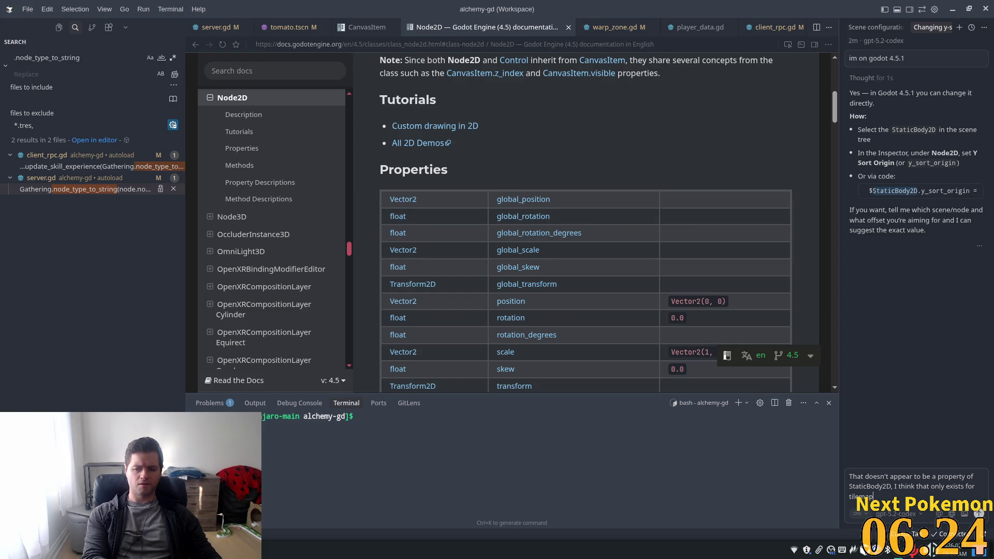
{"action": "type", "text": "yer"}
{"action": "key", "text": "Return"}
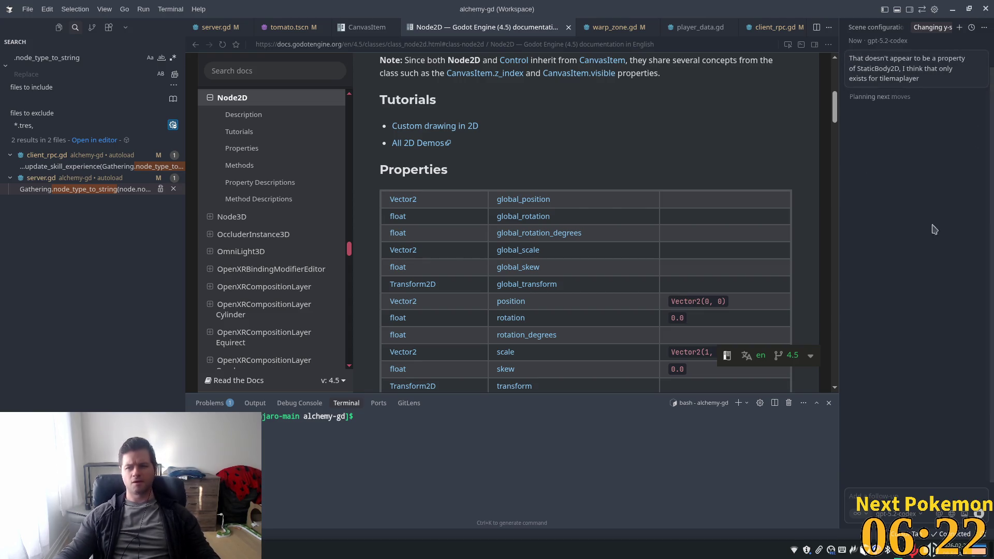
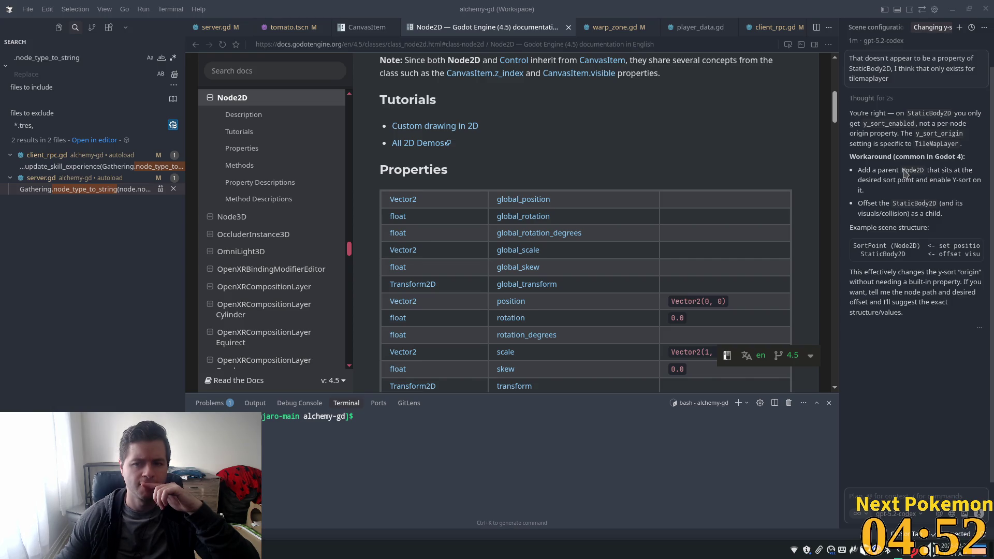
Select part of the assistant's workaround suggestion and focus the terminal prompt.
{"action": "left_click_drag", "start_coordinate": [902, 171], "coordinate": [941, 174]}
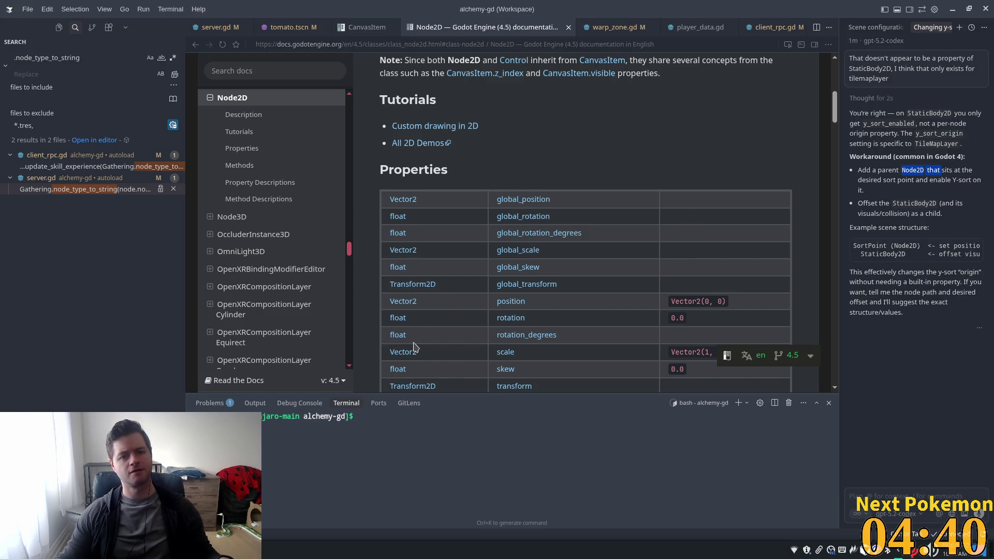
{"action": "left_click", "coordinate": [315, 452]}
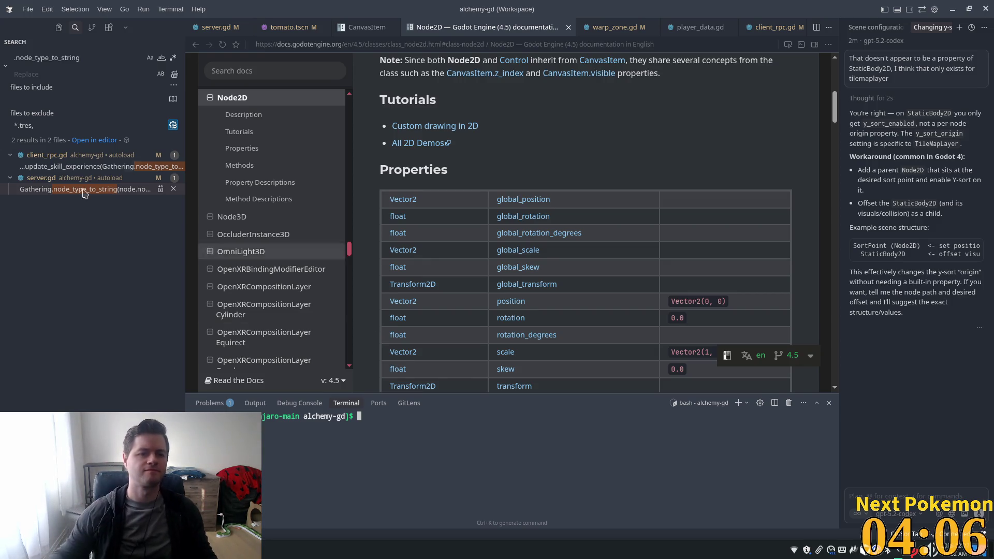
{"action": "key", "text": "super"}
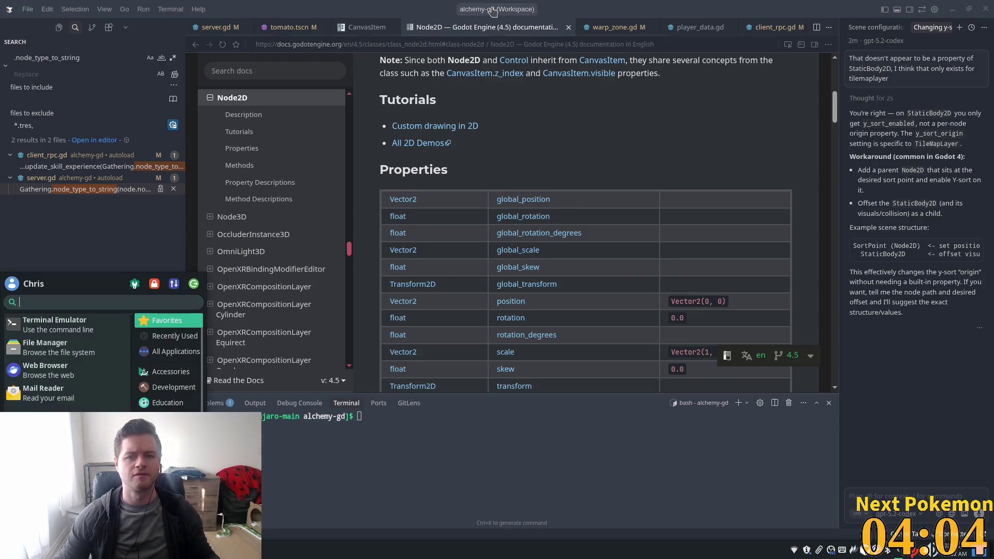
Close the Node2D and CanvasItem documentation tabs to reveal tomato.tscn, then return to Godot.
{"action": "left_click", "coordinate": [566, 28]}
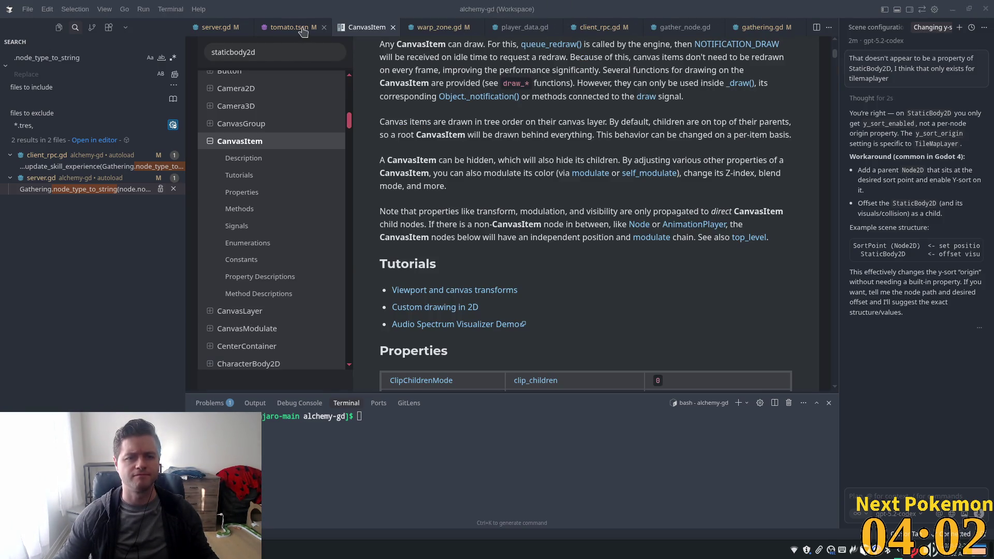
{"action": "left_click", "coordinate": [393, 27]}
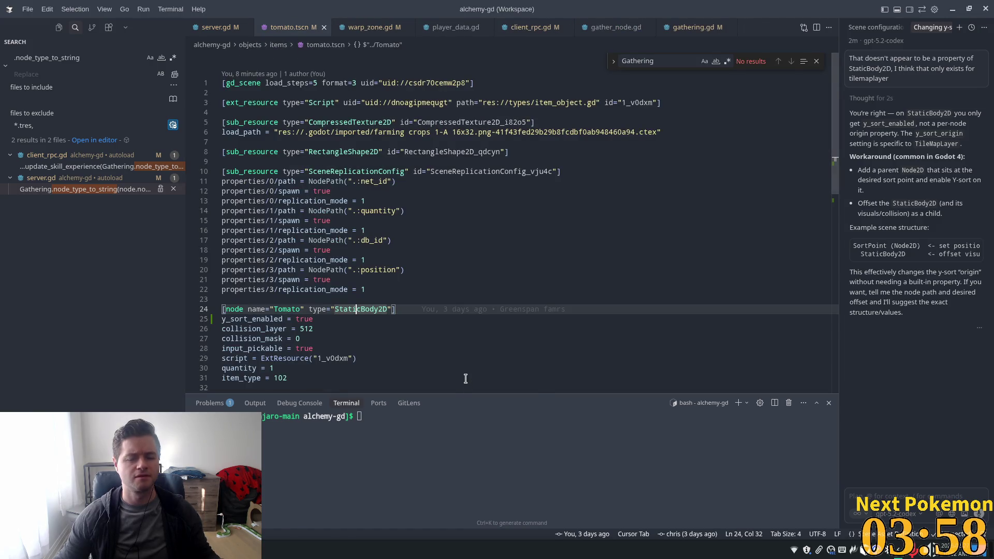
{"action": "key", "text": "alt+Tab"}
{"action": "scroll", "coordinate": [300, 177], "scroll_direction": "down", "scroll_amount": 4}
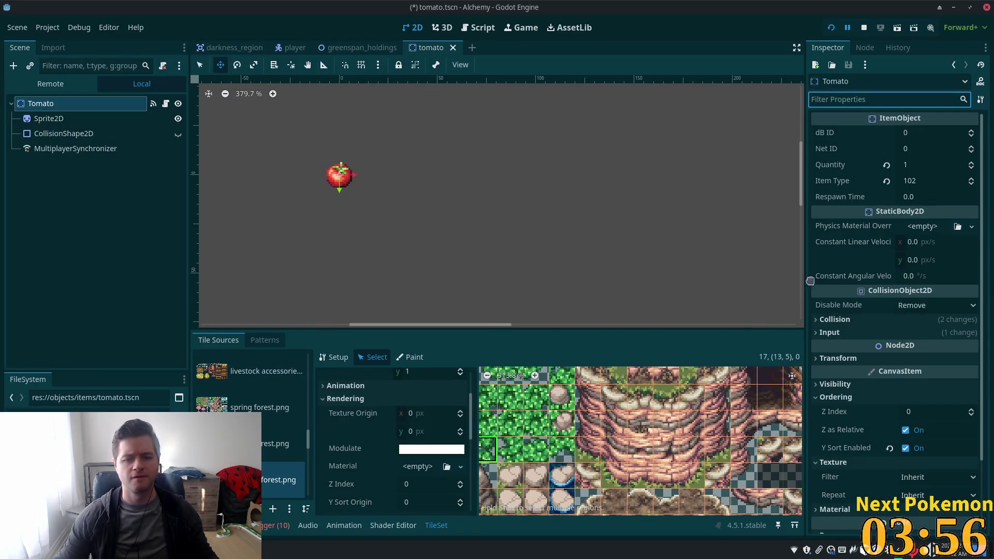
Turn off Y Sort Enabled on the Tomato root and its Sprite2D, saving the tomato scene.
{"action": "scroll", "coordinate": [880, 378], "scroll_direction": "down", "scroll_amount": 3}
{"action": "left_click", "coordinate": [923, 366]}
{"action": "key", "text": "ctrl+s"}
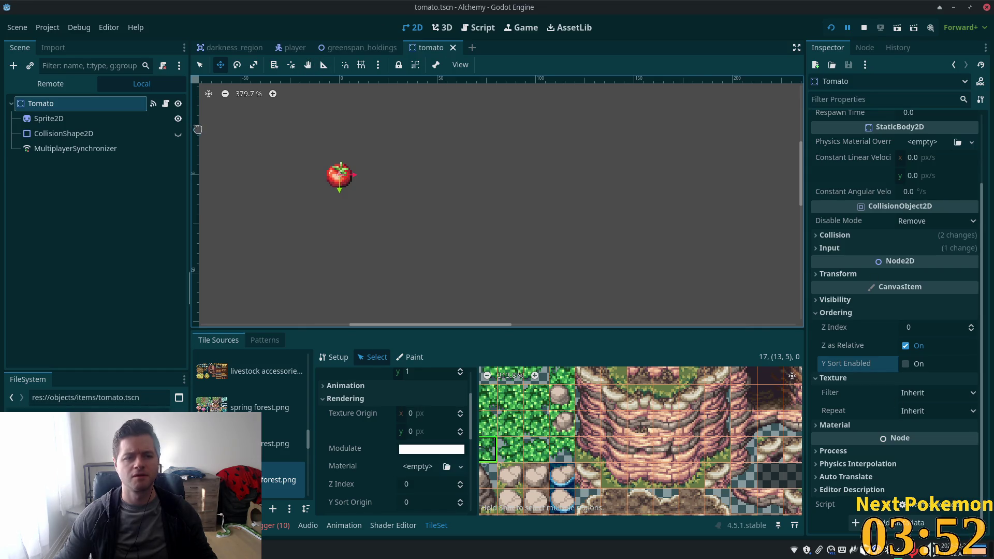
{"action": "left_click", "coordinate": [72, 119]}
{"action": "scroll", "coordinate": [911, 362], "scroll_direction": "down", "scroll_amount": 4}
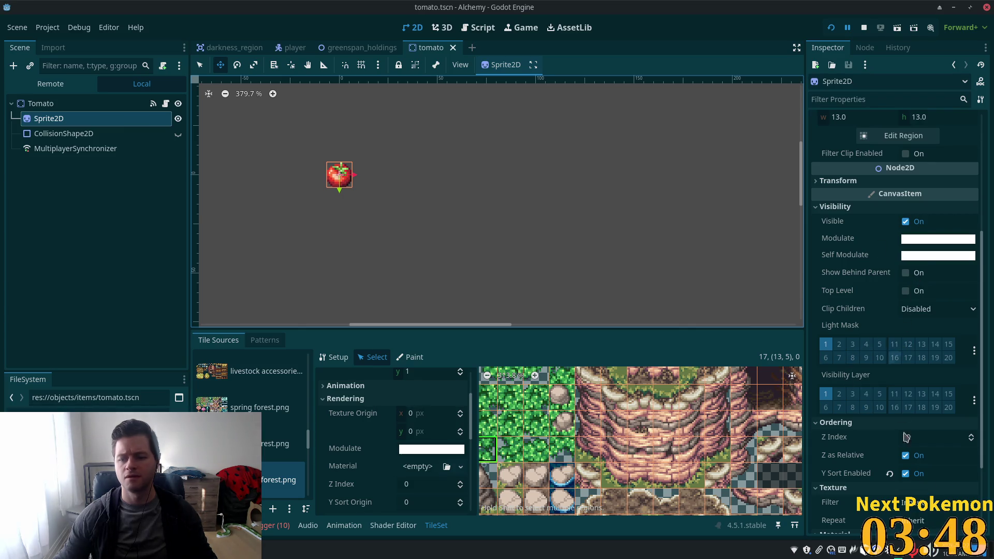
{"action": "left_click", "coordinate": [906, 473]}
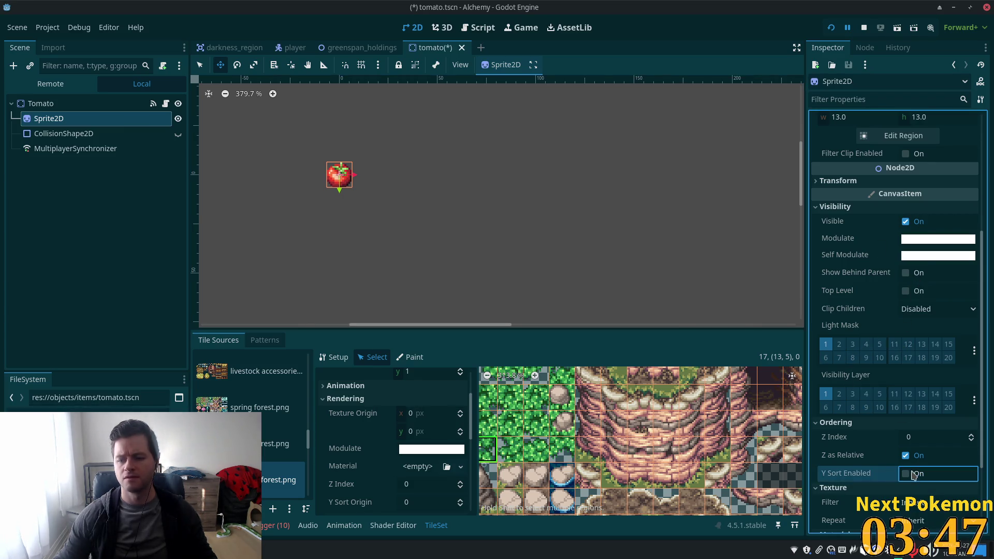
In greenspan_holdings, set the placed Tomato instance's Z Index to 0.
{"action": "left_click", "coordinate": [343, 48]}
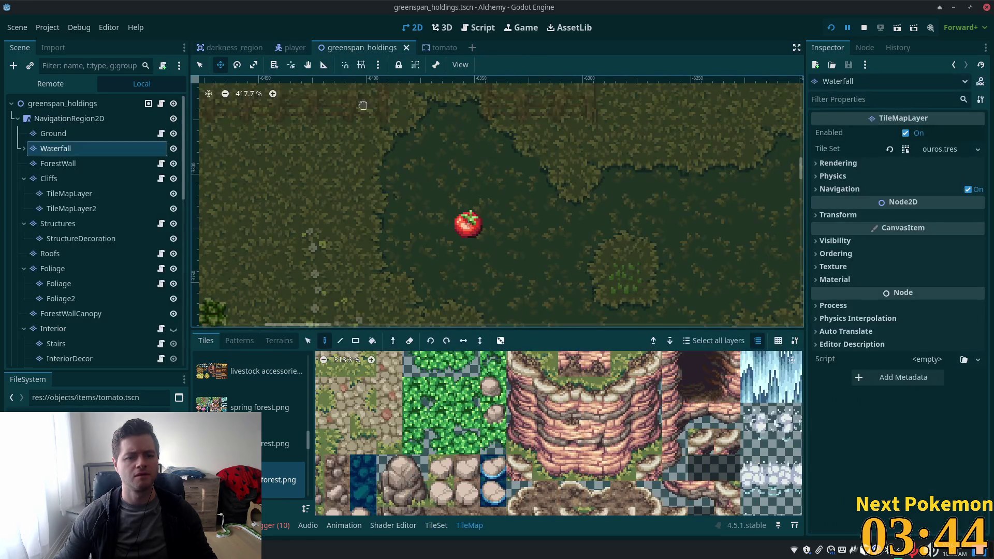
{"action": "scroll", "coordinate": [505, 205], "scroll_direction": "down", "scroll_amount": 5}
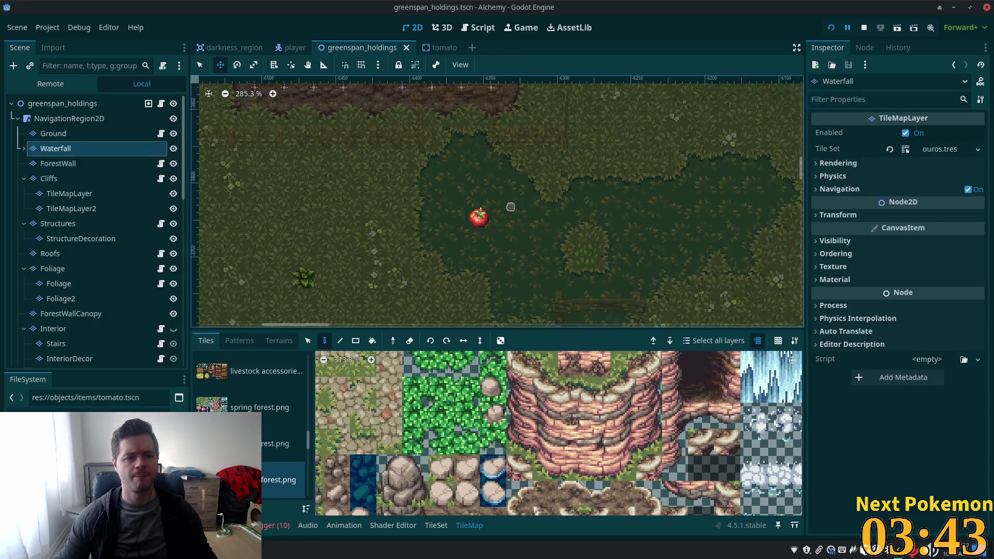
{"action": "left_click", "coordinate": [67, 135]}
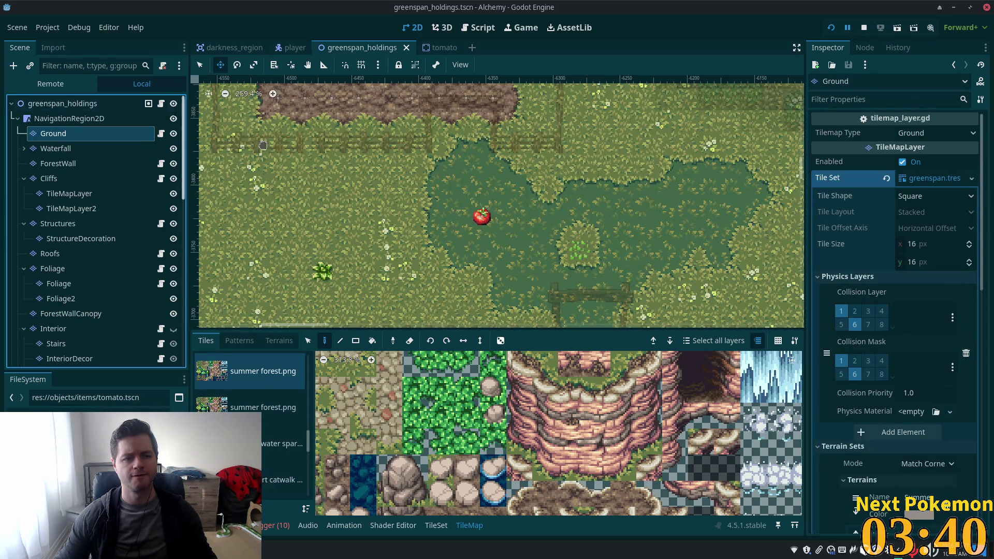
{"action": "left_click", "coordinate": [78, 103]}
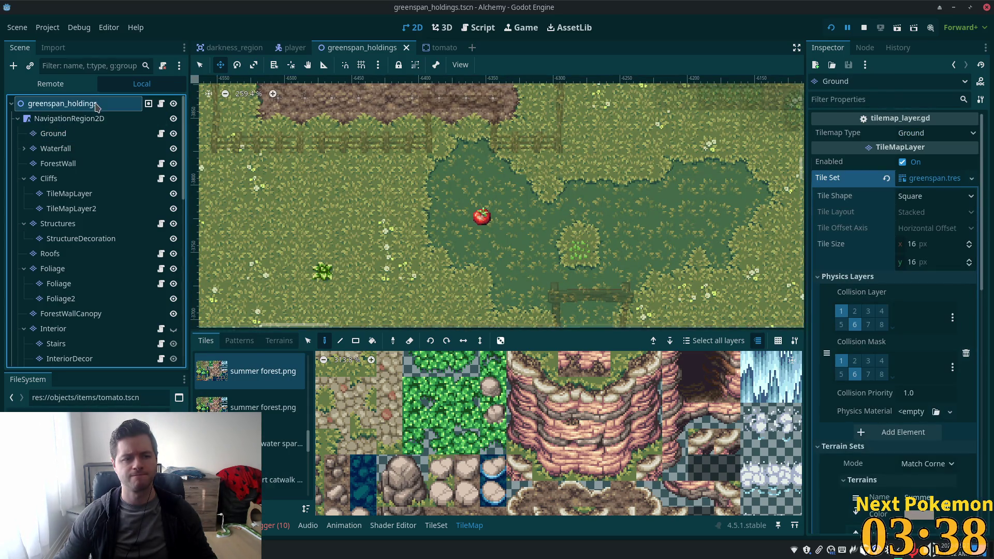
{"action": "scroll", "coordinate": [156, 186], "scroll_direction": "down", "scroll_amount": 5}
{"action": "scroll", "coordinate": [155, 233], "scroll_direction": "down", "scroll_amount": 8}
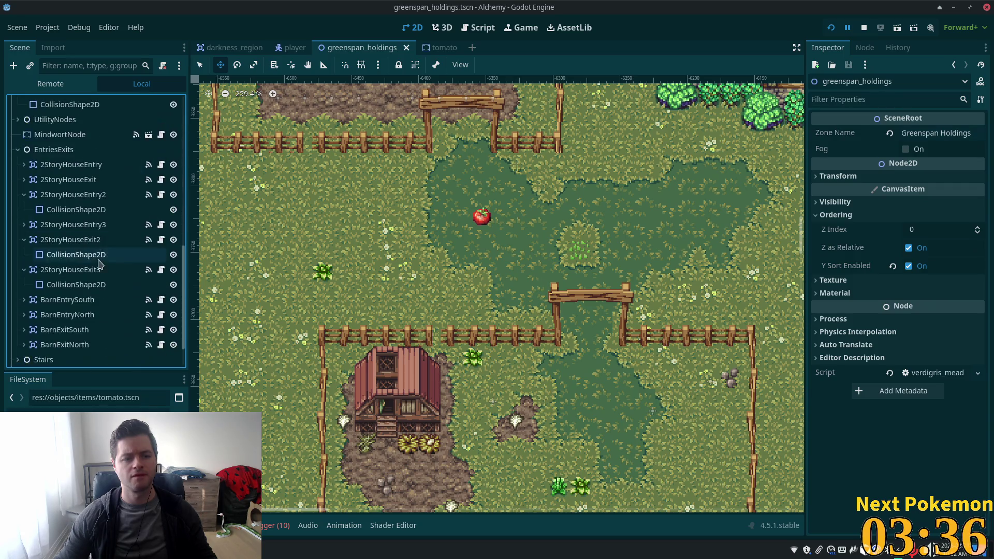
{"action": "left_click", "coordinate": [99, 358]}
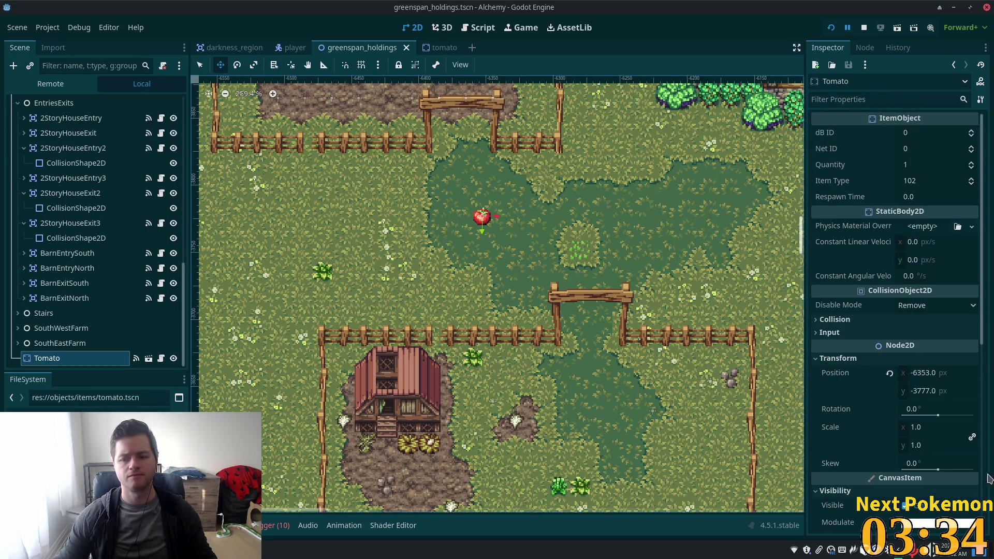
{"action": "scroll", "coordinate": [891, 424], "scroll_direction": "down", "scroll_amount": 6}
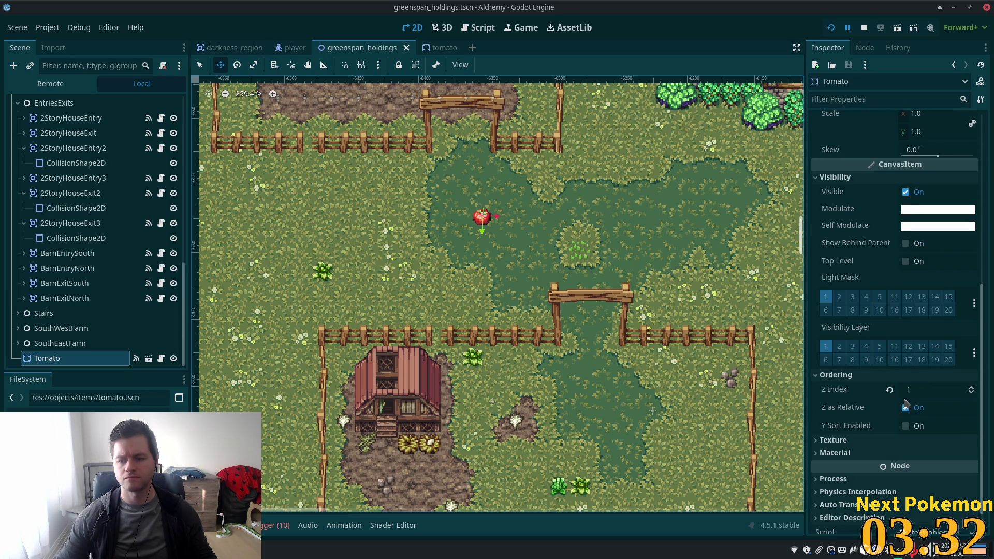
{"action": "left_click", "coordinate": [913, 389]}
{"action": "type", "text": "0"}
{"action": "key", "text": "Tab"}
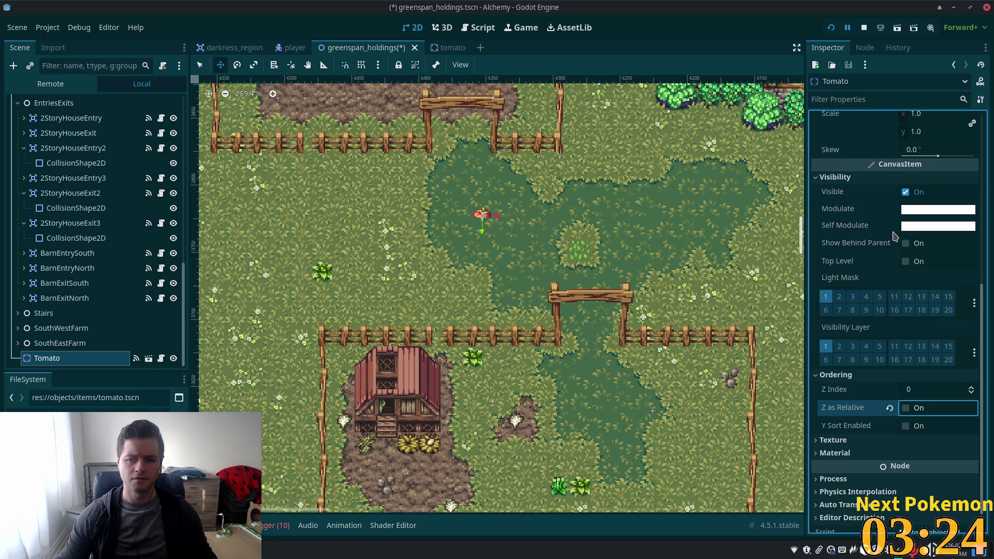
{"action": "key", "text": "alt+Tab"}
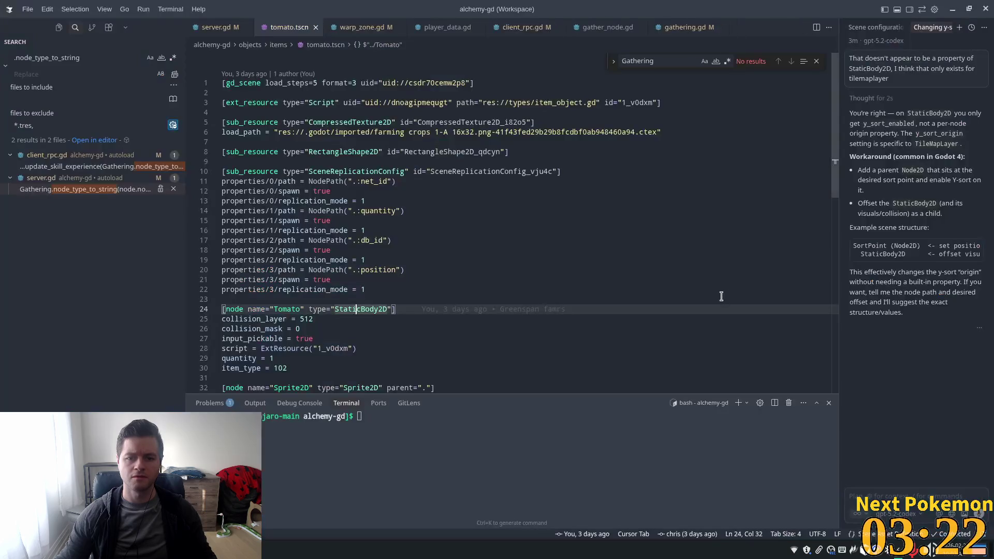
Go back to the Godot editor and run the project with F5.
{"action": "key", "text": "alt+Tab"}
{"action": "key", "text": "F5"}
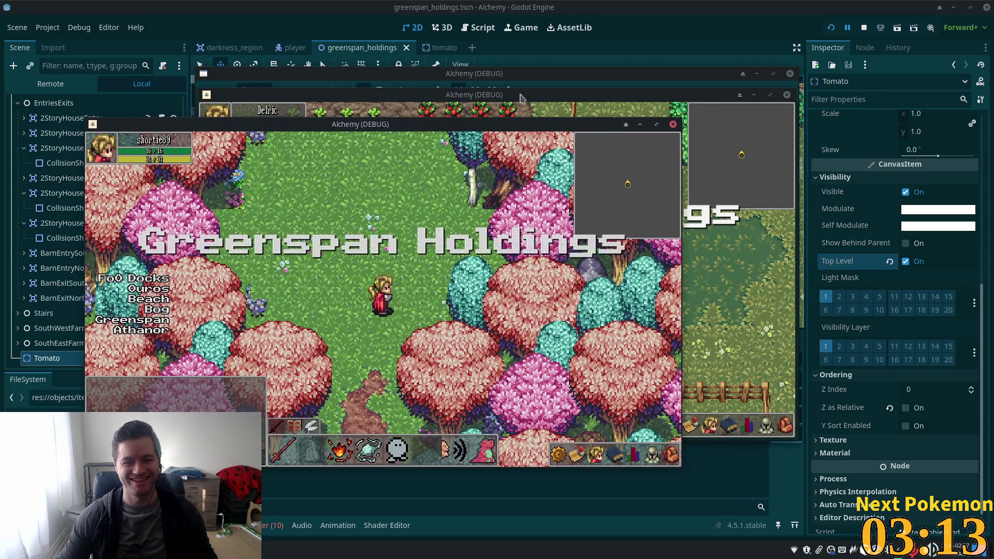
Walk the character onto and around the tomato with arrow and WASD keys to check its draw order.
{"action": "left_click", "coordinate": [521, 98]}
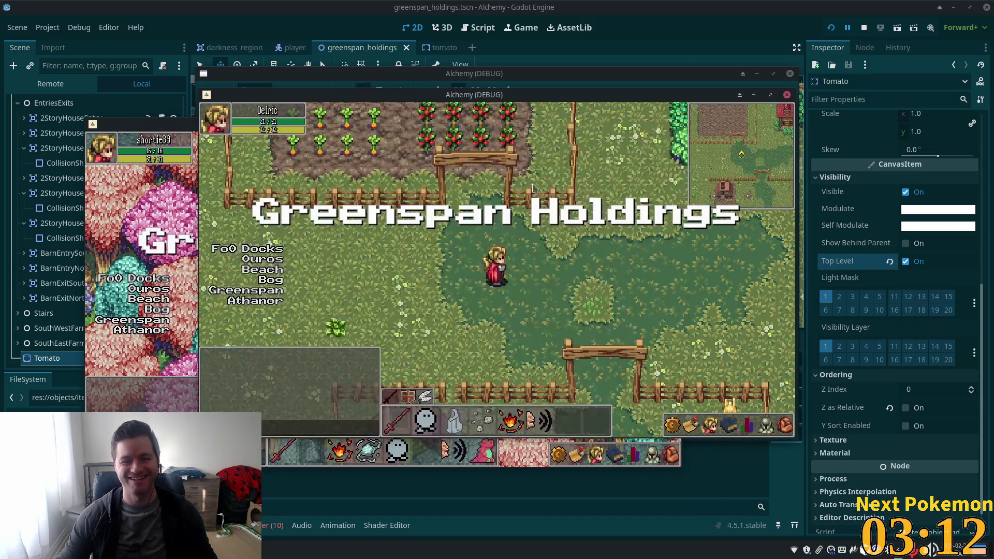
{"action": "key", "text": "Left"}
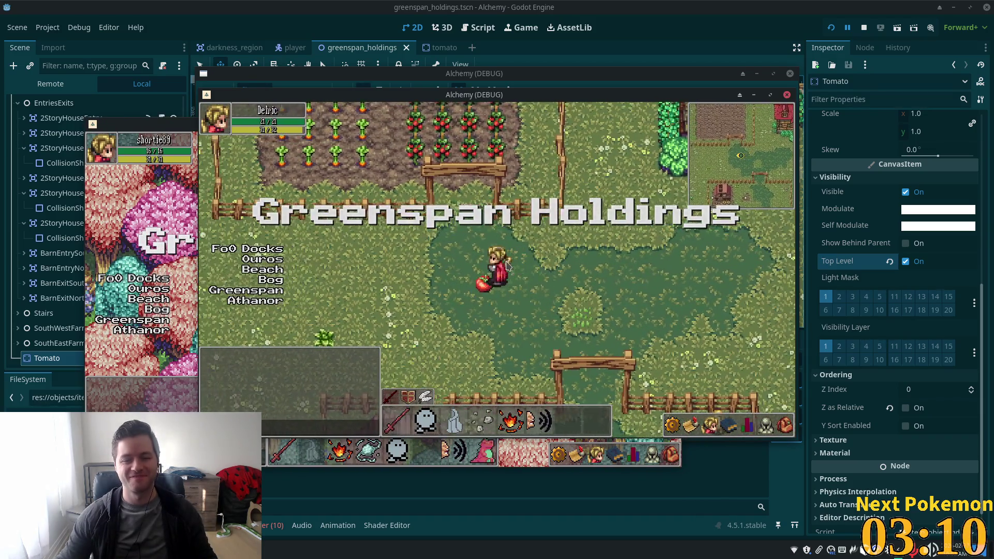
{"action": "key", "text": "Down"}
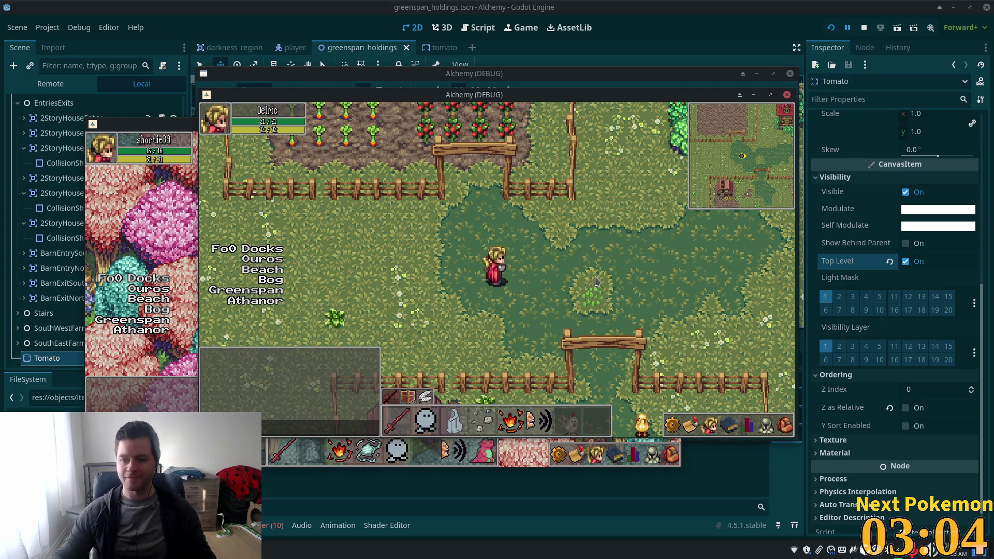
{"action": "left_click", "coordinate": [579, 254]}
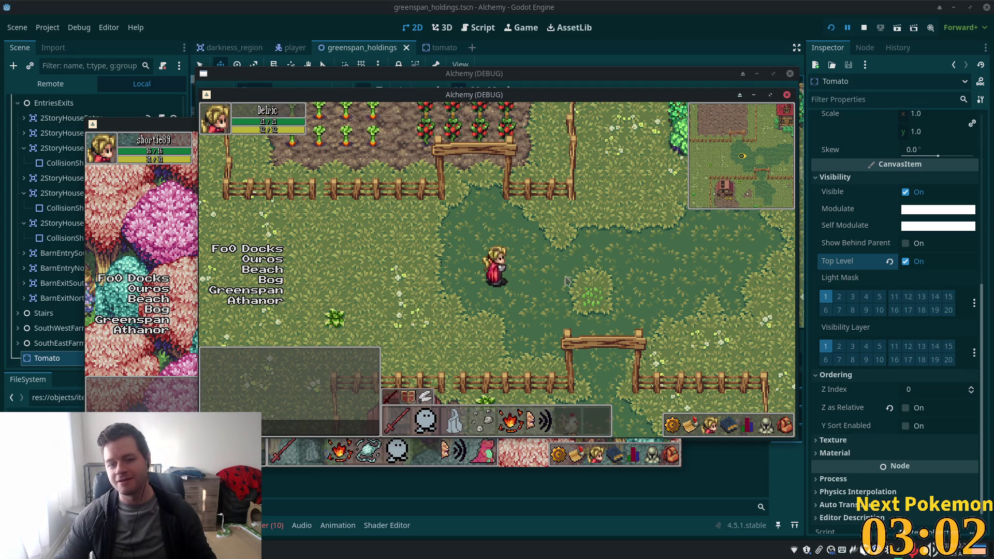
{"action": "key", "text": "w"}
{"action": "key", "text": "a"}
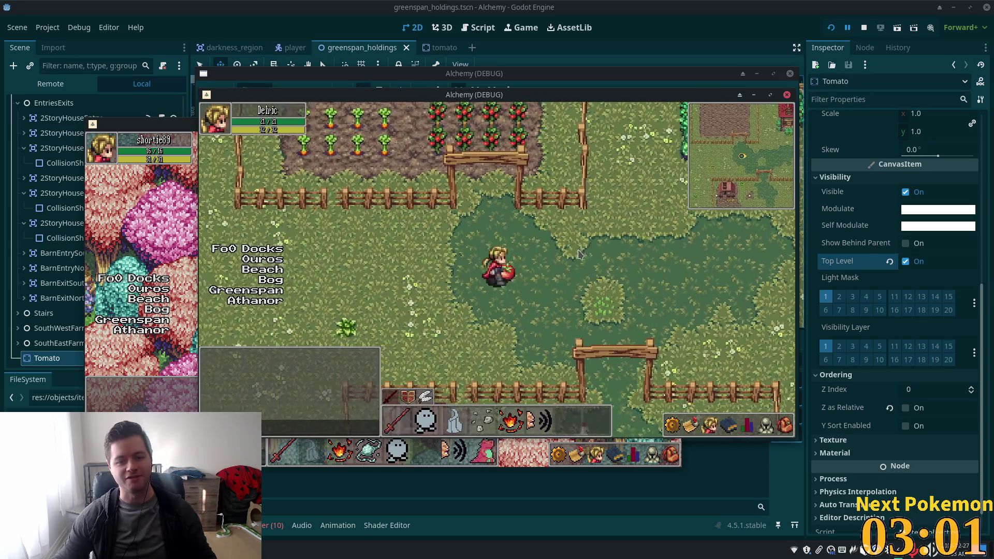
{"action": "key", "text": "s"}
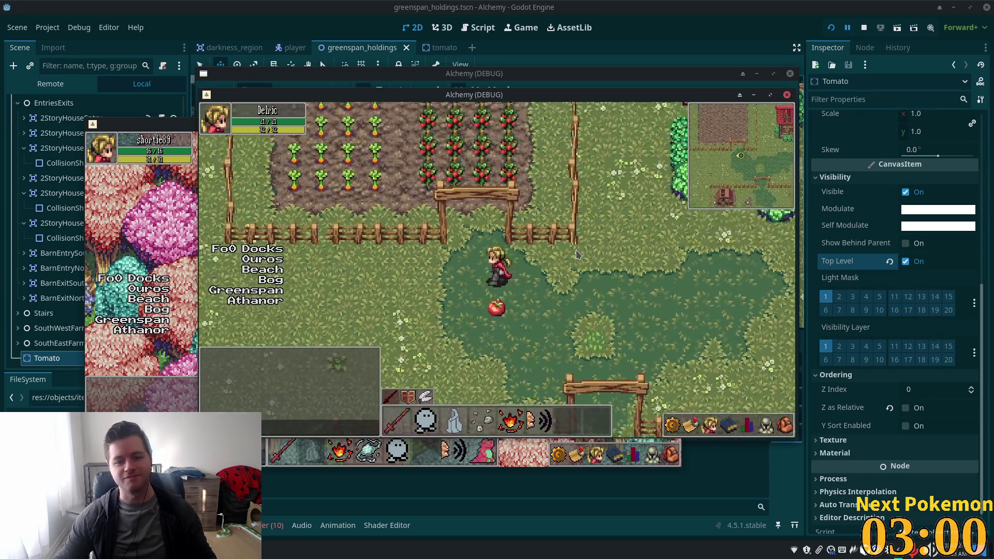
{"action": "key", "text": "w"}
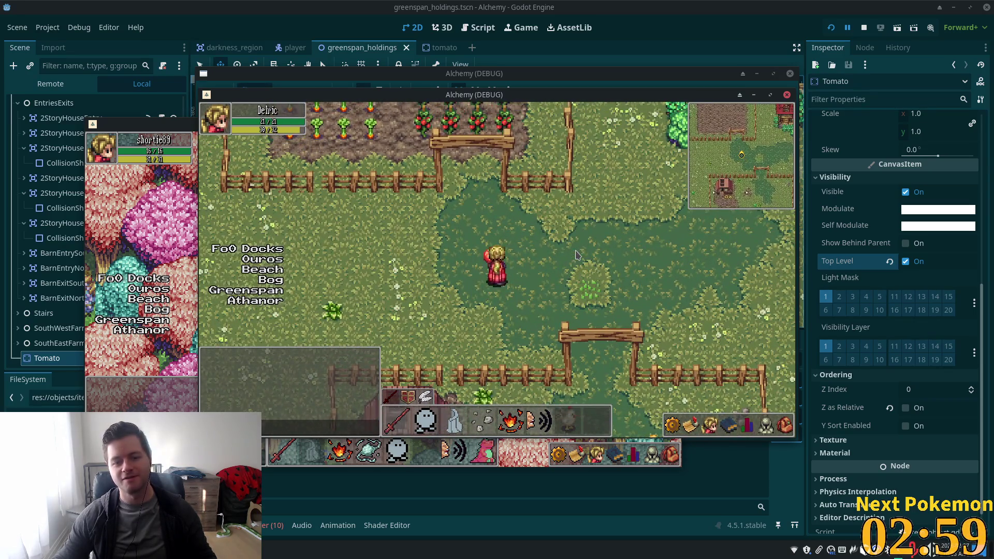
{"action": "key", "text": "w"}
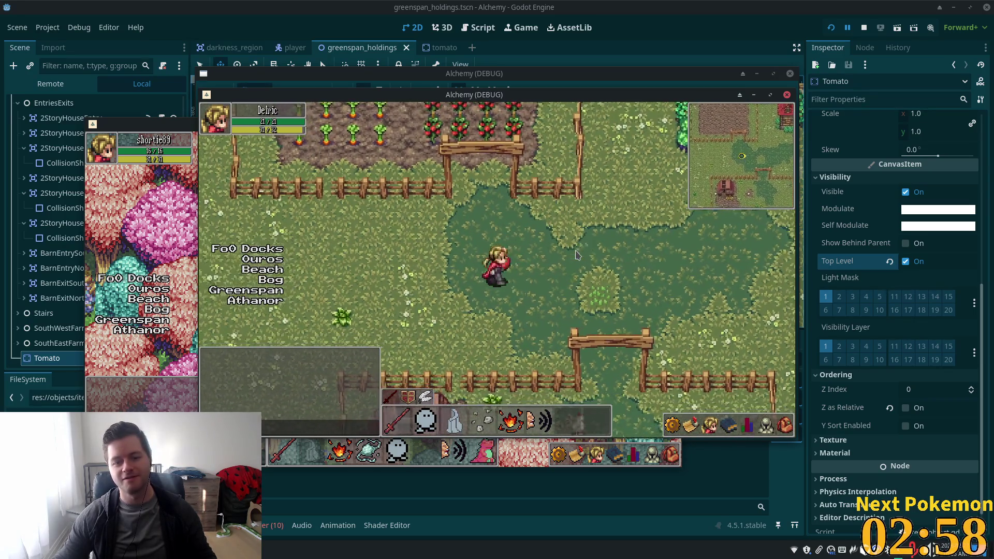
{"action": "key", "text": "a"}
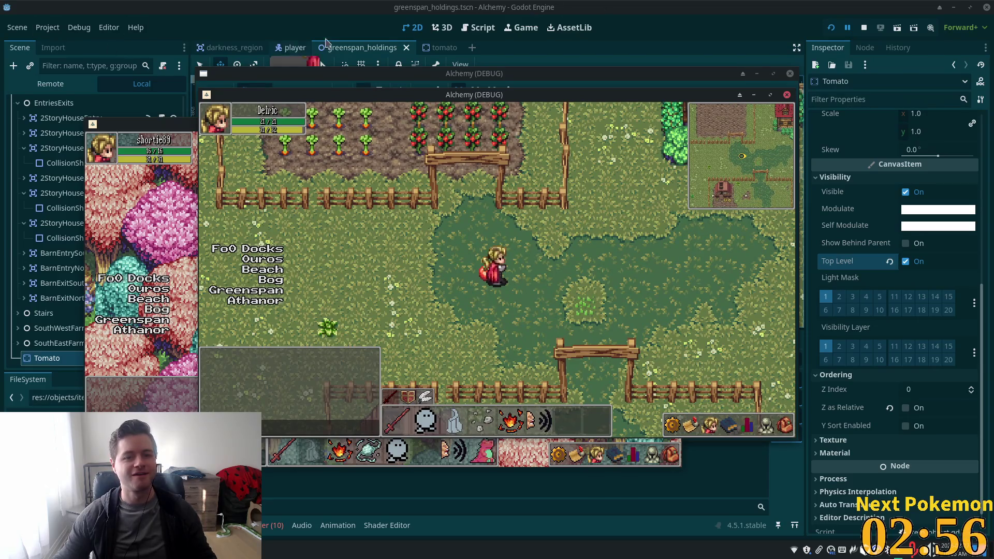
{"action": "left_click", "coordinate": [441, 48]}
Inspect the Tomato root and CollisionShape2D nodes, then switch to the greenspan_holdings scene.
{"action": "left_click", "coordinate": [101, 109]}
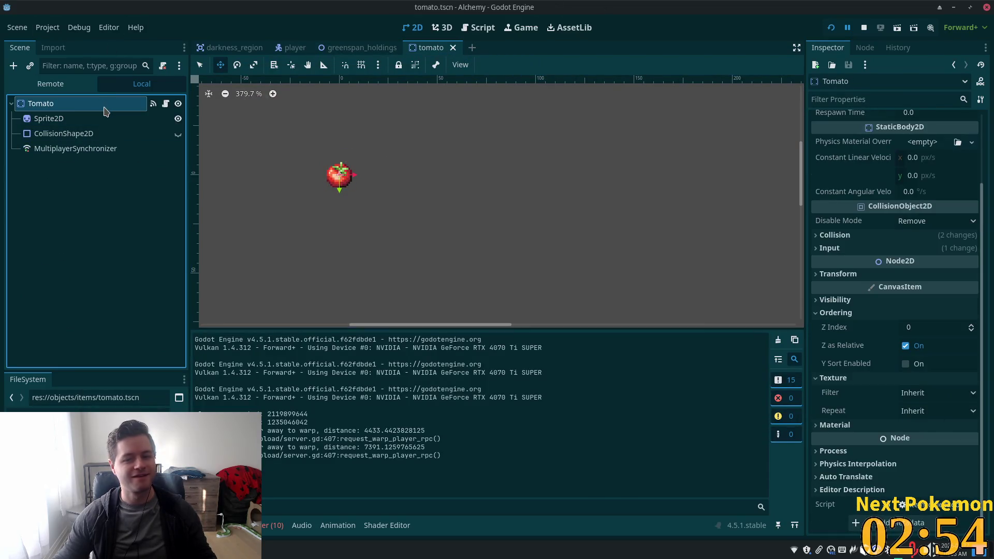
{"action": "left_click", "coordinate": [61, 133]}
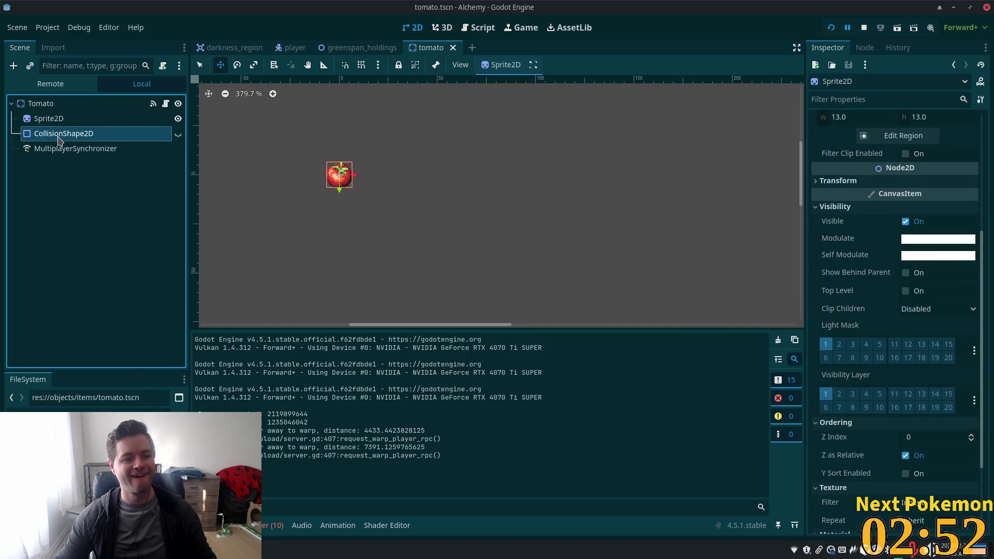
{"action": "left_click", "coordinate": [66, 166]}
{"action": "left_click", "coordinate": [48, 103]}
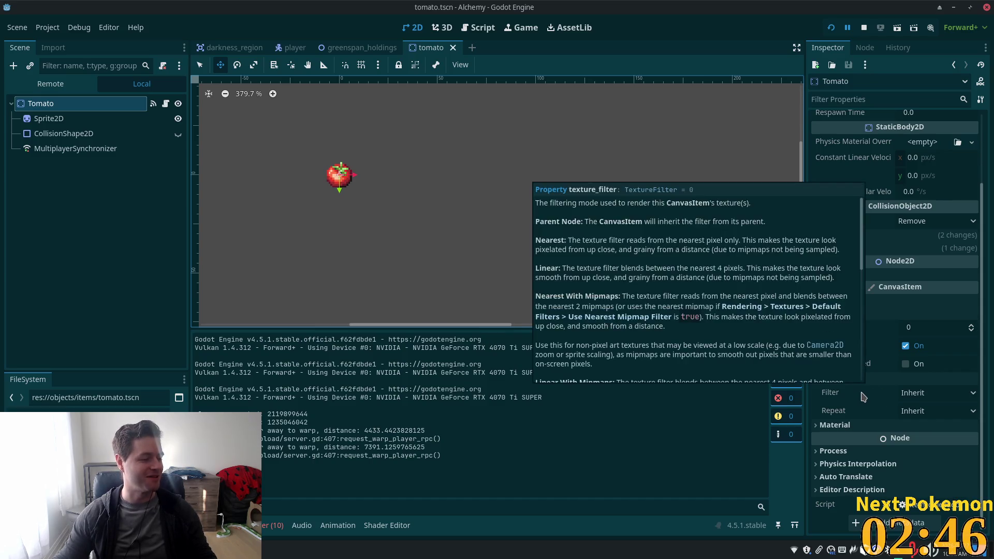
{"action": "mouse_move", "coordinate": [865, 393]}
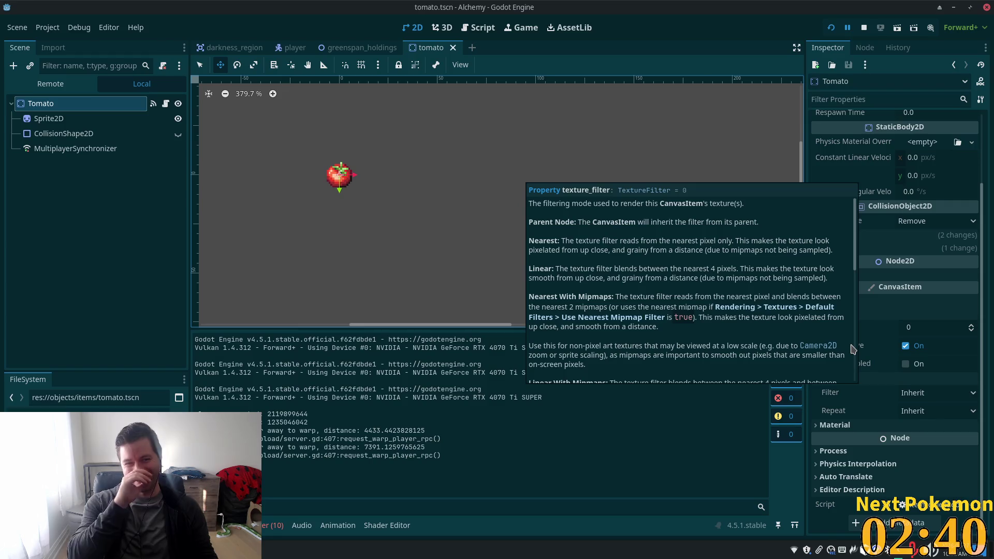
{"action": "left_click", "coordinate": [342, 48]}
{"action": "scroll", "coordinate": [536, 296], "scroll_direction": "up", "scroll_amount": 3}
Enable Z as Relative and Y Sort Enabled on the placed Tomato, save greenspan_holdings, and run the game.
{"action": "left_click_drag", "start_coordinate": [426, 235], "coordinate": [381, 269]}
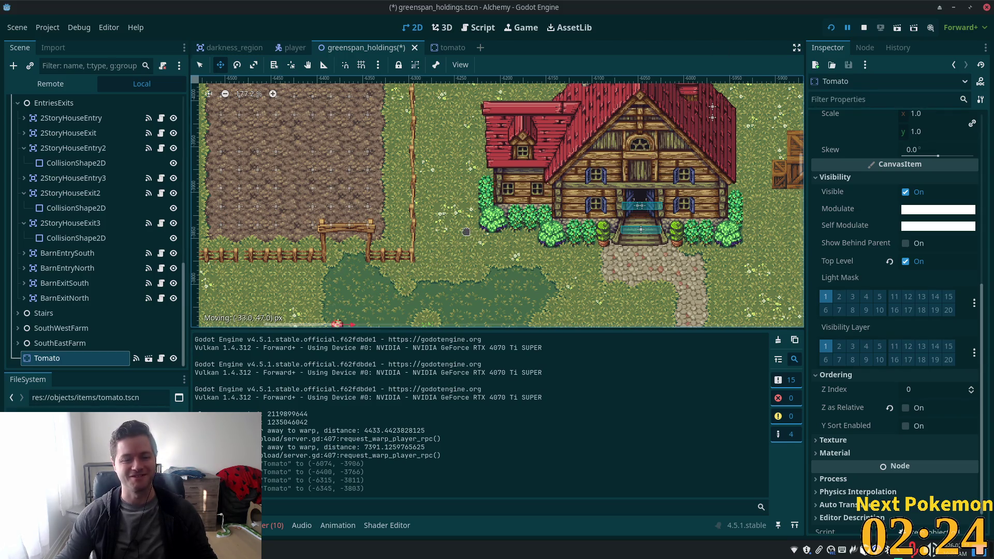
{"action": "left_click", "coordinate": [906, 408]}
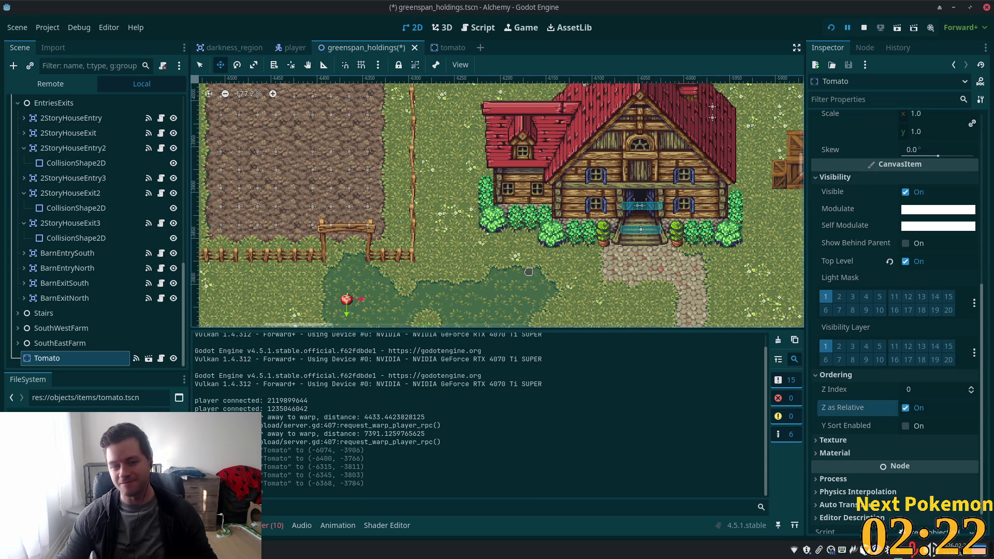
{"action": "left_click", "coordinate": [906, 426]}
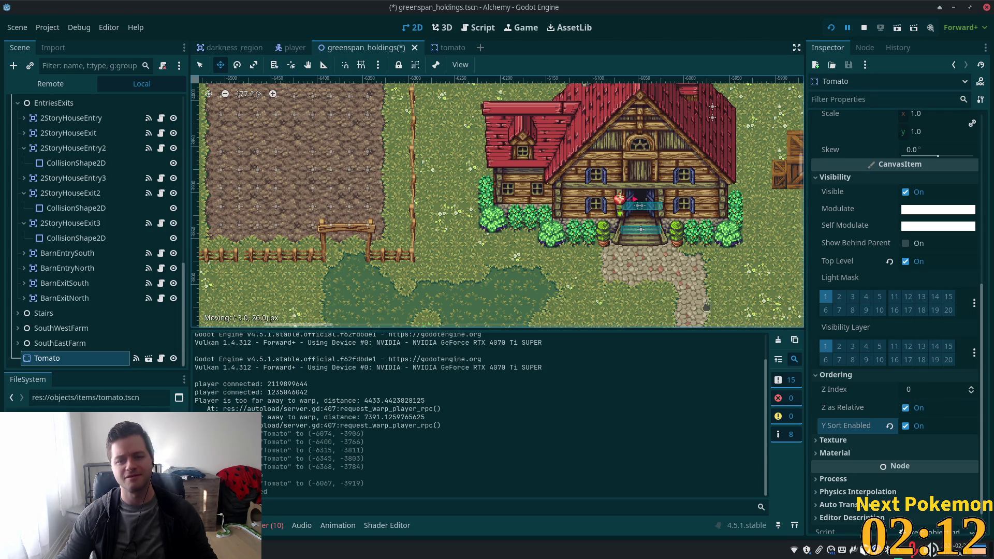
{"action": "key", "text": "ctrl+s"}
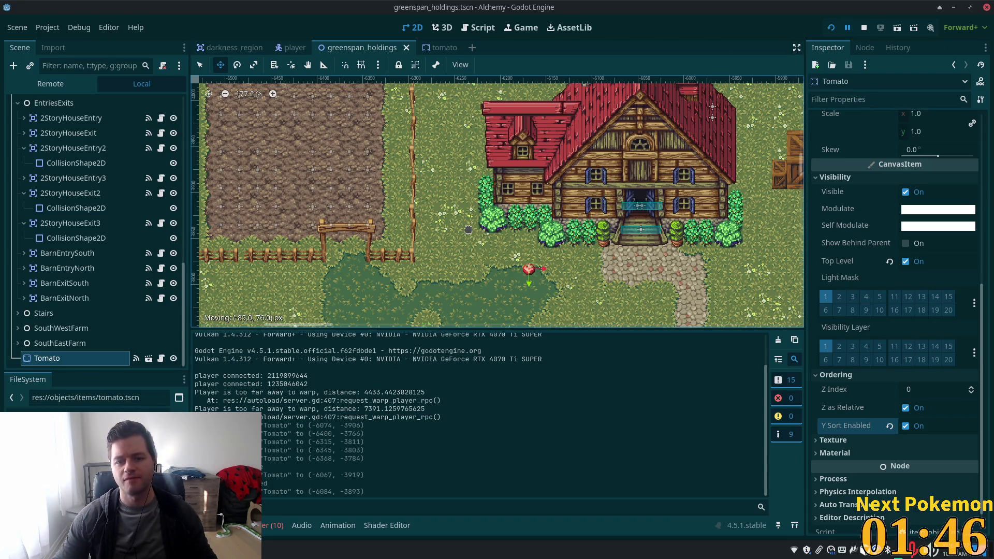
{"action": "left_click", "coordinate": [831, 27]}
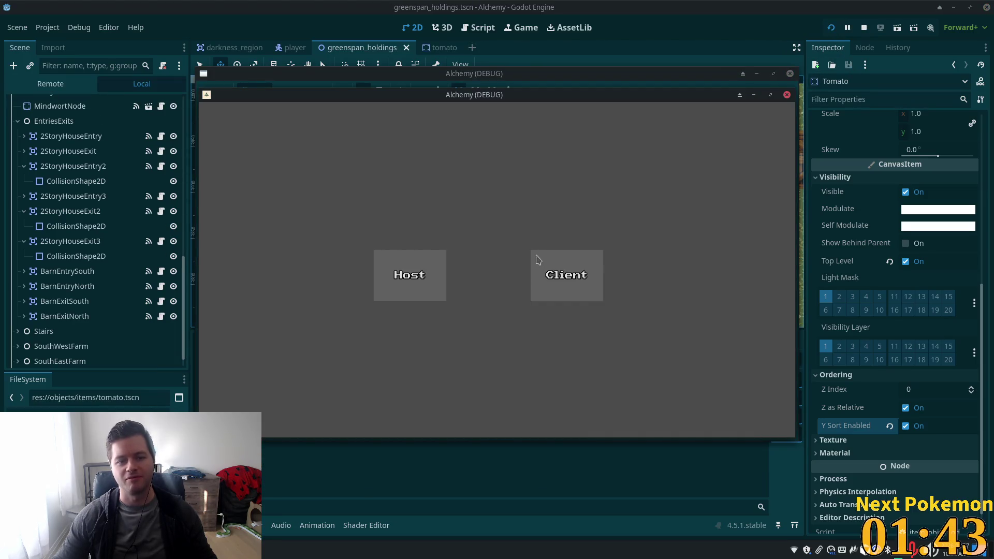
Host a session, quick-login, walk the character toward the farmhouse, and bring the editor back.
{"action": "left_click", "coordinate": [538, 258]}
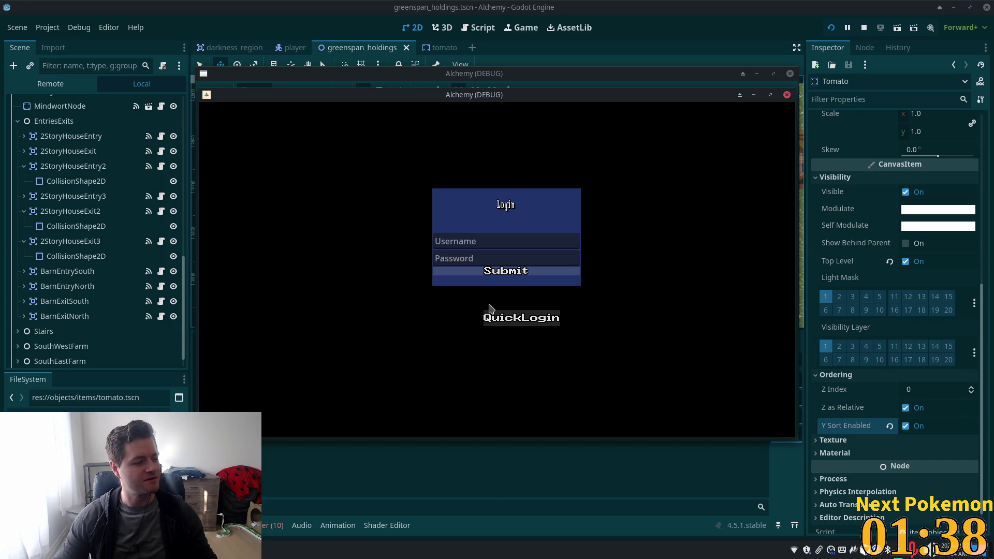
{"action": "left_click", "coordinate": [492, 316]}
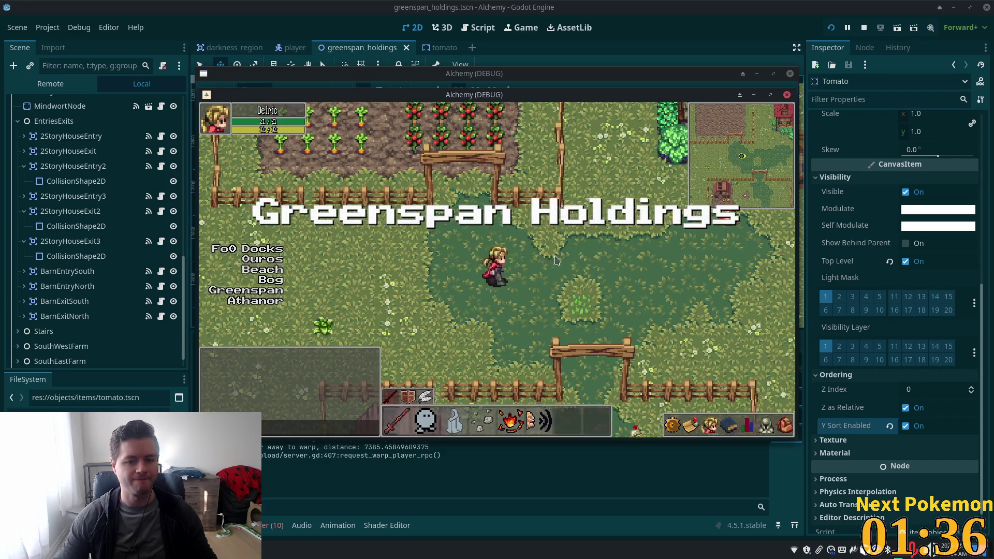
{"action": "key", "text": "w"}
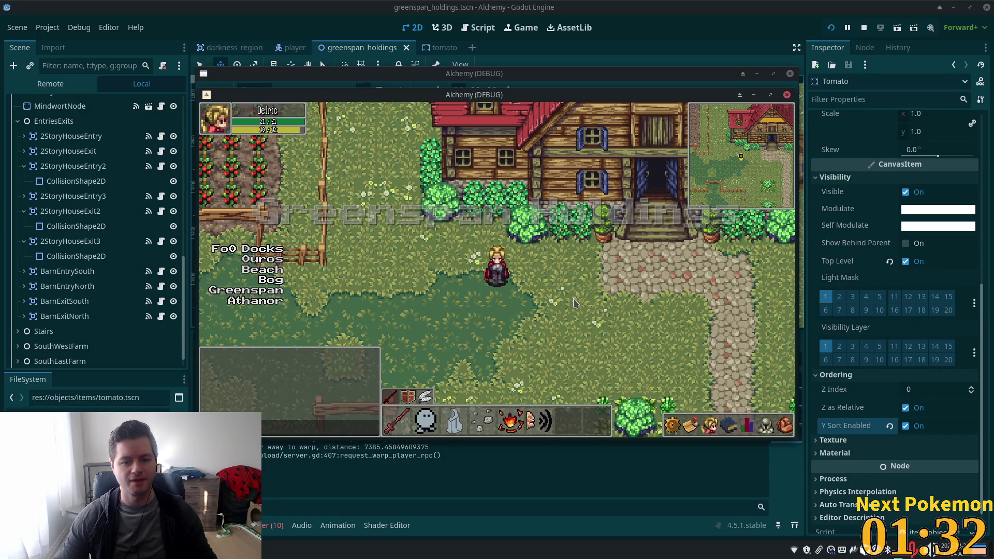
{"action": "scroll", "coordinate": [88, 290], "scroll_direction": "down", "scroll_amount": 1}
{"action": "left_click", "coordinate": [46, 357]}
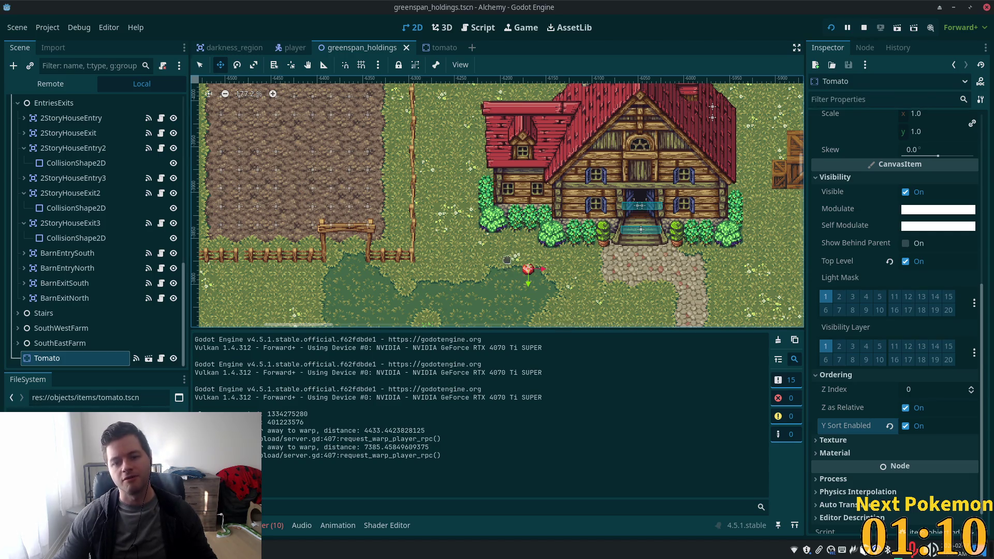
Switch to the player.tscn scene tab.
{"action": "left_click", "coordinate": [293, 48]}
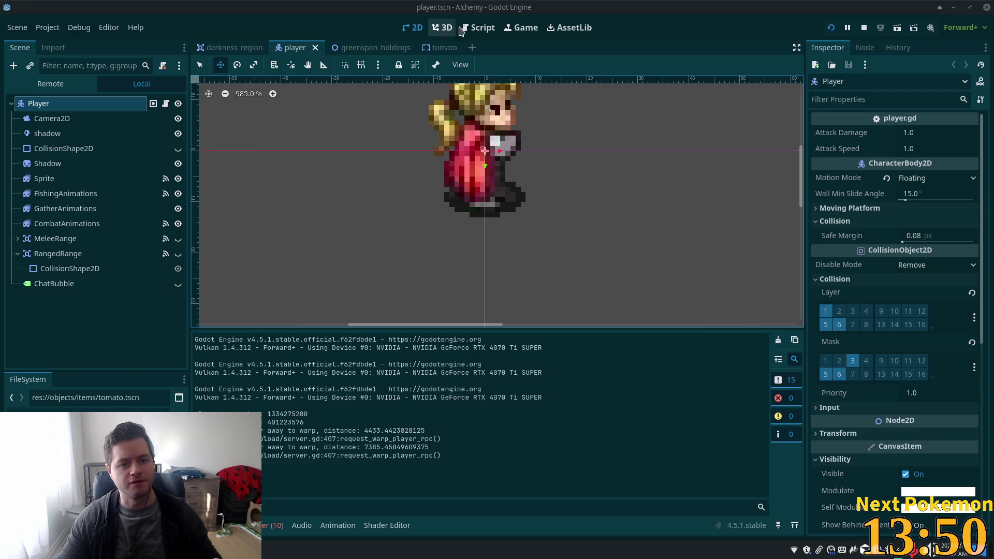
Return to the tomato scene and show the Brave browser's window list on the taskbar.
{"action": "left_click", "coordinate": [436, 53]}
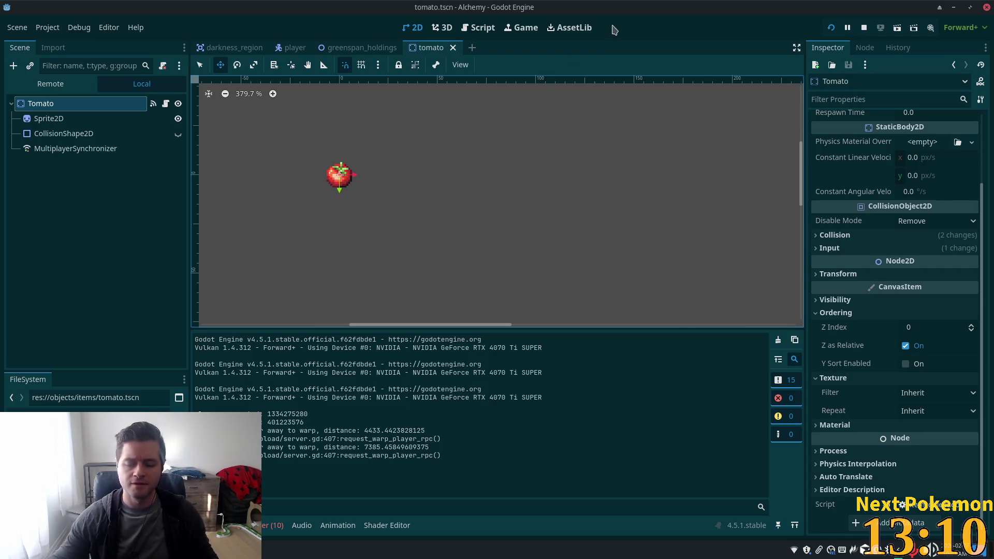
{"action": "left_click", "coordinate": [225, 552]}
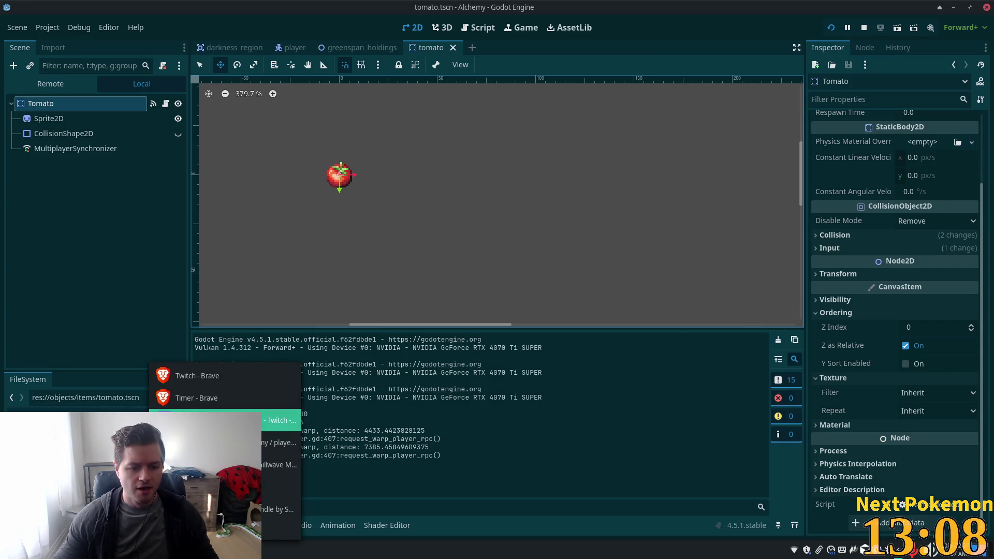
Clear the Pokémon search, refresh the collection, view and close Pyukumuku's details, then minimise Brave.
{"action": "left_click", "coordinate": [280, 421]}
{"action": "left_click", "coordinate": [464, 172]}
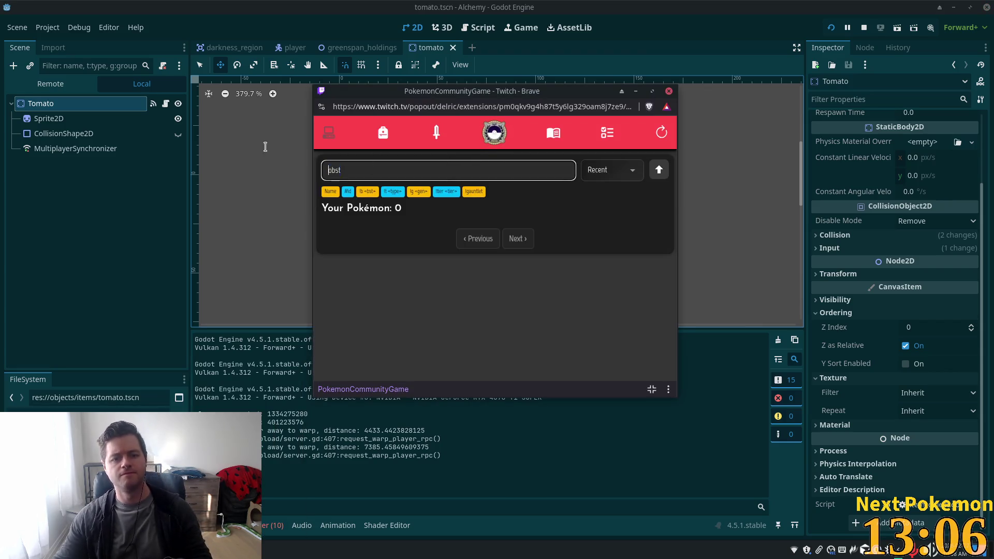
{"action": "key", "text": "BackSpace"}
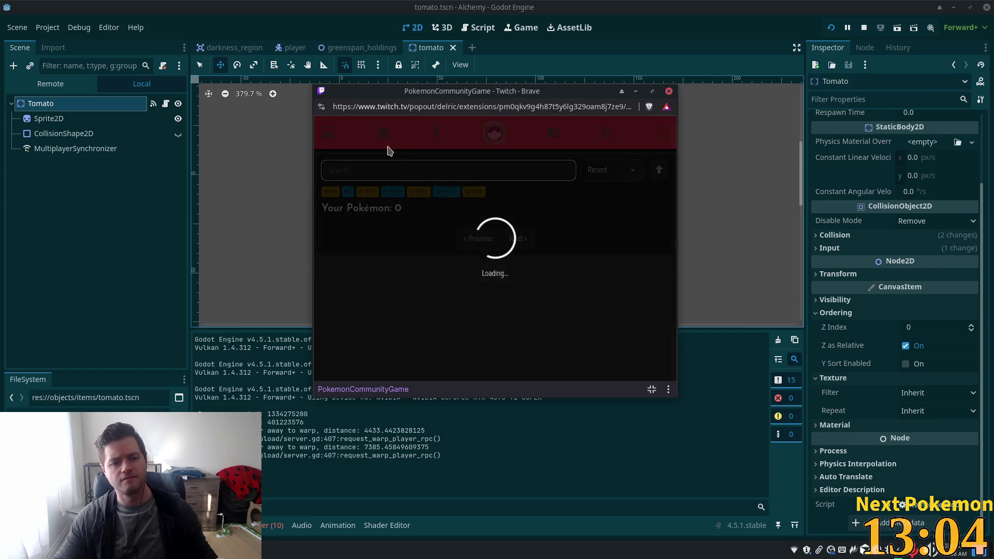
{"action": "left_click", "coordinate": [655, 143]}
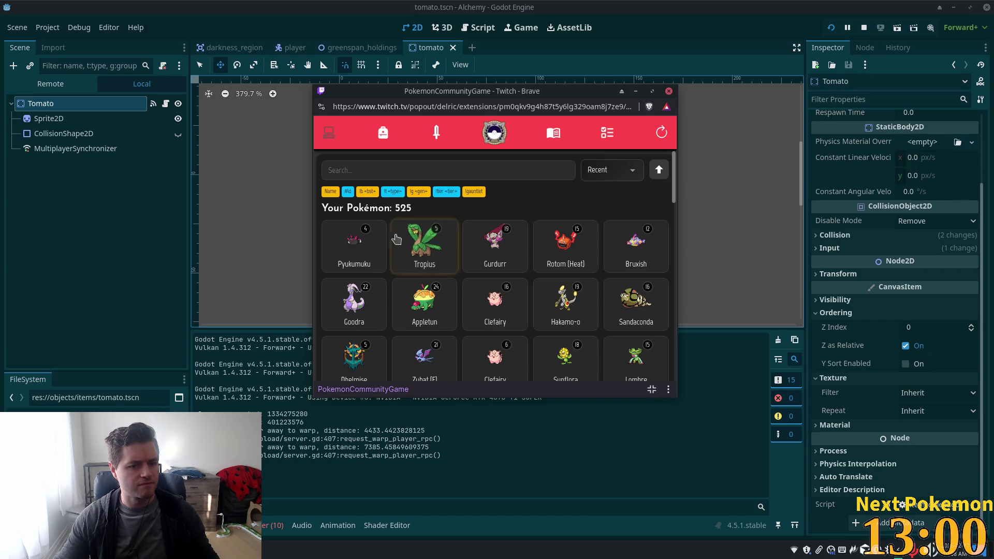
{"action": "left_click", "coordinate": [360, 252]}
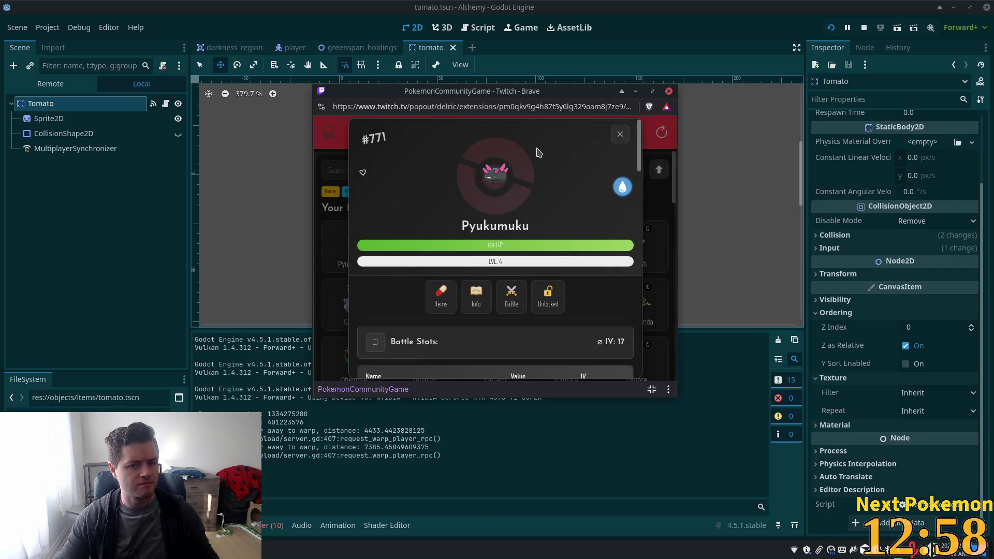
{"action": "left_click", "coordinate": [621, 134]}
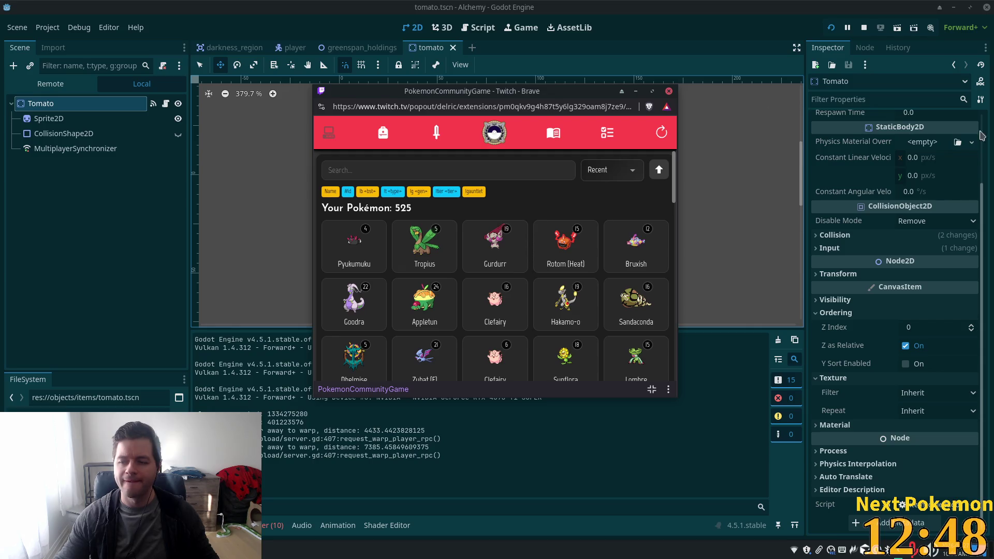
{"action": "left_click", "coordinate": [636, 91]}
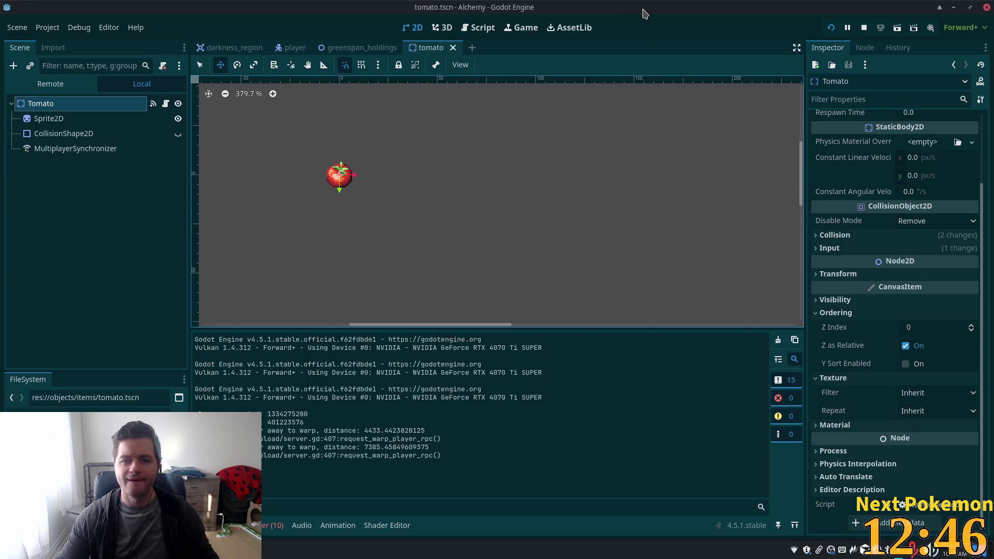
Back in the tomato scene, set the Tomato's Z Index to 1.
{"action": "scroll", "coordinate": [392, 148], "scroll_direction": "down", "scroll_amount": 4}
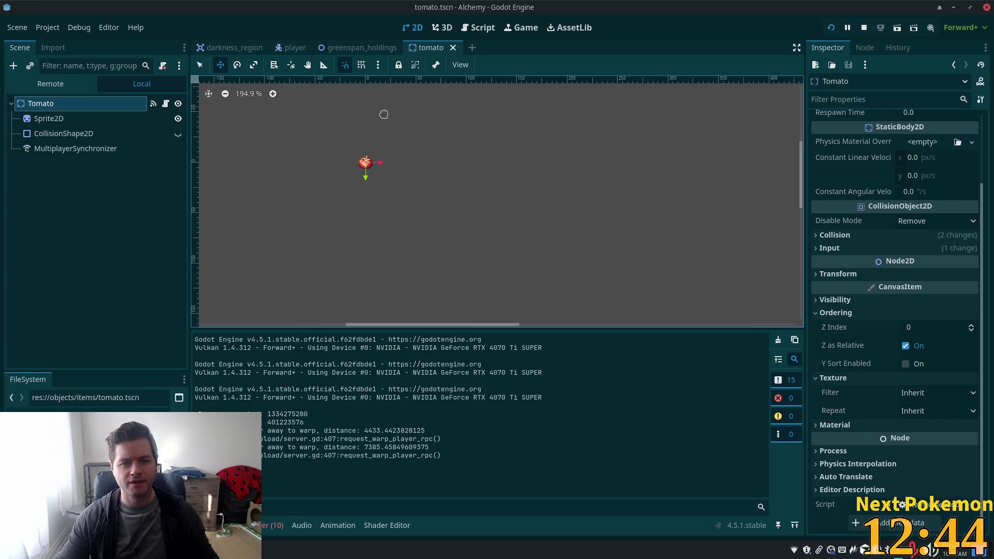
{"action": "left_click", "coordinate": [223, 48]}
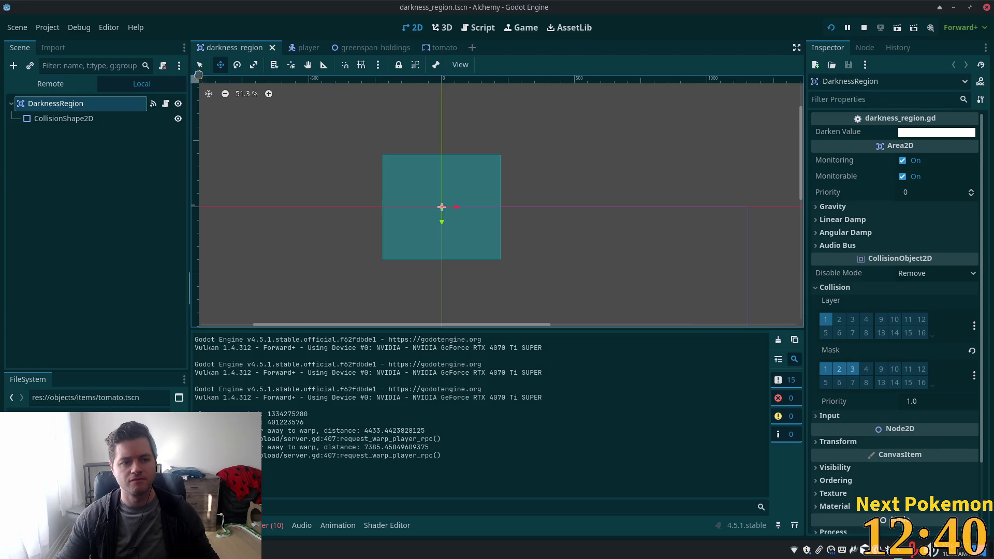
{"action": "left_click", "coordinate": [431, 48]}
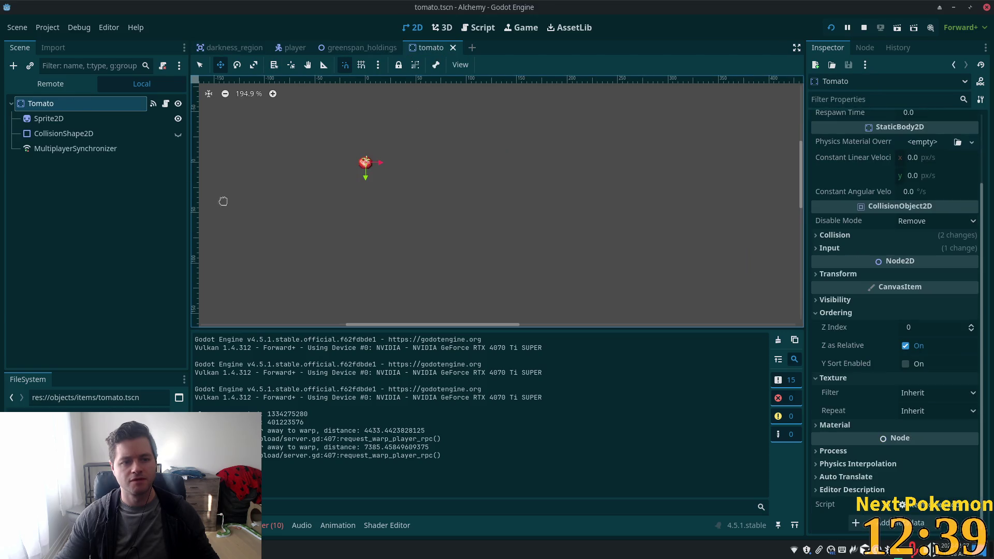
{"action": "left_click", "coordinate": [916, 329]}
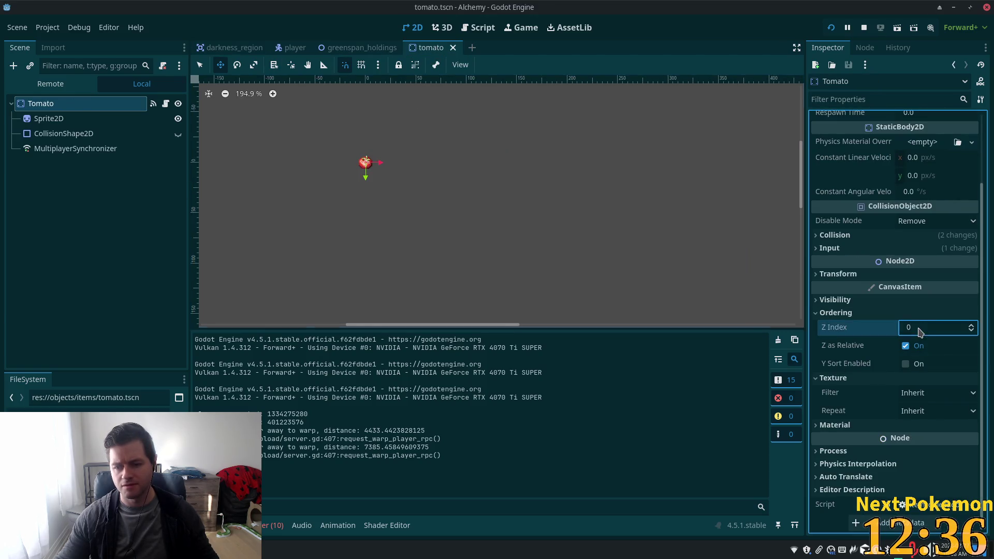
{"action": "type", "text": "1"}
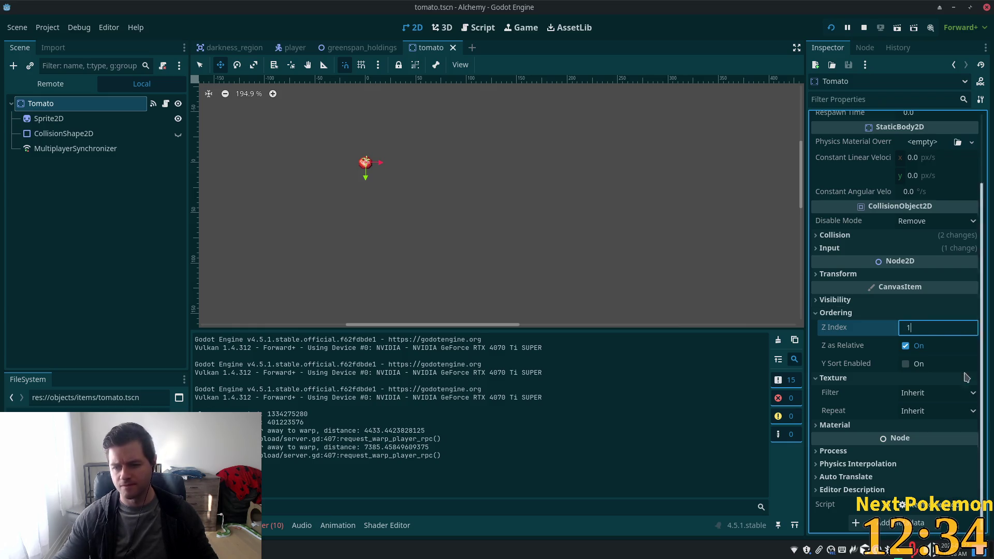
{"action": "key", "text": "Return"}
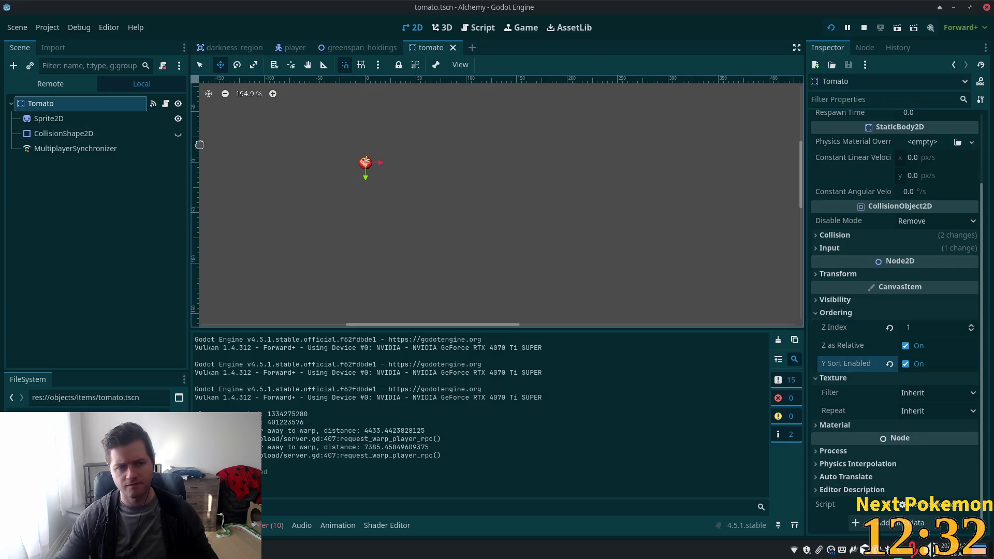
Enable Y Sort on the tomato's Sprite2D and run the game.
{"action": "left_click", "coordinate": [95, 120]}
{"action": "scroll", "coordinate": [939, 444], "scroll_direction": "down", "scroll_amount": 2}
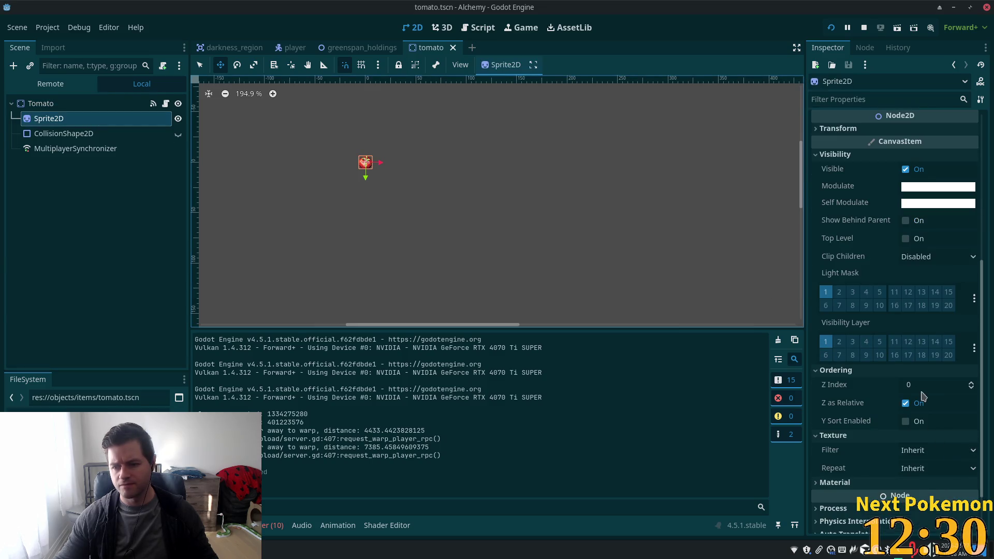
{"action": "left_click", "coordinate": [905, 421]}
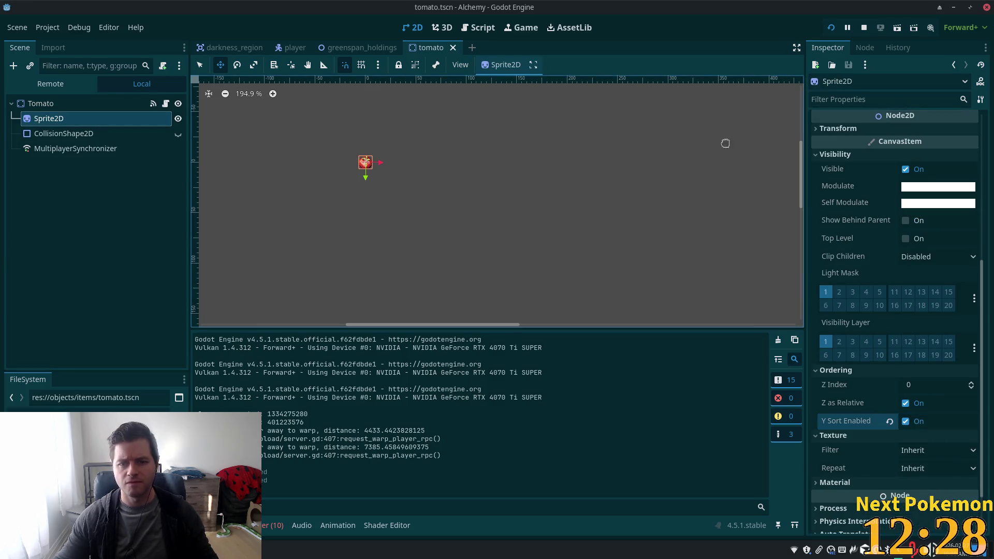
{"action": "left_click", "coordinate": [831, 30]}
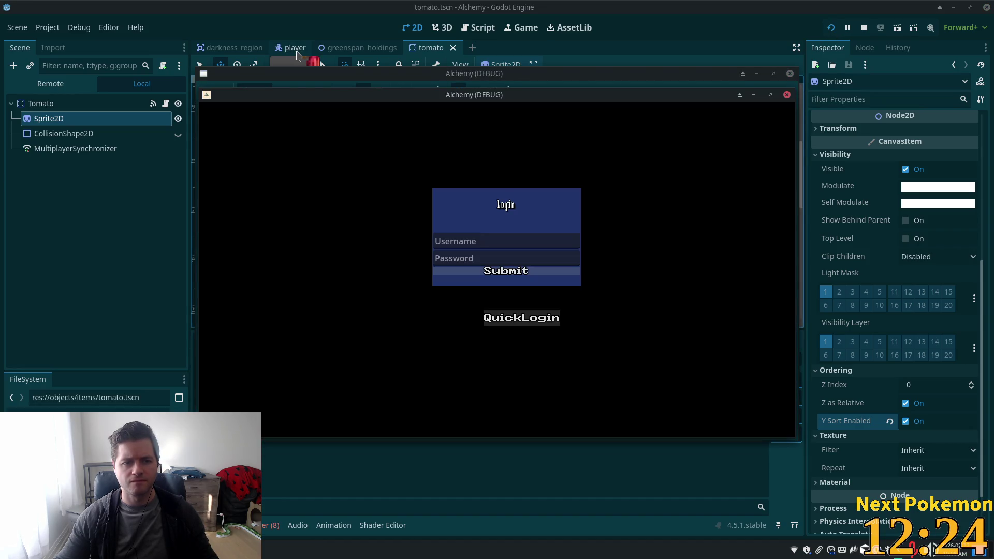
Turn off Top Level on the placed Tomato in greenspan_holdings and save the scene.
{"action": "left_click", "coordinate": [331, 48]}
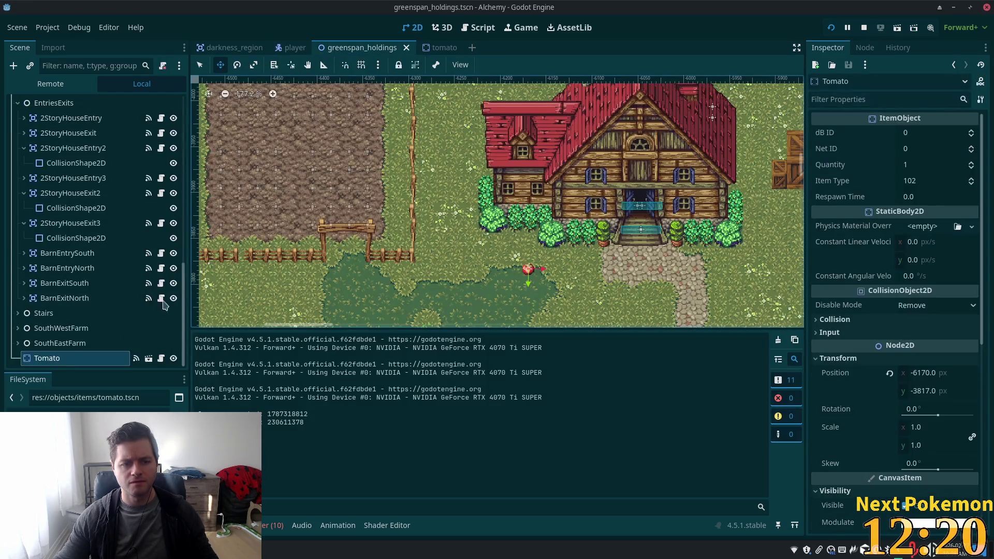
{"action": "scroll", "coordinate": [930, 453], "scroll_direction": "down", "scroll_amount": 5}
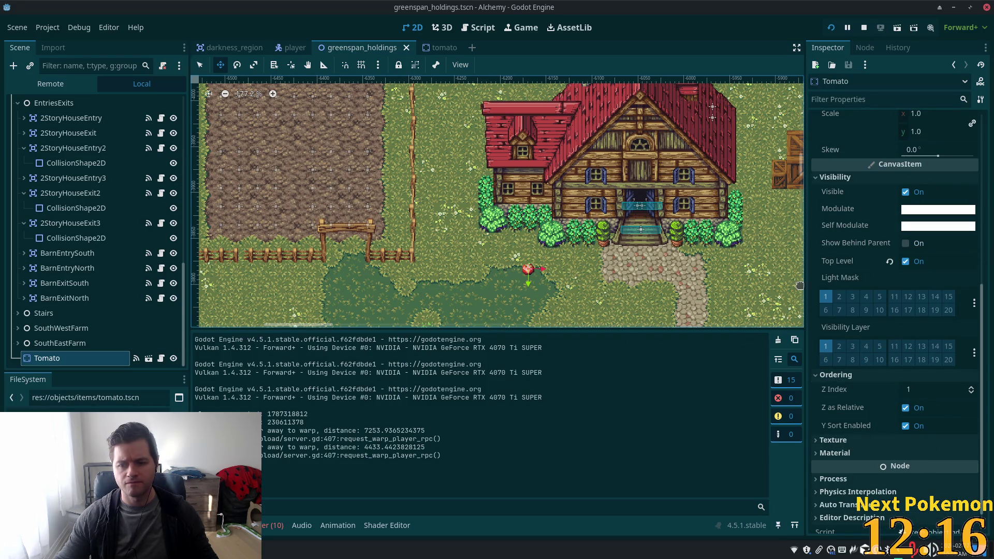
{"action": "scroll", "coordinate": [854, 489], "scroll_direction": "down", "scroll_amount": 1}
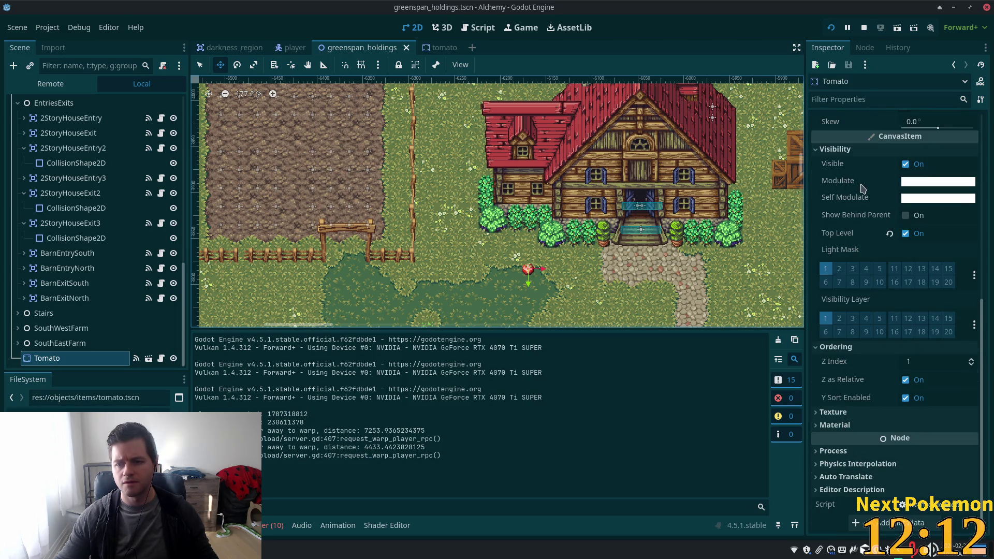
{"action": "left_click", "coordinate": [905, 233]}
{"action": "key", "text": "ctrl+s"}
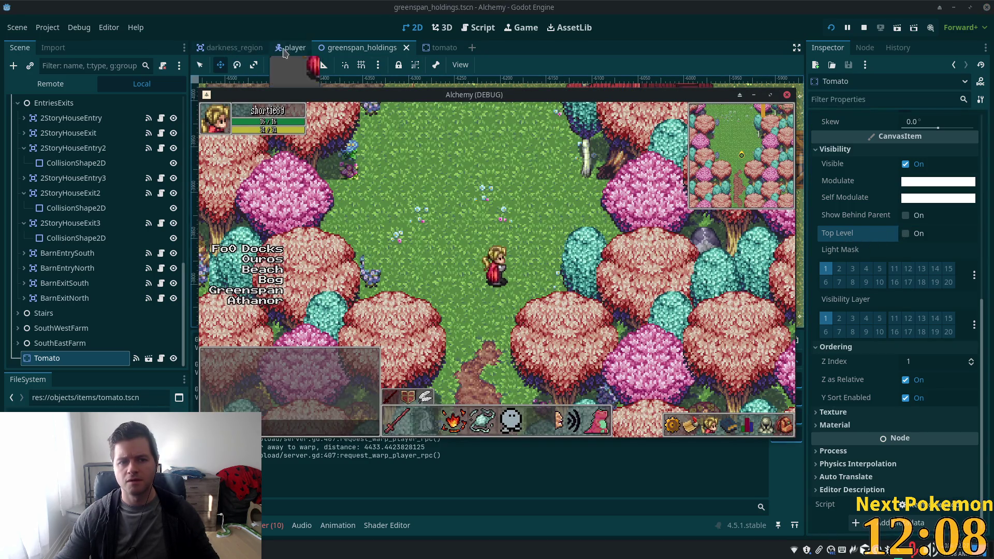
Drag the Tomato onto the grass below the farmhouse, at (-6205, -3807).
{"action": "left_click", "coordinate": [441, 47]}
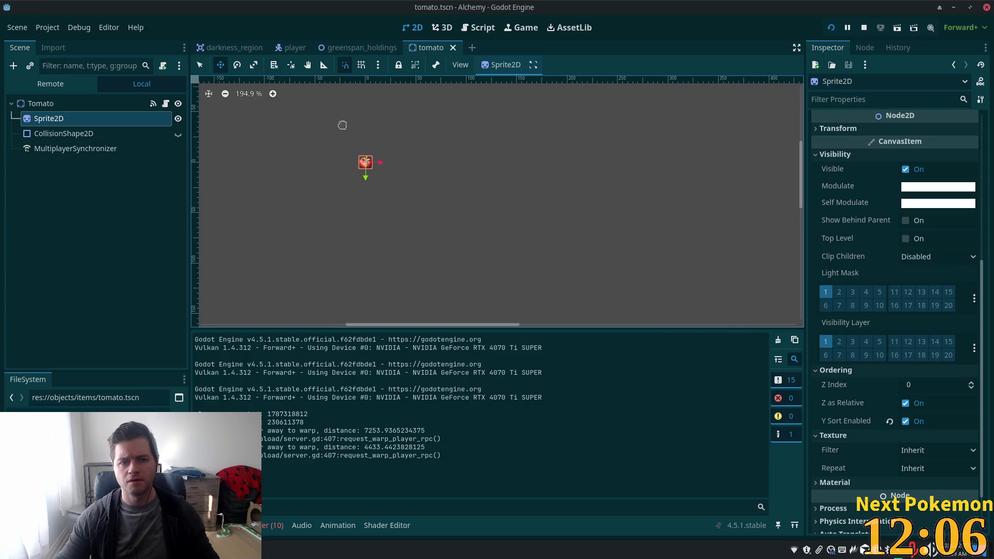
{"action": "mouse_move", "coordinate": [343, 124]}
{"action": "left_mouse_down"}
{"action": "mouse_move", "coordinate": [339, 59]}
{"action": "mouse_move", "coordinate": [440, 207]}
{"action": "mouse_move", "coordinate": [521, 267]}
{"action": "mouse_move", "coordinate": [617, 199]}
{"action": "mouse_move", "coordinate": [607, 175]}
{"action": "left_mouse_up"}
{"action": "left_click_drag", "start_coordinate": [592, 212], "coordinate": [604, 325]}
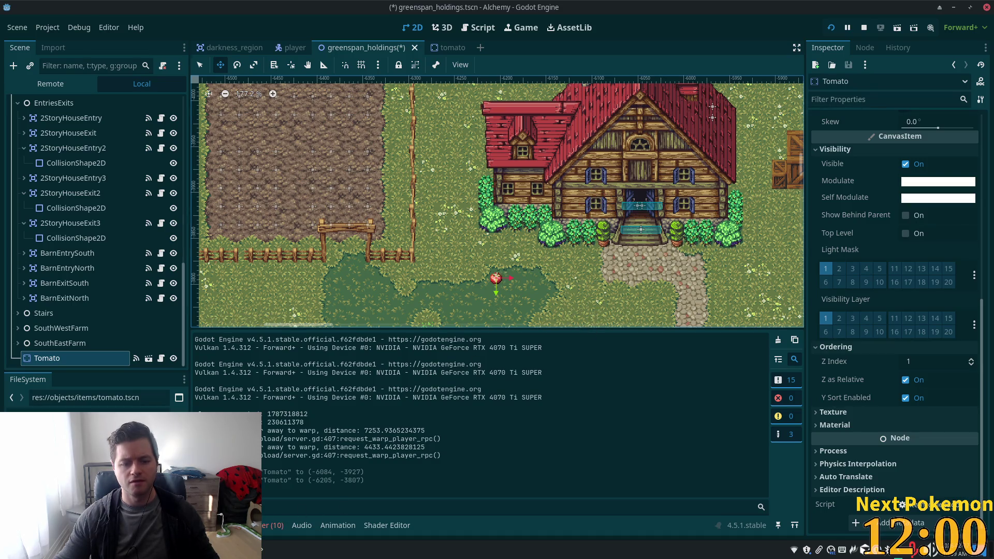
In the running game, walk the player past the tomato and into the farmhouse to check layering.
{"action": "left_click", "coordinate": [311, 484]}
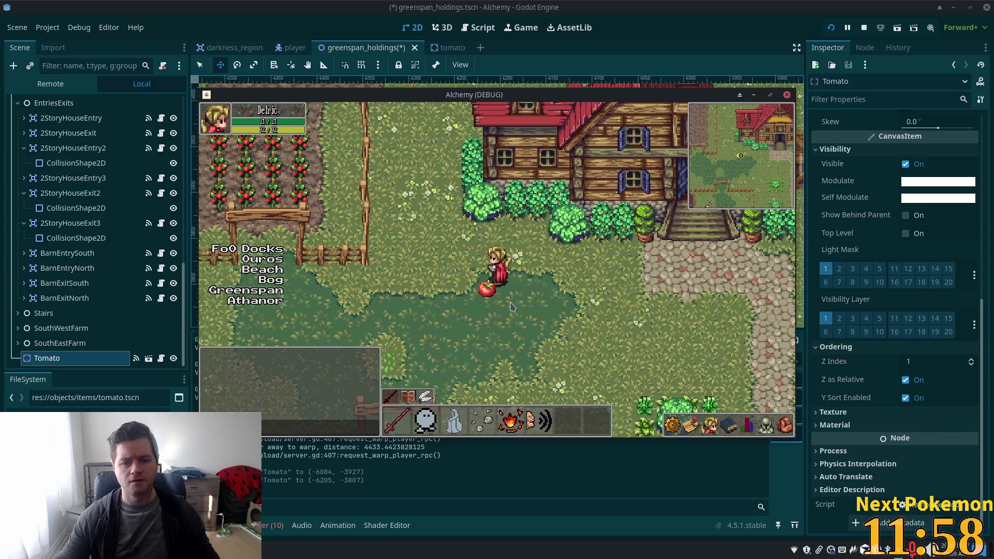
{"action": "key", "text": "Left"}
{"action": "key", "text": "Down"}
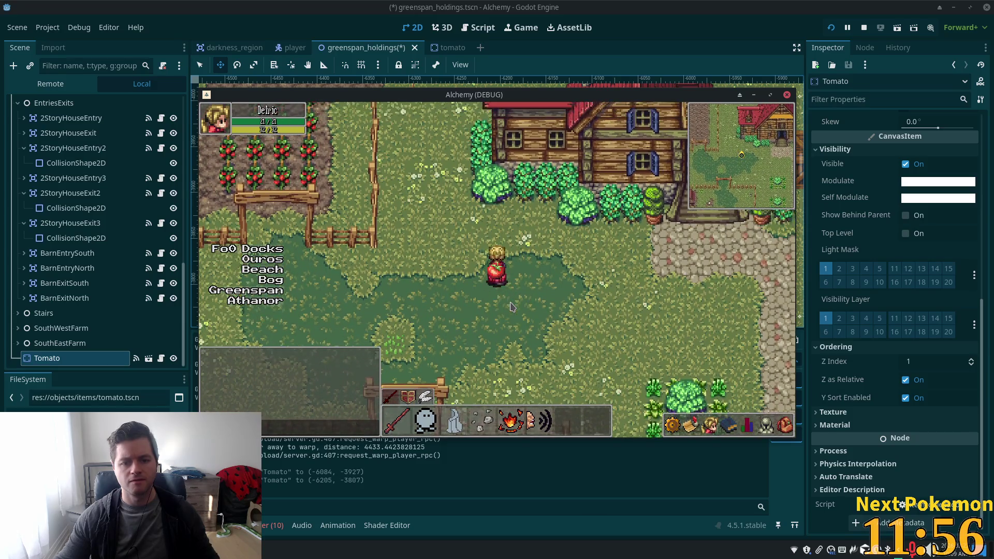
{"action": "key", "text": "Right"}
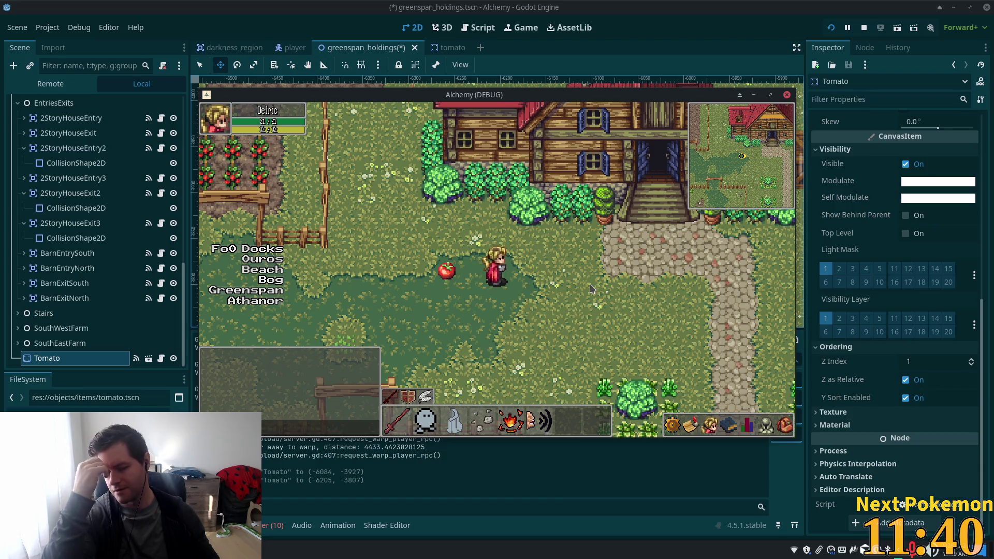
{"action": "key", "text": "Right"}
{"action": "key", "text": "Up"}
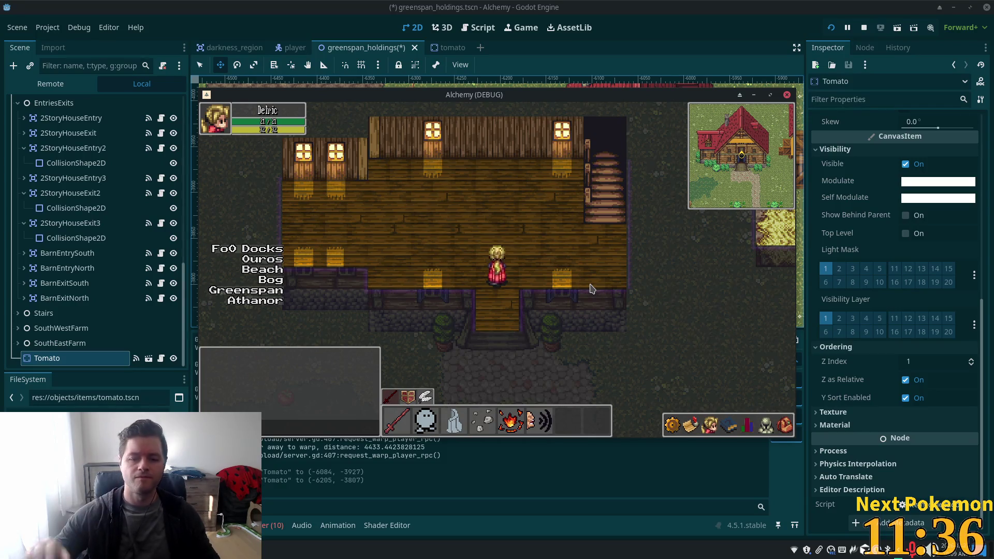
{"action": "key", "text": "Up"}
Check the inventory, then walk to the crop field, harvest a tomato and return indoors.
{"action": "left_click", "coordinate": [784, 425]}
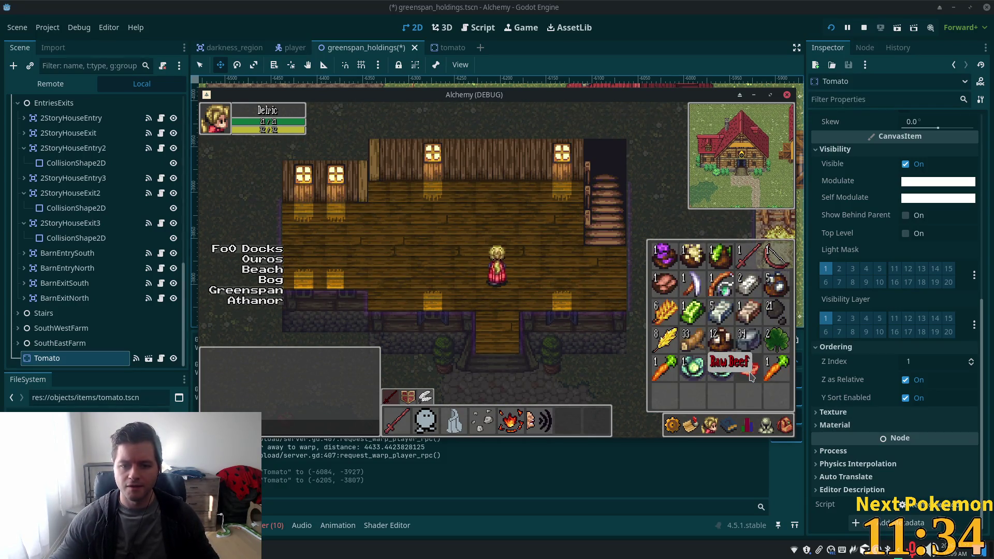
{"action": "right_click", "coordinate": [699, 373]}
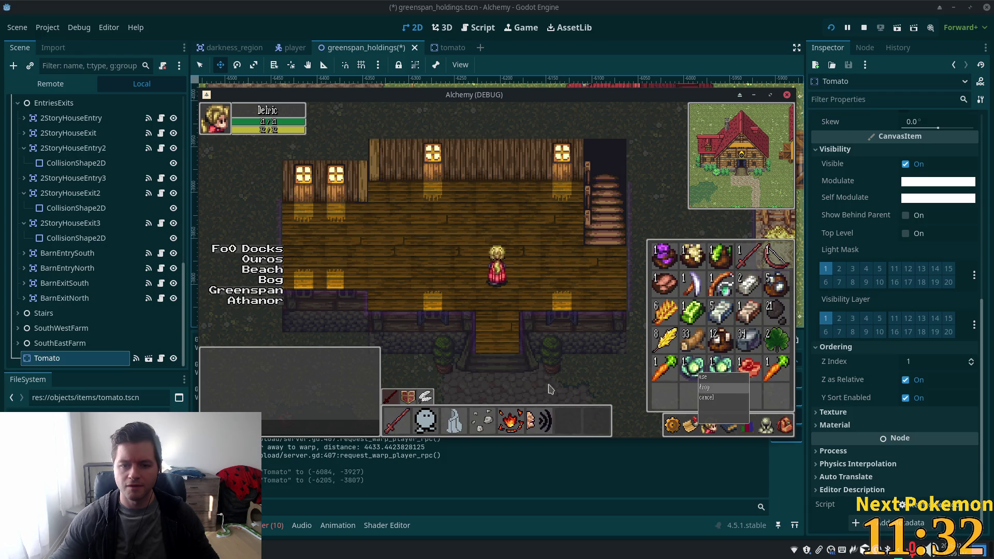
{"action": "key", "text": "Down"}
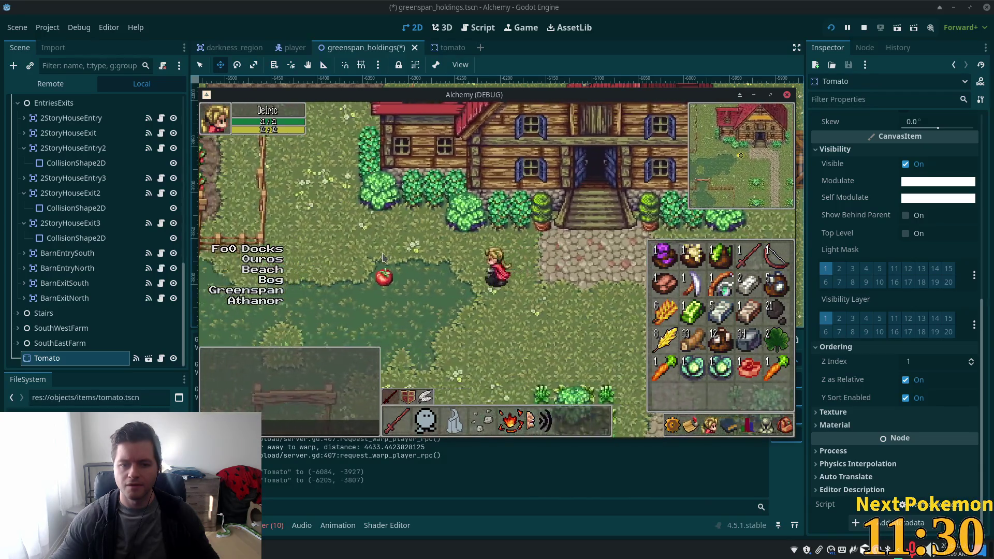
{"action": "key", "text": "Left"}
{"action": "key", "text": "Up"}
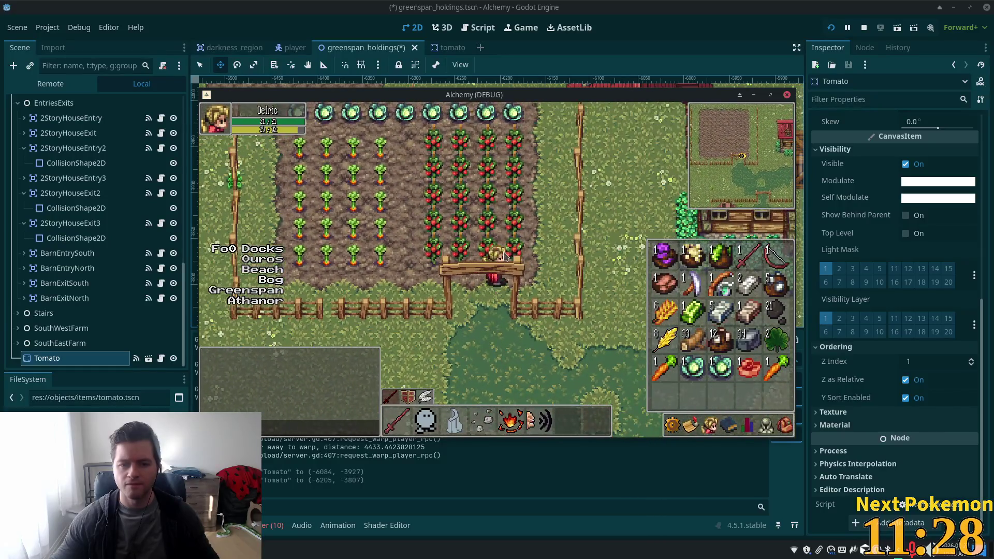
{"action": "left_click", "coordinate": [504, 255]}
{"action": "key", "text": "Down"}
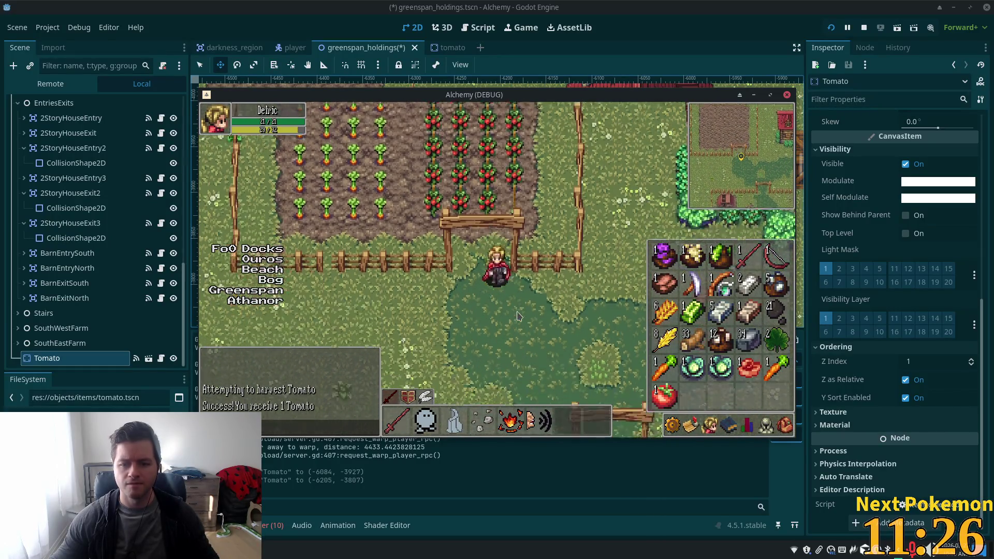
{"action": "key", "text": "Right"}
{"action": "key", "text": "Up"}
Drop the harvested tomato from the in-game inventory.
{"action": "left_click", "coordinate": [671, 425]}
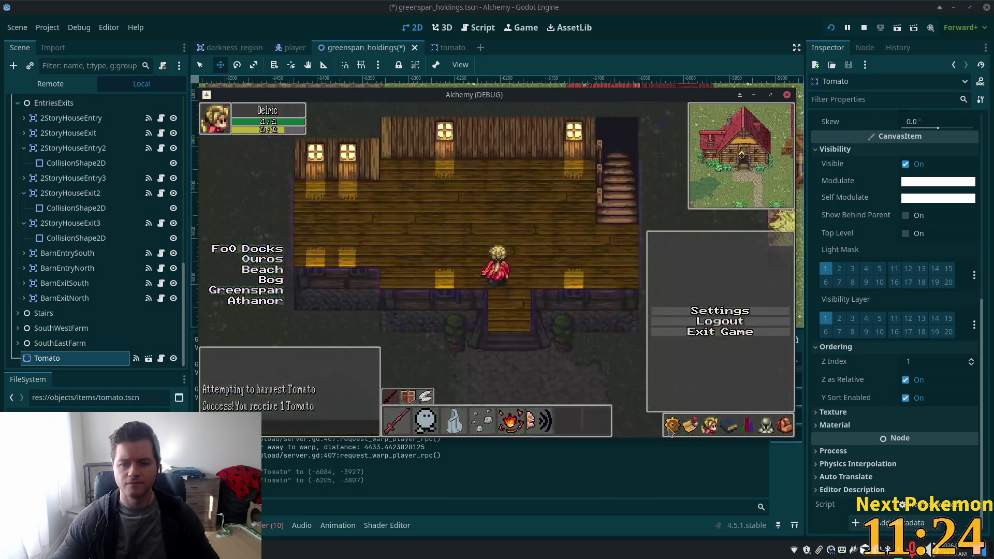
{"action": "left_click", "coordinate": [671, 425]}
{"action": "key", "text": "Left"}
{"action": "key", "text": "Up"}
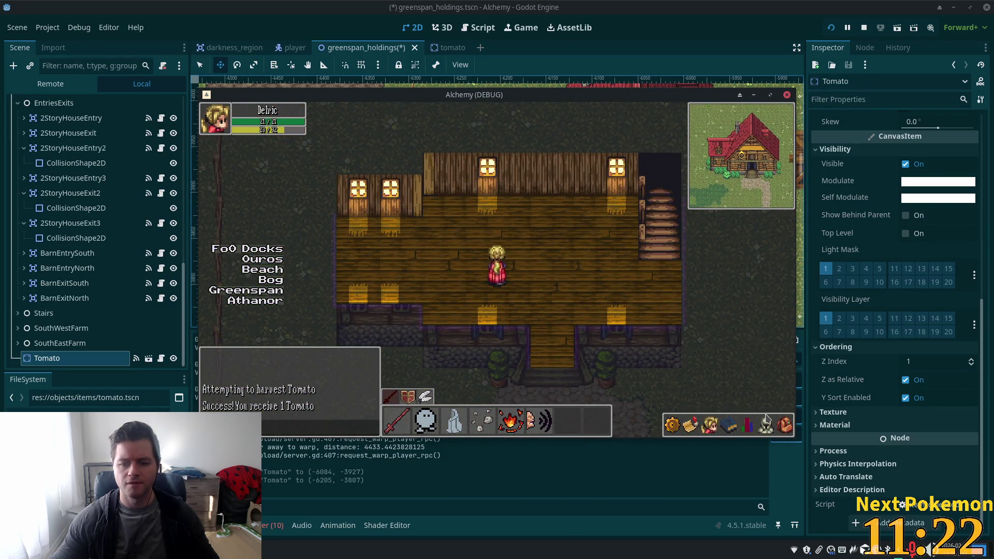
{"action": "left_click", "coordinate": [784, 426]}
{"action": "right_click", "coordinate": [670, 388]}
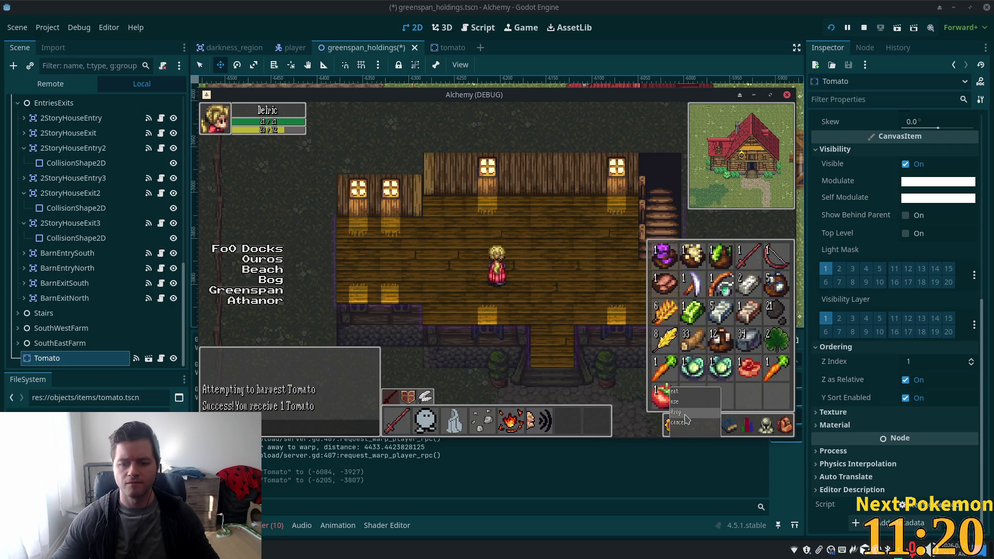
{"action": "left_click", "coordinate": [678, 422]}
Walk in and out of the house, closing and reopening the inventory.
{"action": "key", "text": "Right"}
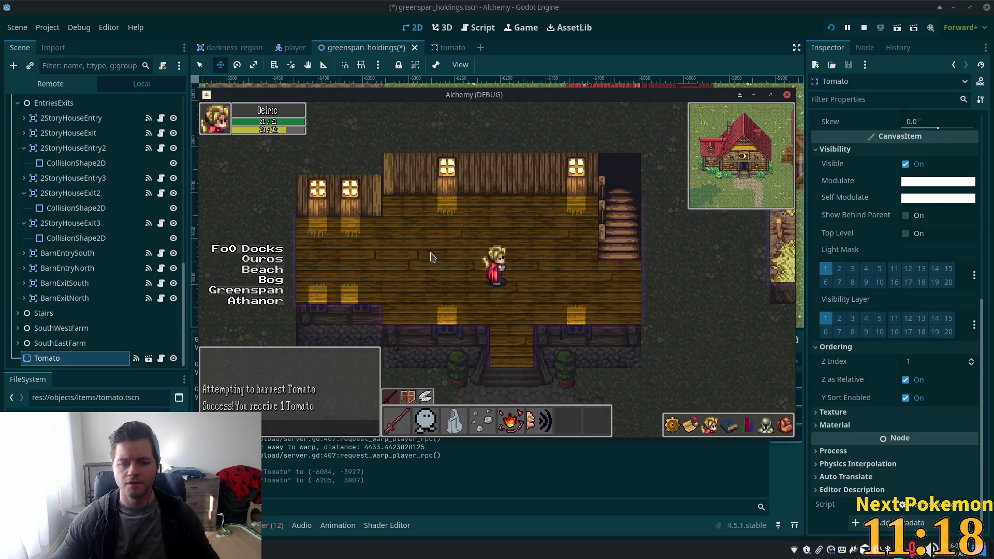
{"action": "key", "text": "Down"}
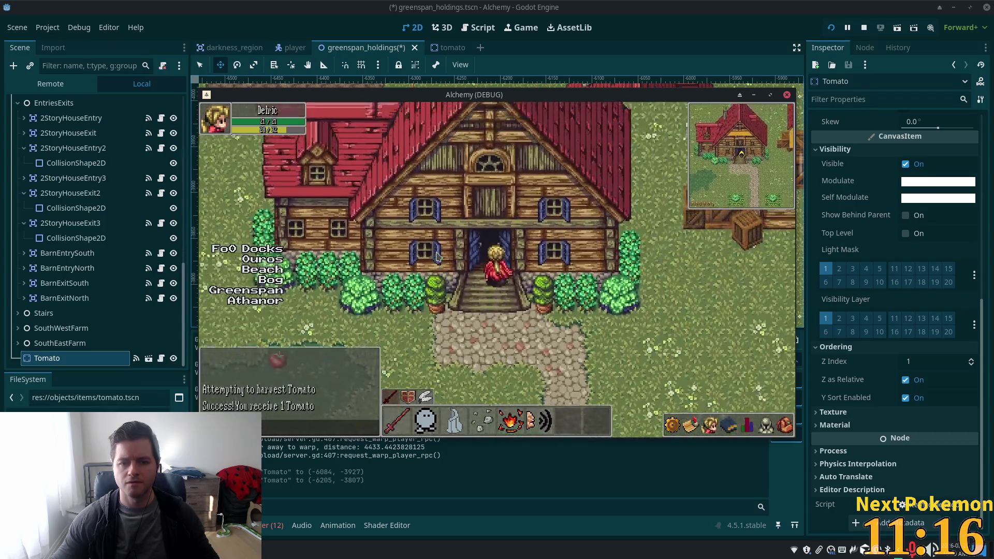
{"action": "key", "text": "Up"}
{"action": "left_click", "coordinate": [787, 429]}
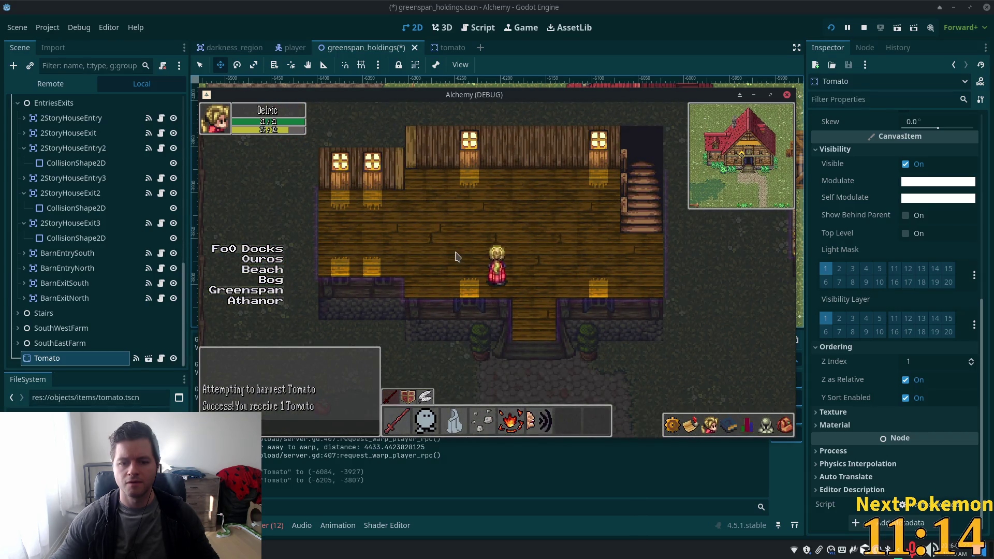
{"action": "key", "text": "i"}
{"action": "key", "text": "i"}
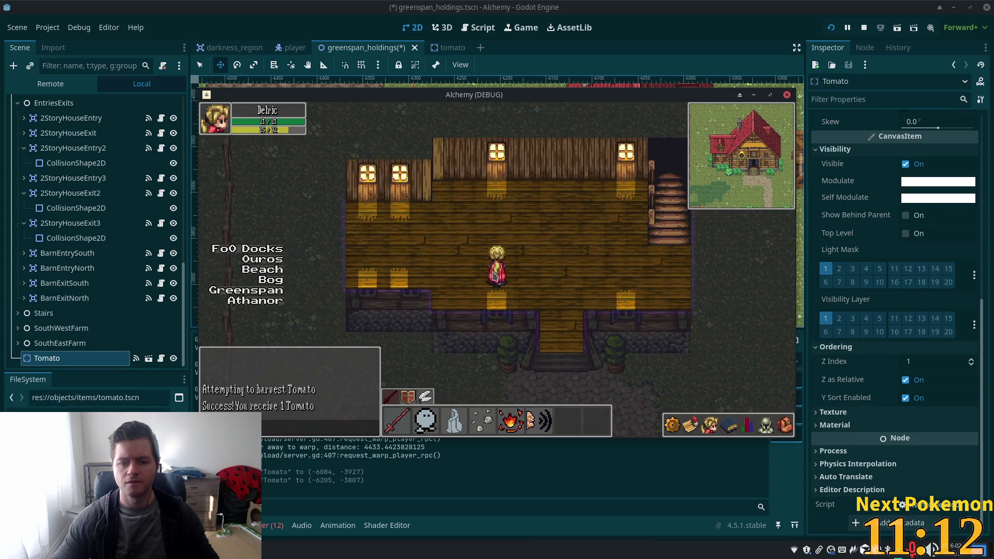
{"action": "key", "text": "Up"}
{"action": "key", "text": "Right"}
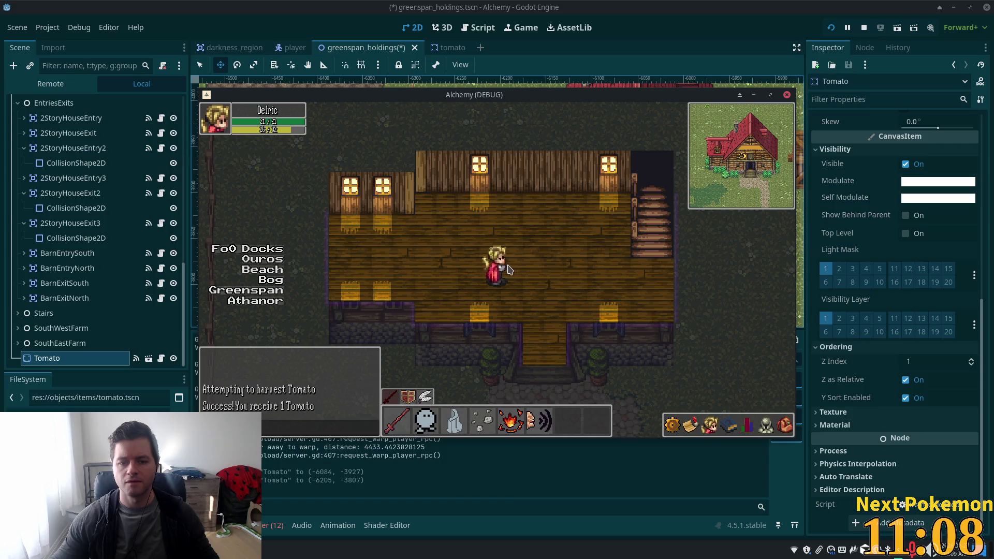
Walk out of the house to the lower left, then stop the game with F8.
{"action": "key", "text": "Left"}
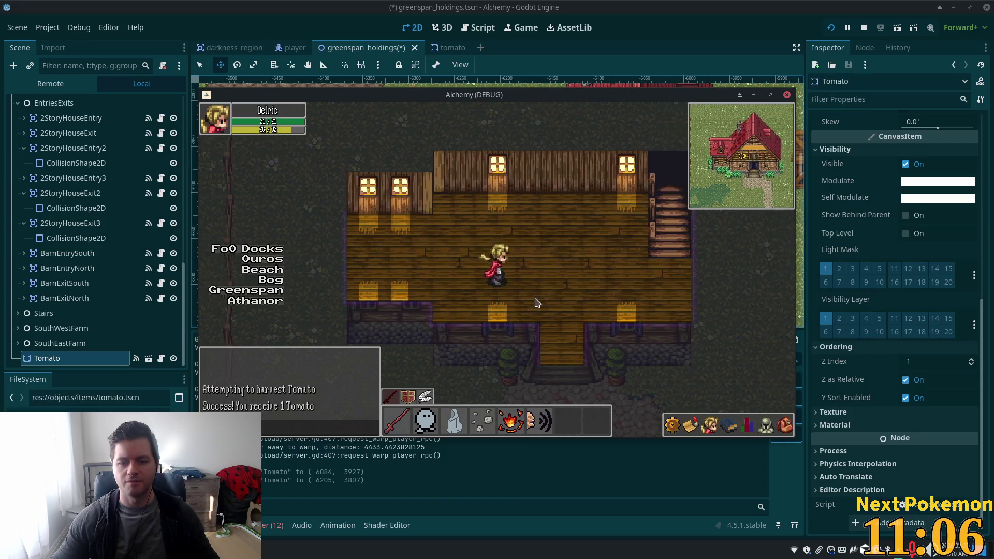
{"action": "key", "text": "Right"}
{"action": "key", "text": "Down"}
{"action": "left_click", "coordinate": [767, 425]}
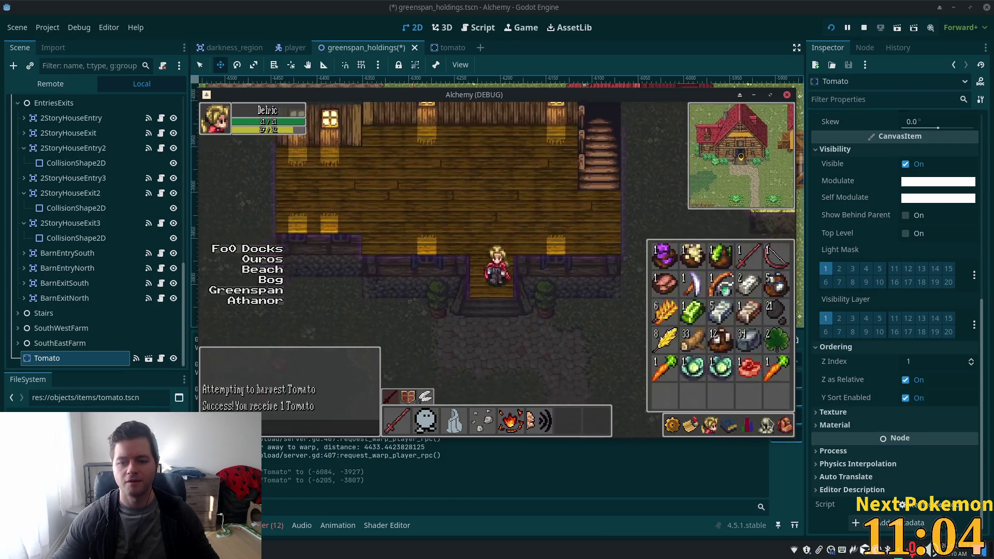
{"action": "key", "text": "Down"}
{"action": "key", "text": "Left"}
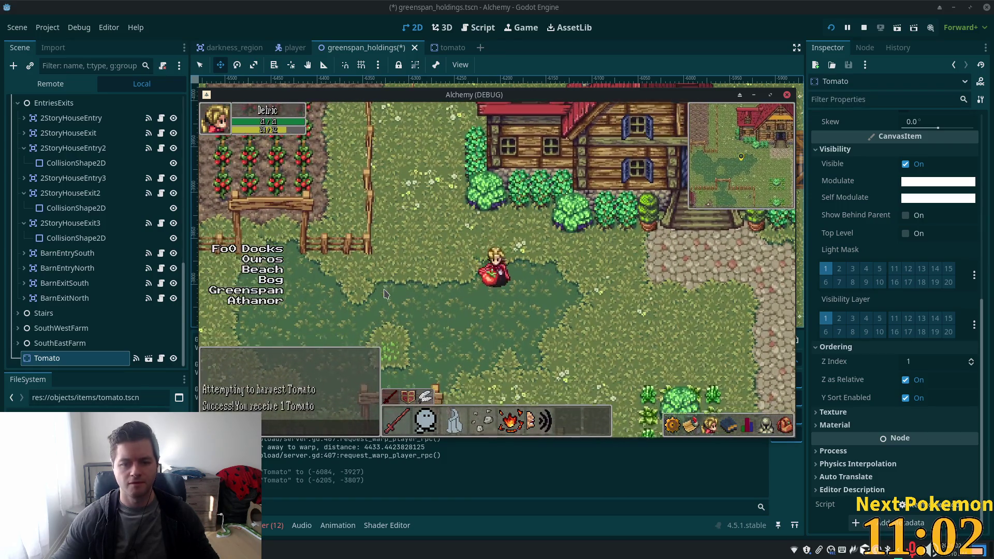
{"action": "key", "text": "Down"}
{"action": "key", "text": "Left"}
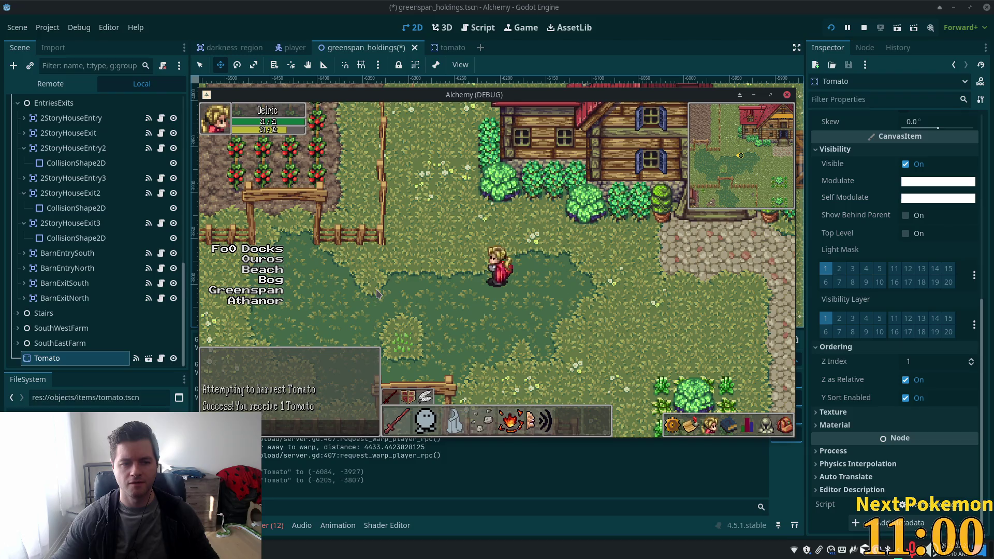
{"action": "key", "text": "F8"}
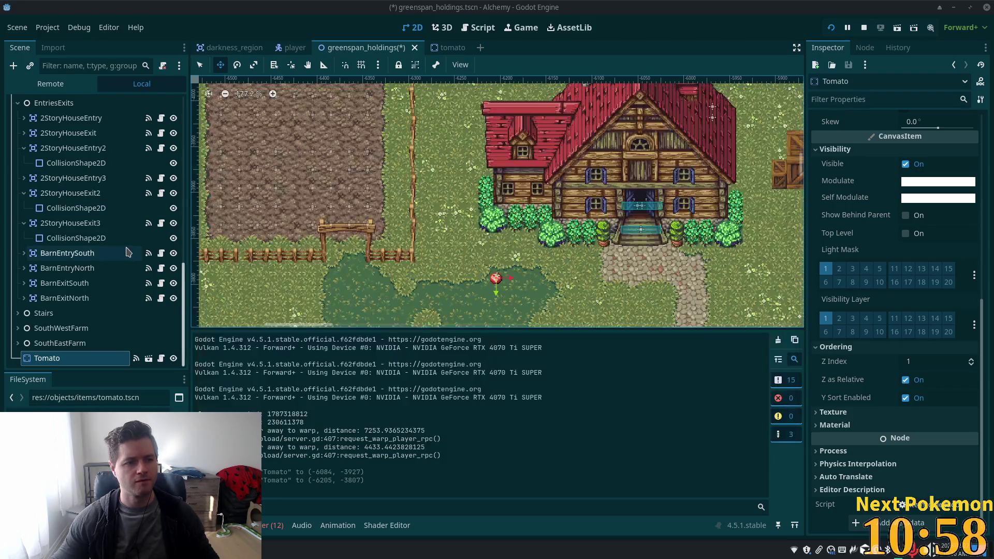
{"action": "scroll", "coordinate": [101, 202], "scroll_direction": "up", "scroll_amount": 5}
{"action": "scroll", "coordinate": [101, 202], "scroll_direction": "up", "scroll_amount": 5}
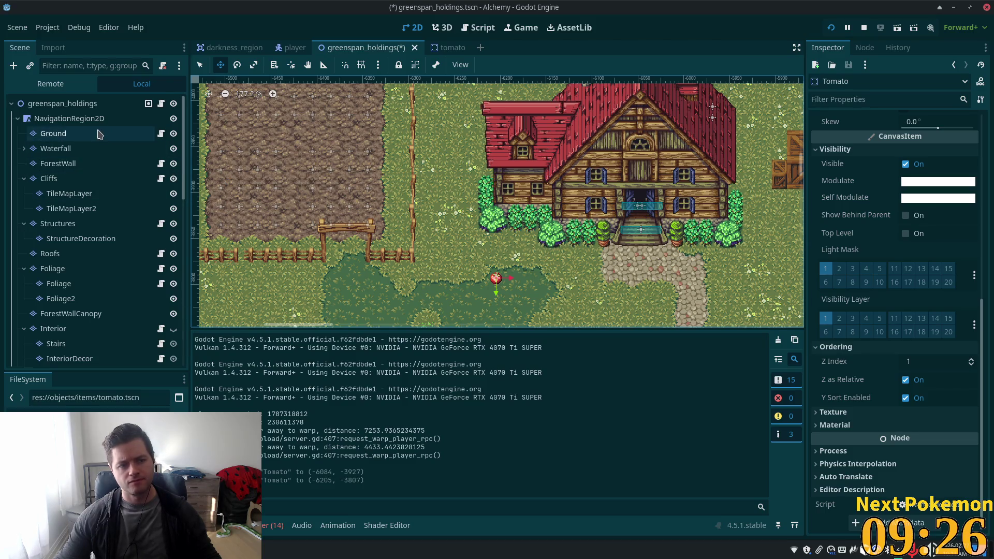
Inspect the NavigationRegion2D and Ground tile layer nodes' properties.
{"action": "left_click", "coordinate": [74, 119]}
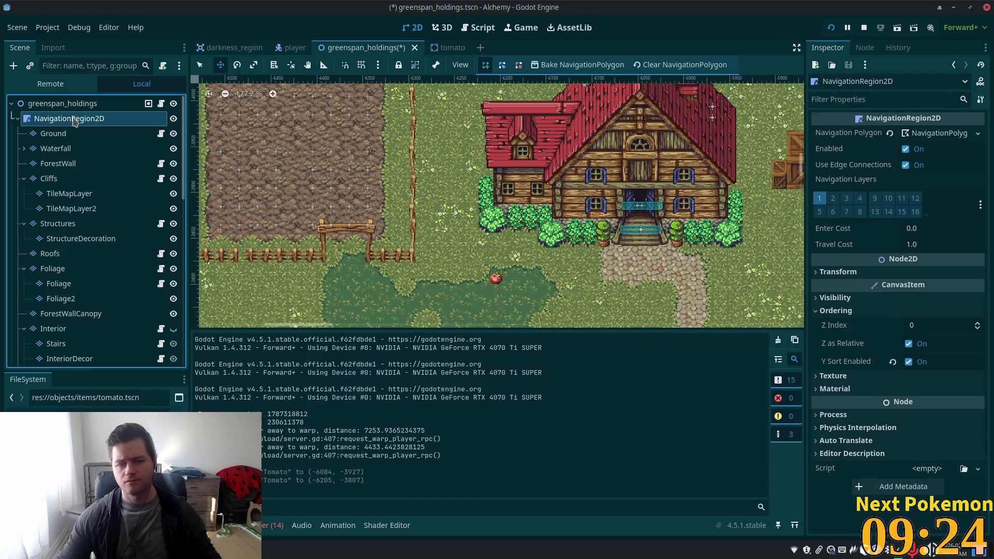
{"action": "left_click", "coordinate": [78, 133]}
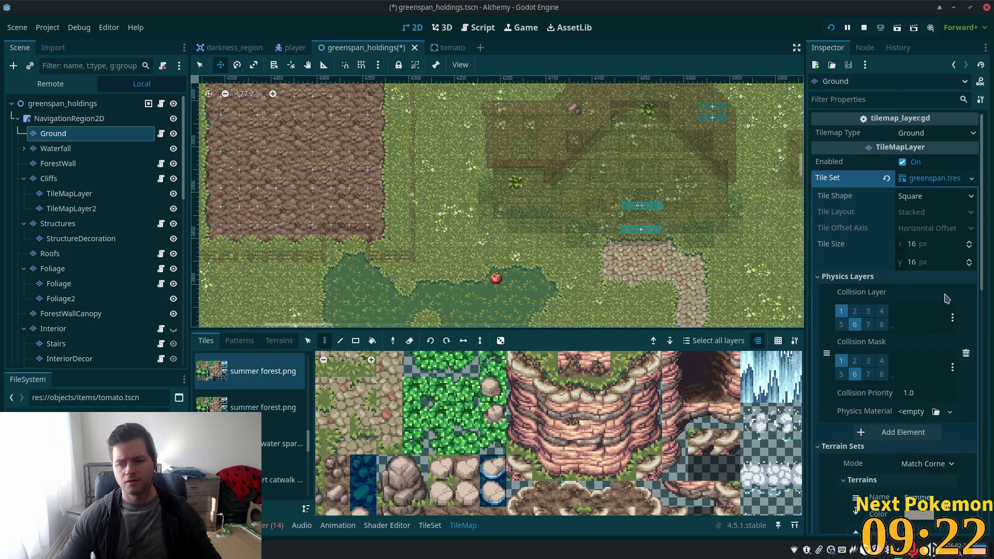
{"action": "scroll", "coordinate": [945, 299], "scroll_direction": "down", "scroll_amount": 5}
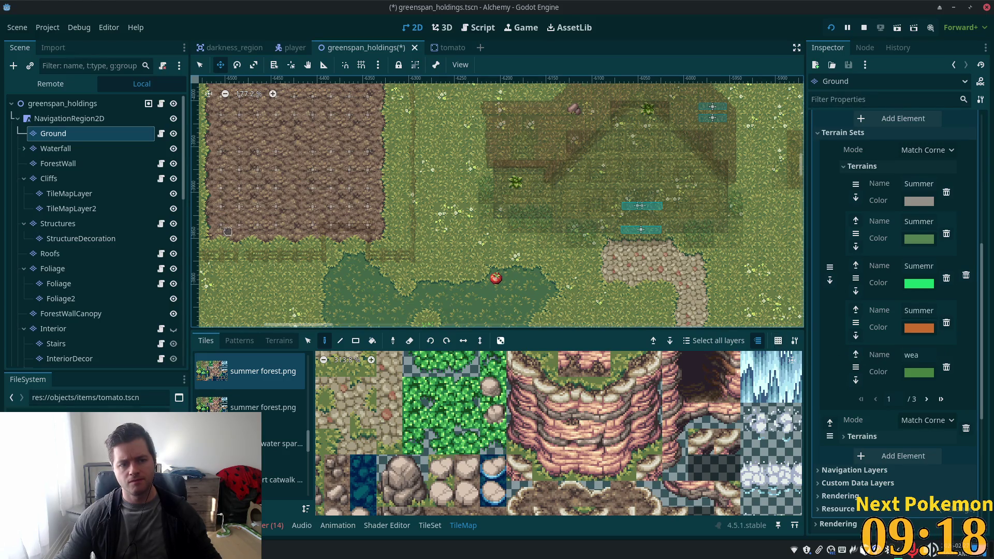
{"action": "scroll", "coordinate": [89, 202], "scroll_direction": "down", "scroll_amount": 15}
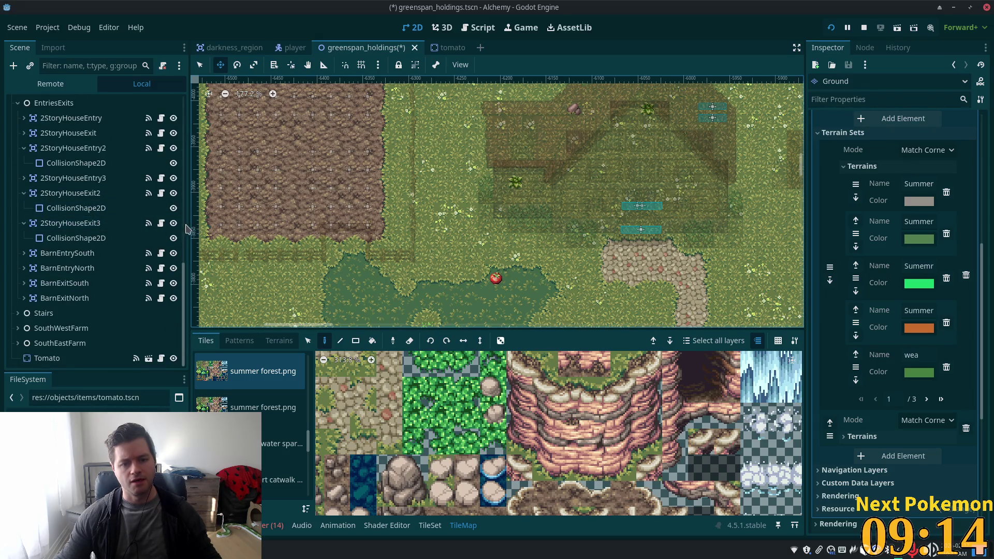
{"action": "scroll", "coordinate": [131, 167], "scroll_direction": "up", "scroll_amount": 4}
{"action": "scroll", "coordinate": [113, 160], "scroll_direction": "up", "scroll_amount": 12}
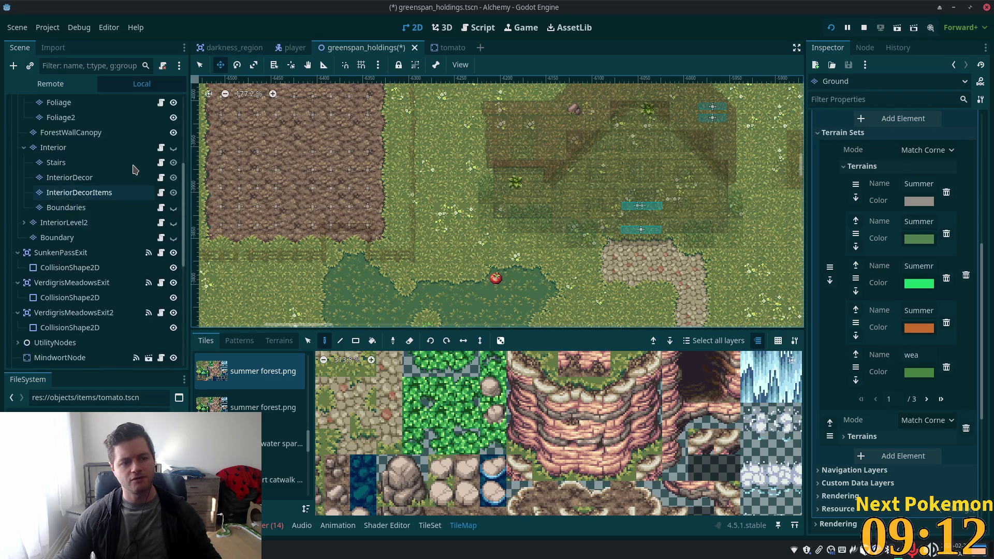
Select the greenspan_holdings root and view its Ordering: Z Index 0, Y Sort enabled.
{"action": "left_click", "coordinate": [57, 104]}
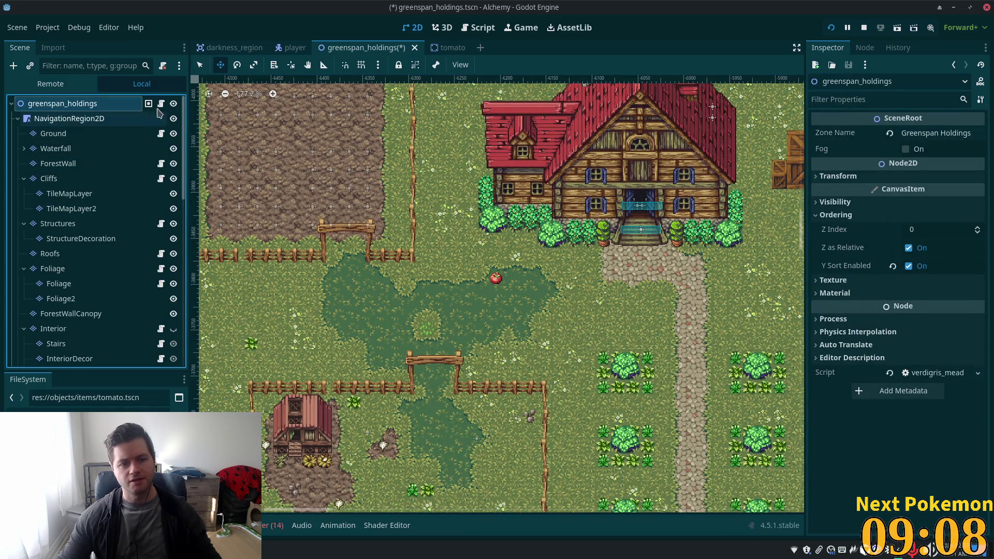
{"action": "scroll", "coordinate": [183, 143], "scroll_direction": "down", "scroll_amount": 1}
{"action": "left_click_drag", "start_coordinate": [182, 143], "coordinate": [189, 365]}
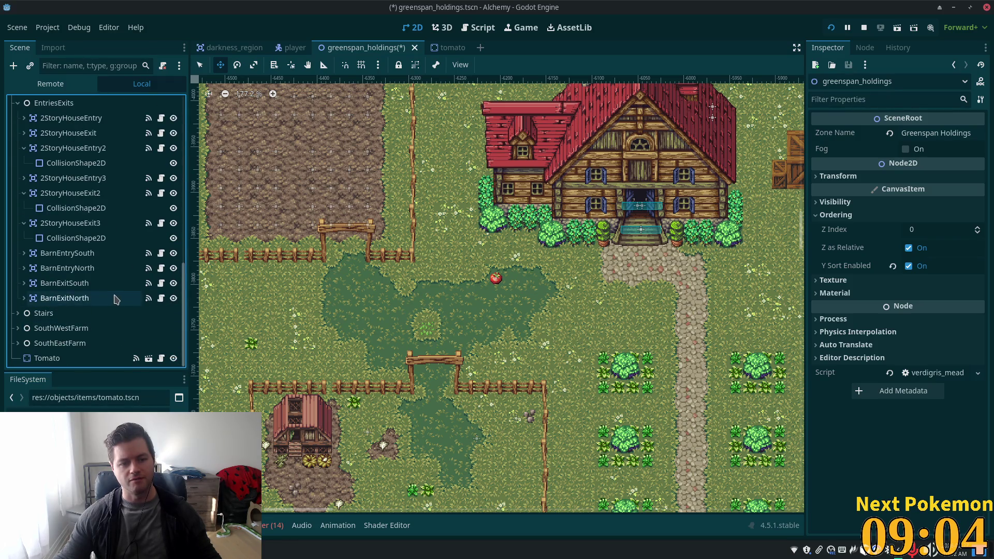
{"action": "left_click_drag", "start_coordinate": [181, 310], "coordinate": [190, 174]}
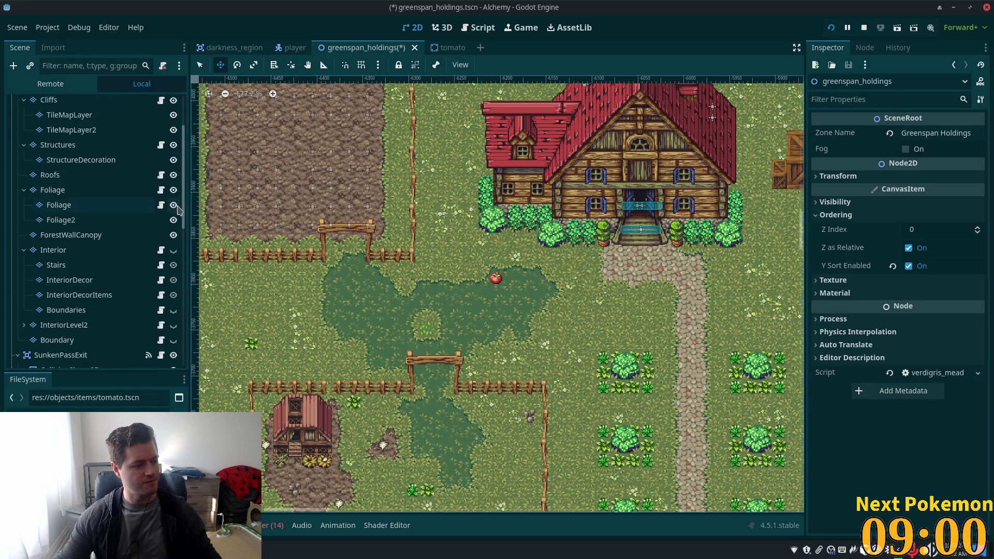
{"action": "scroll", "coordinate": [123, 249], "scroll_direction": "down", "scroll_amount": 5}
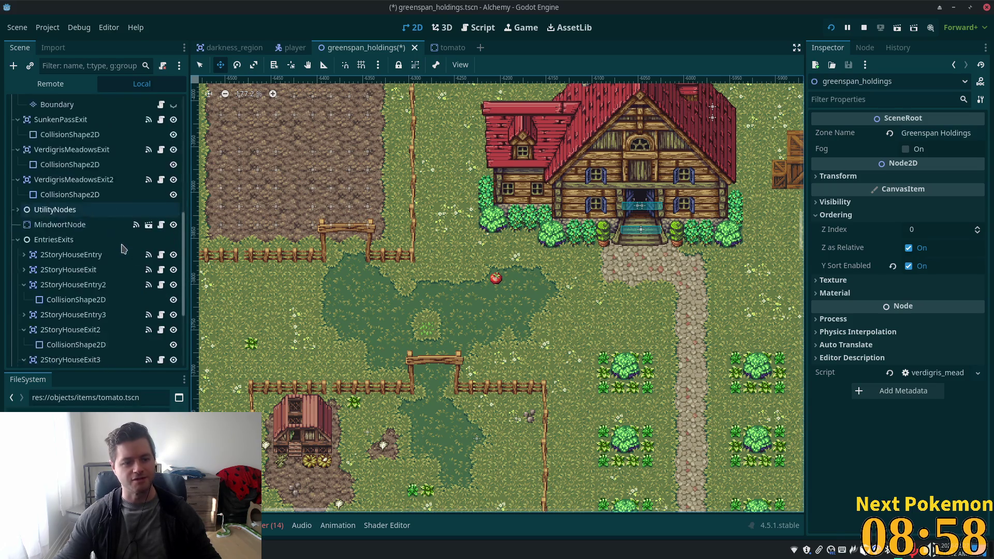
{"action": "scroll", "coordinate": [123, 250], "scroll_direction": "down", "scroll_amount": 3}
{"action": "scroll", "coordinate": [47, 357], "scroll_direction": "down", "scroll_amount": 1}
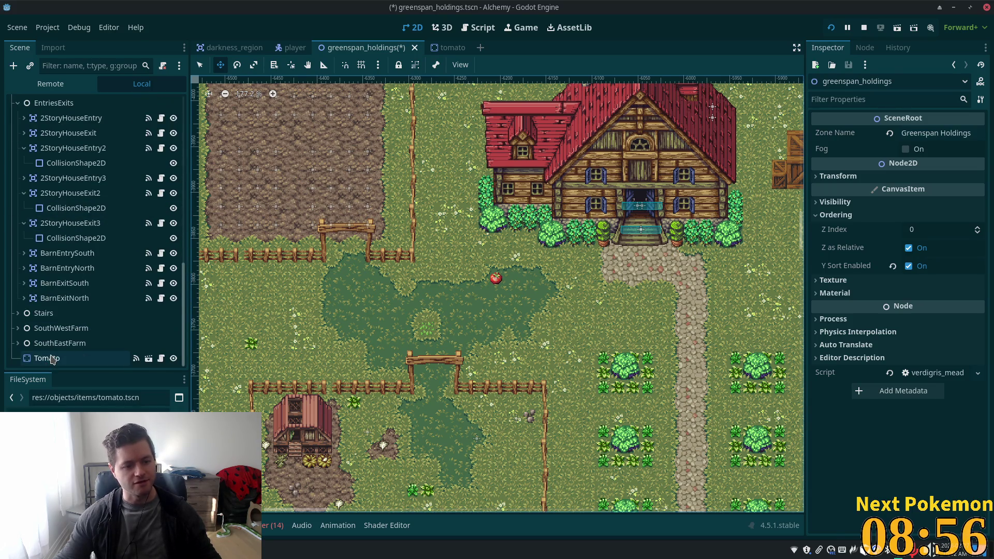
Set the Tomato's Z Index to 0, turn off its Y Sort, and save greenspan_holdings.
{"action": "left_click", "coordinate": [52, 358]}
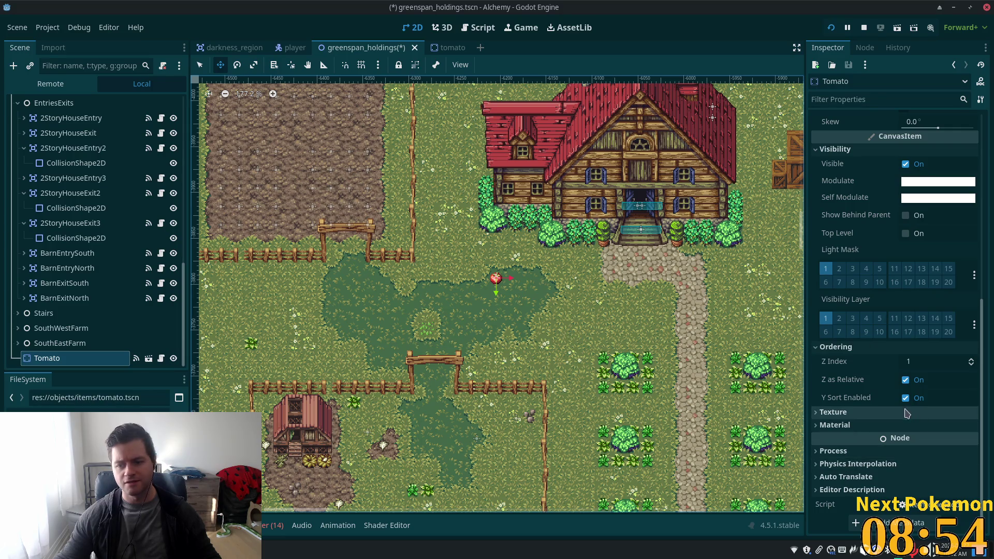
{"action": "left_click", "coordinate": [912, 361]}
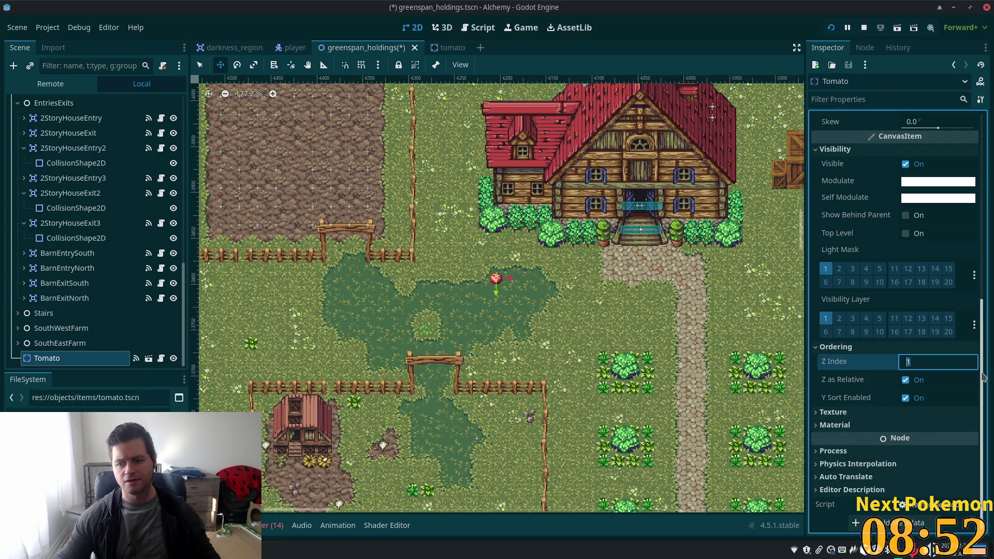
{"action": "type", "text": "0"}
{"action": "key", "text": "Tab"}
{"action": "left_click", "coordinate": [906, 398]}
{"action": "key", "text": "ctrl+s"}
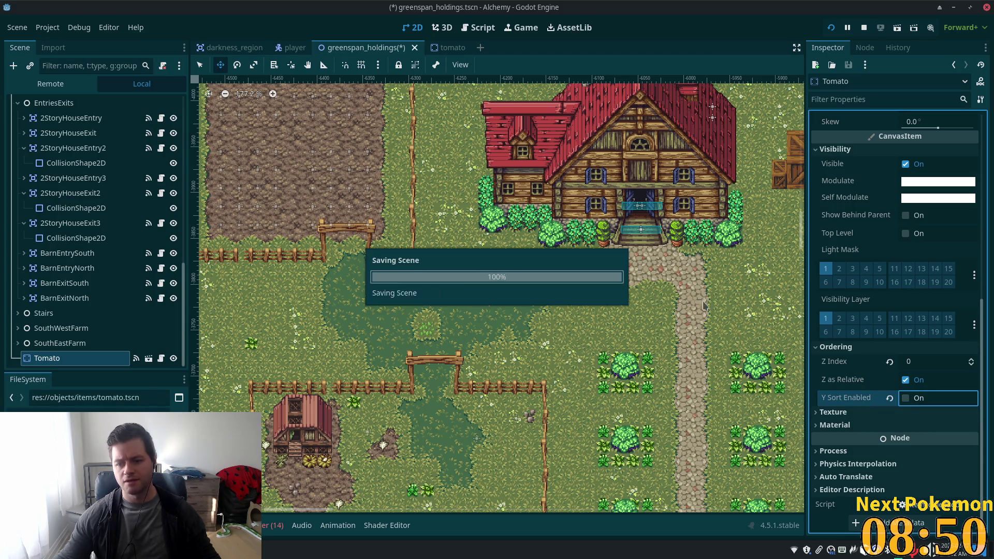
Compare with the root node's ordering, reselect Tomato, and run the game with F5.
{"action": "scroll", "coordinate": [133, 149], "scroll_direction": "up", "scroll_amount": 5}
{"action": "scroll", "coordinate": [134, 149], "scroll_direction": "up", "scroll_amount": 10}
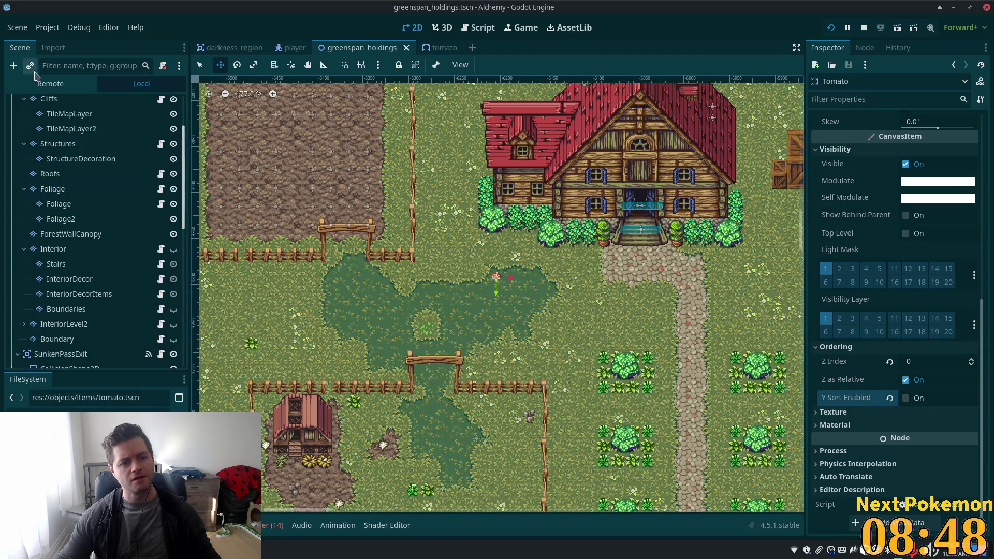
{"action": "left_click", "coordinate": [57, 104]}
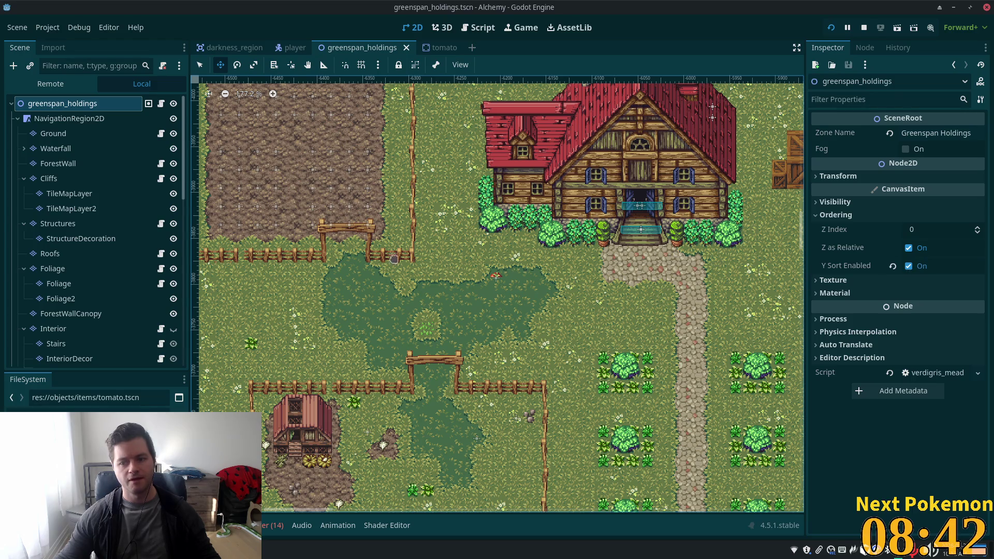
{"action": "scroll", "coordinate": [88, 328], "scroll_direction": "down", "scroll_amount": 15}
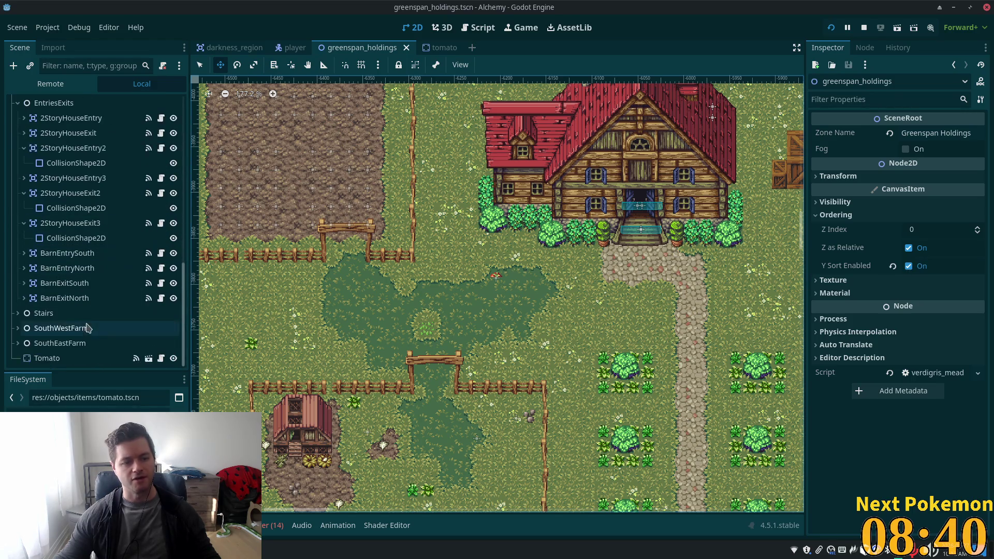
{"action": "left_click", "coordinate": [48, 358]}
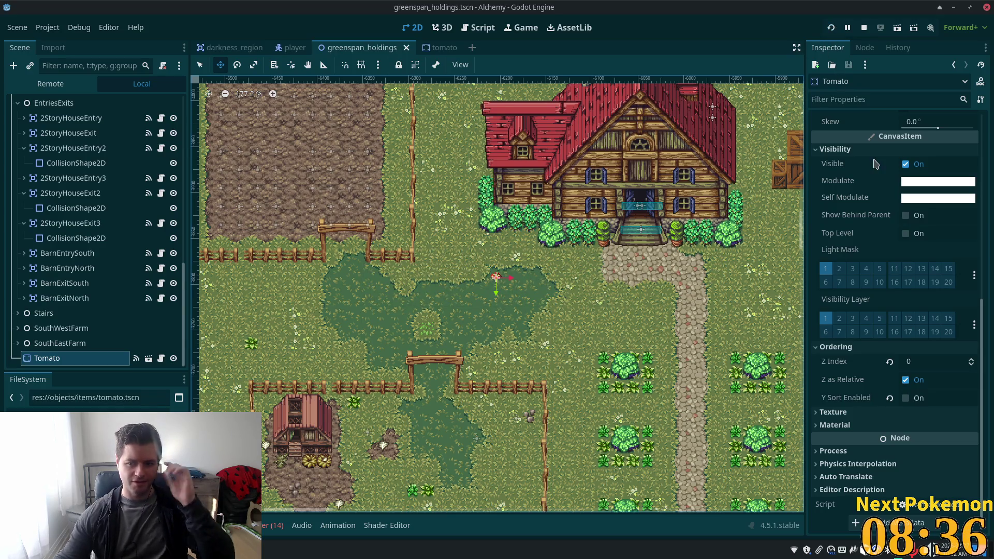
{"action": "key", "text": "F5"}
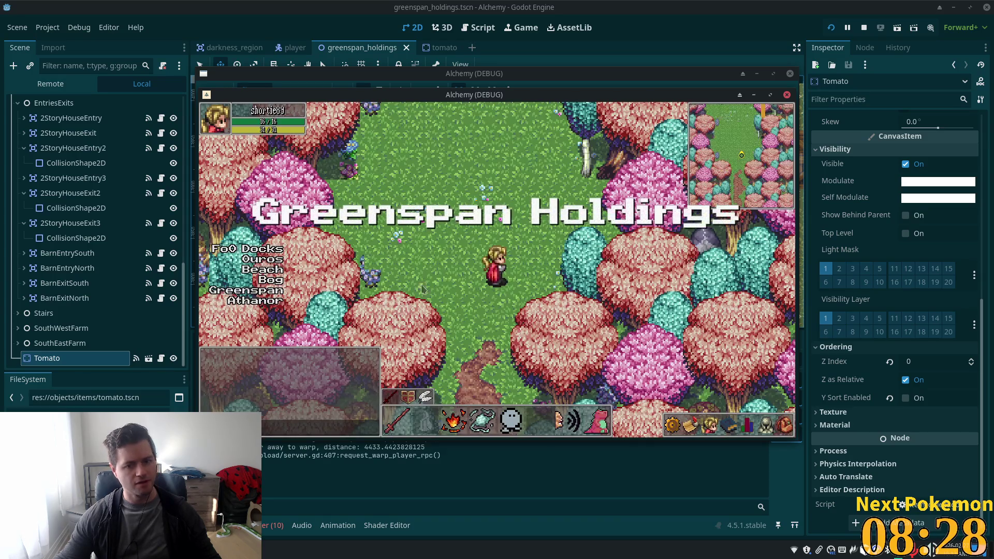
Move the Greenspan debug window aside and bring the farm-view game window forward to check the tomato.
{"action": "left_click_drag", "start_coordinate": [459, 101], "coordinate": [583, 186]}
{"action": "left_click", "coordinate": [517, 134]}
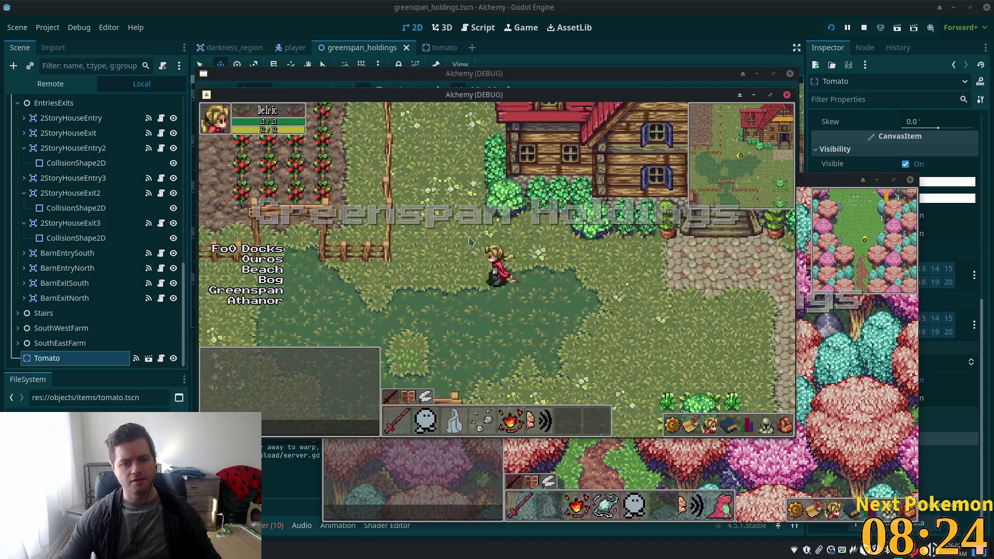
{"action": "scroll", "coordinate": [125, 160], "scroll_direction": "up", "scroll_amount": 3}
{"action": "scroll", "coordinate": [132, 165], "scroll_direction": "up", "scroll_amount": 6}
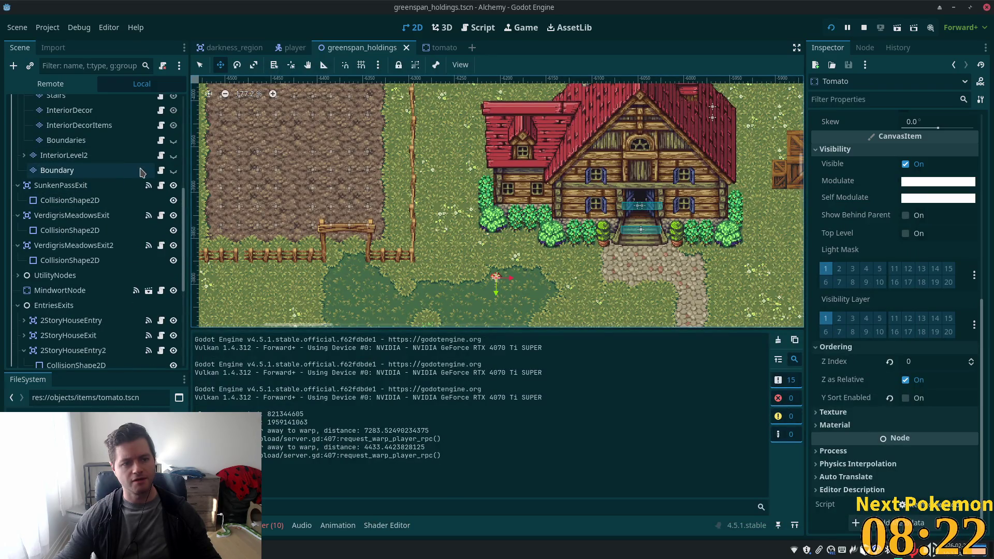
{"action": "scroll", "coordinate": [140, 173], "scroll_direction": "up", "scroll_amount": 7}
{"action": "scroll", "coordinate": [140, 179], "scroll_direction": "up", "scroll_amount": 4}
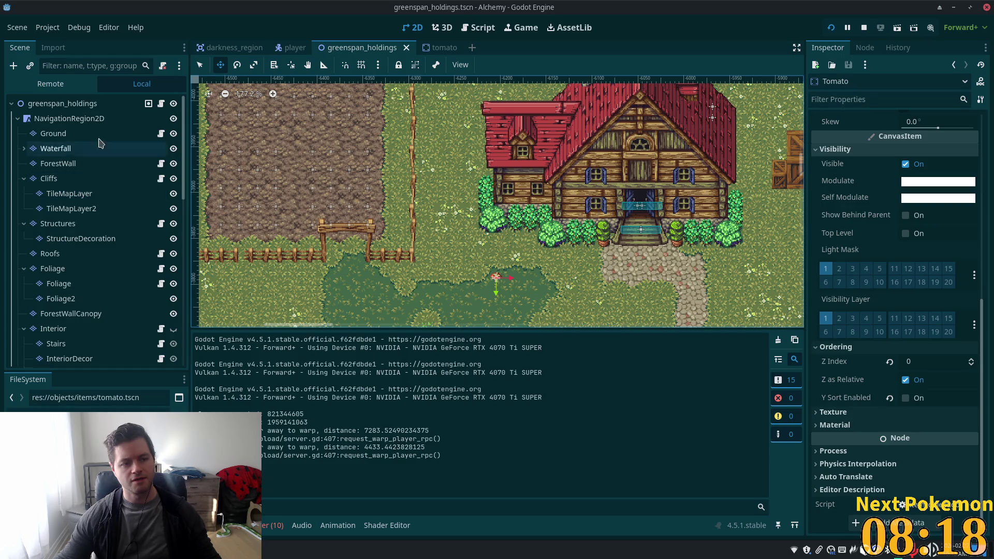
Inspect NavigationRegion2D's ordering, zoom the canvas onto the pond, and select the Tomato.
{"action": "left_click", "coordinate": [56, 120]}
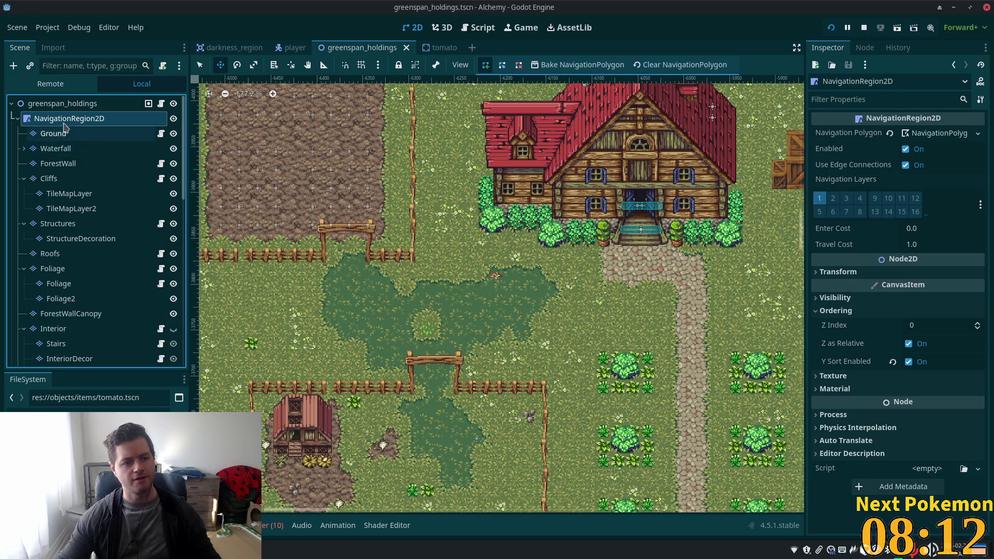
{"action": "scroll", "coordinate": [450, 257], "scroll_direction": "up", "scroll_amount": 2}
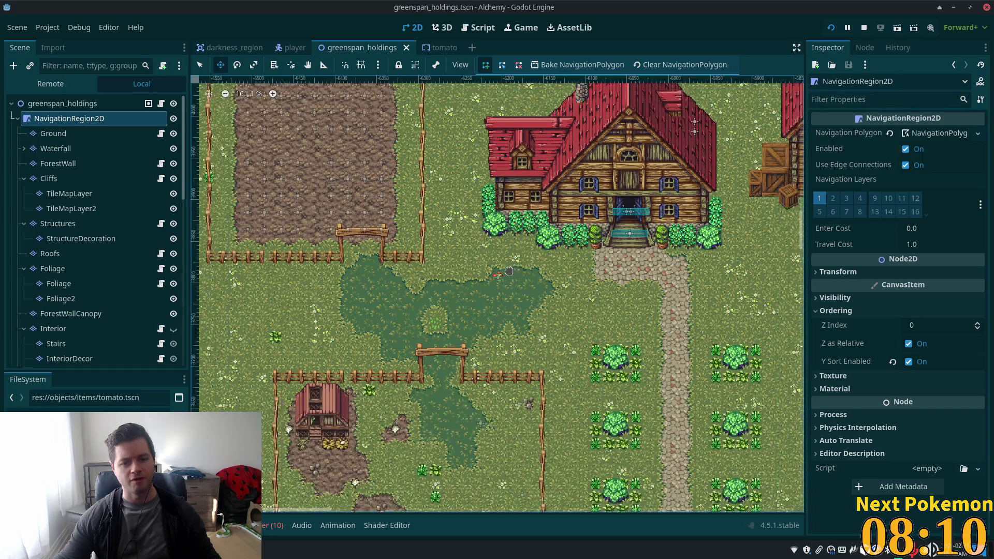
{"action": "scroll", "coordinate": [155, 233], "scroll_direction": "down", "scroll_amount": 10}
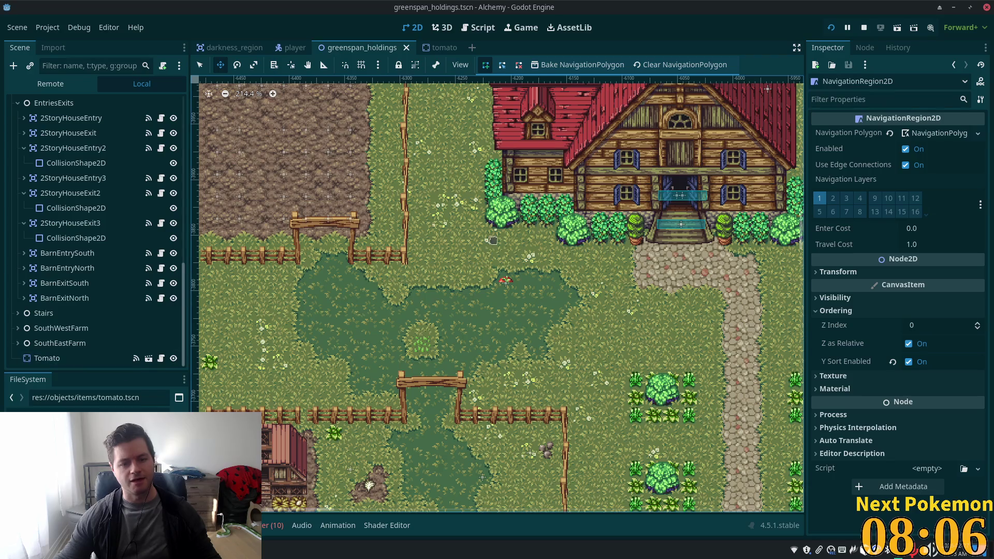
{"action": "scroll", "coordinate": [520, 300], "scroll_direction": "up", "scroll_amount": 7}
{"action": "scroll", "coordinate": [508, 279], "scroll_direction": "up", "scroll_amount": 6}
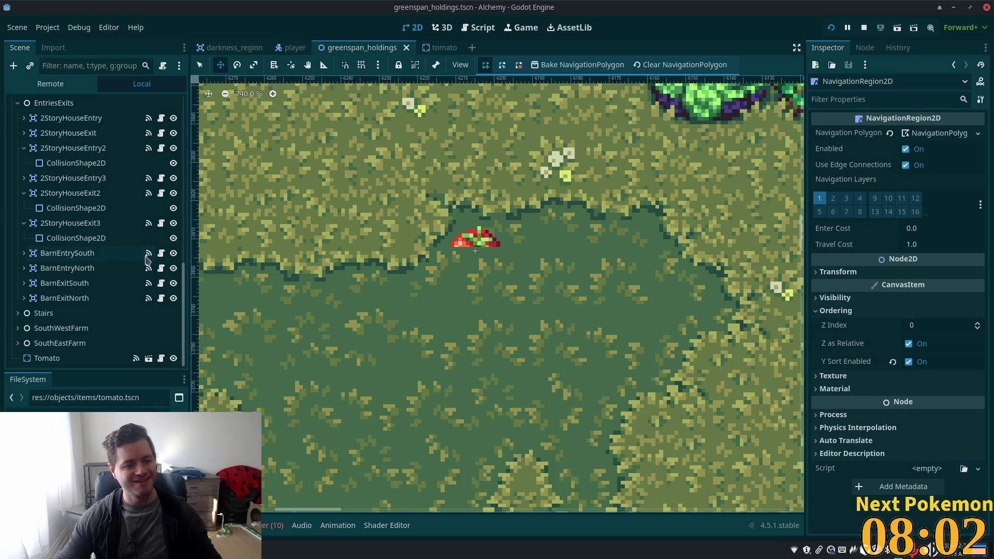
{"action": "left_click", "coordinate": [114, 358]}
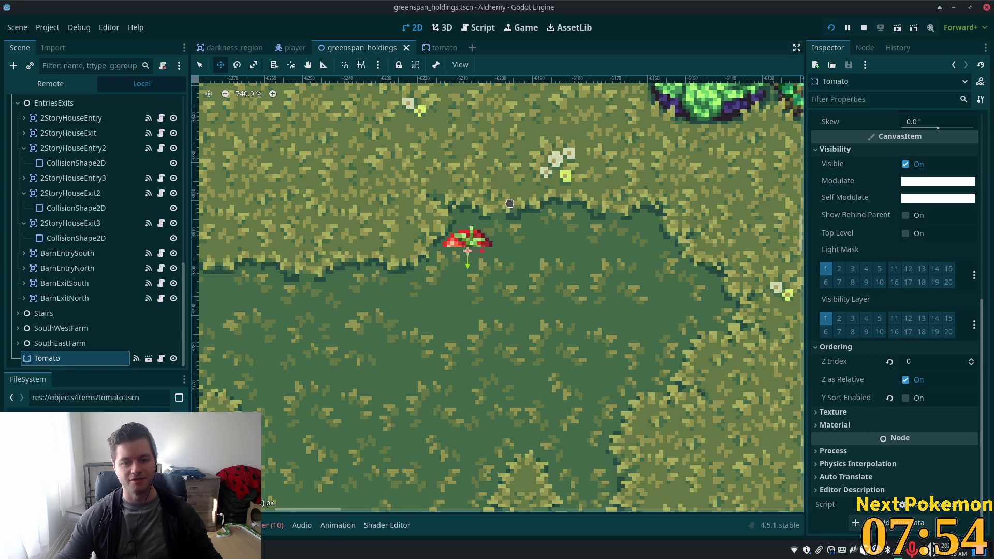
Nudge the Tomato slightly up-right at the pond's edge, then check the root's ordering and reselect Tomato.
{"action": "left_click_drag", "start_coordinate": [474, 240], "coordinate": [483, 237]}
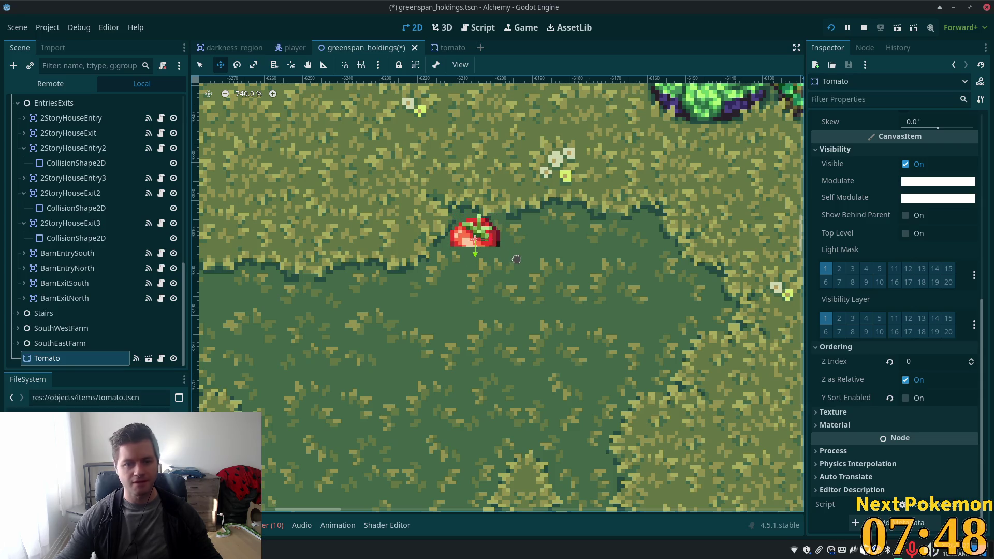
{"action": "left_click_drag", "start_coordinate": [184, 311], "coordinate": [184, 130]}
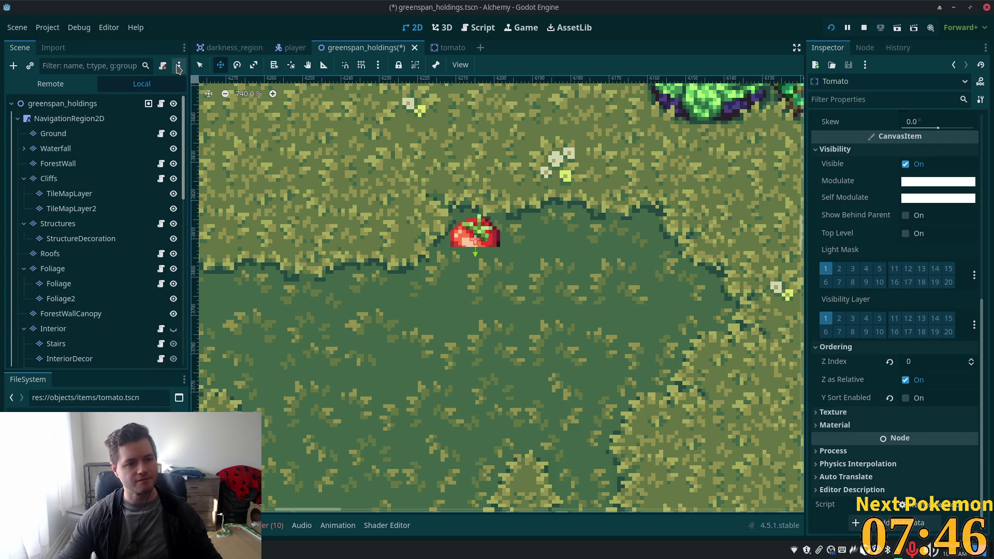
{"action": "left_click", "coordinate": [108, 106]}
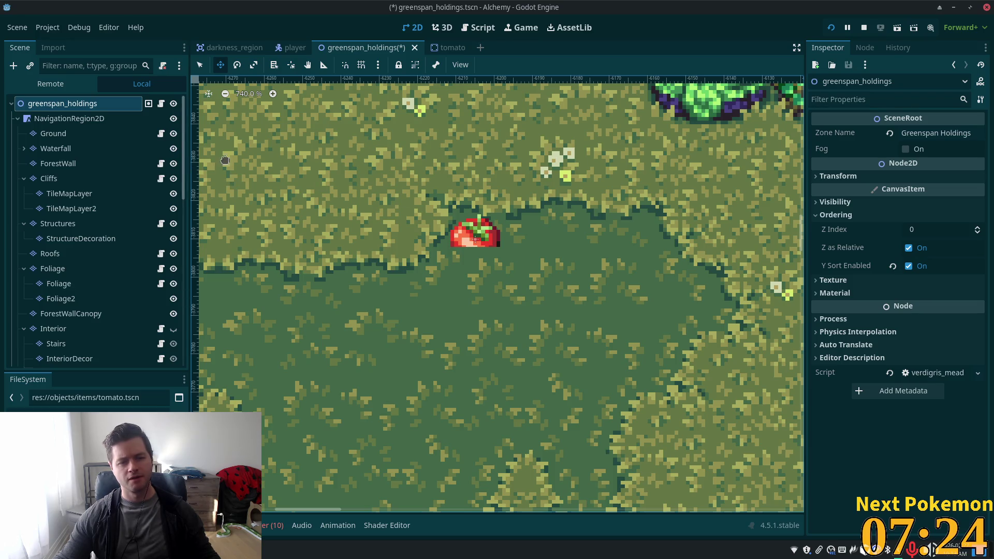
{"action": "scroll", "coordinate": [176, 180], "scroll_direction": "down", "scroll_amount": 5}
{"action": "scroll", "coordinate": [196, 217], "scroll_direction": "down", "scroll_amount": 1}
{"action": "scroll", "coordinate": [179, 233], "scroll_direction": "down", "scroll_amount": 5}
{"action": "scroll", "coordinate": [196, 242], "scroll_direction": "down", "scroll_amount": 1}
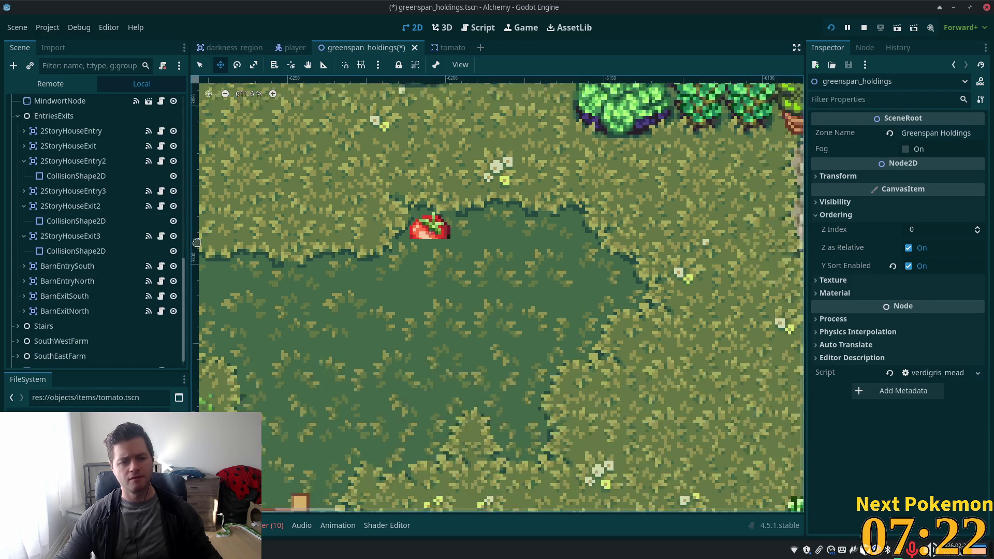
{"action": "scroll", "coordinate": [196, 242], "scroll_direction": "down", "scroll_amount": 1}
{"action": "left_click", "coordinate": [136, 357]}
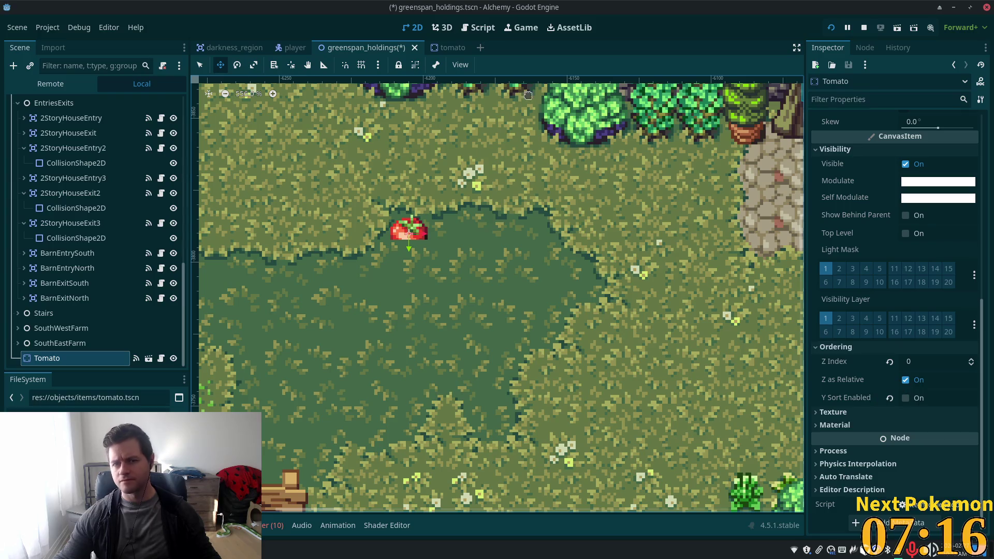
Turn off Y Sort on the tomato scene's Sprite2D, save, and return to greenspan_holdings.
{"action": "left_click", "coordinate": [448, 47]}
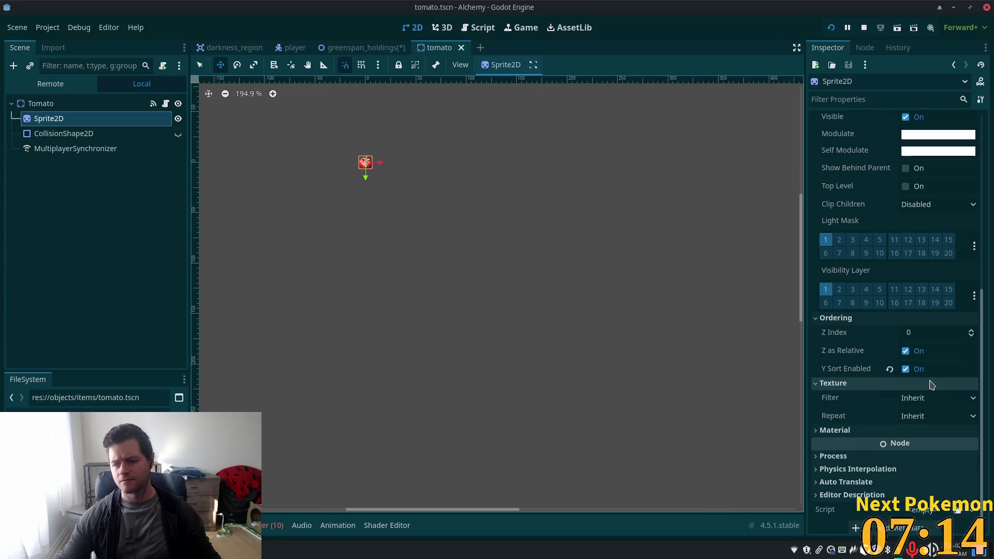
{"action": "left_click", "coordinate": [932, 369]}
{"action": "key", "text": "ctrl+s"}
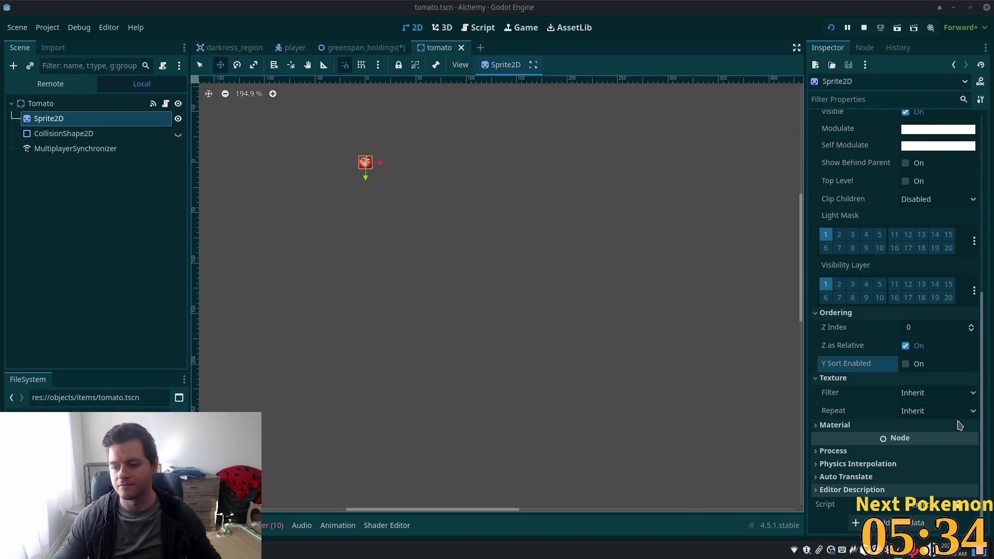
{"action": "left_click", "coordinate": [360, 47]}
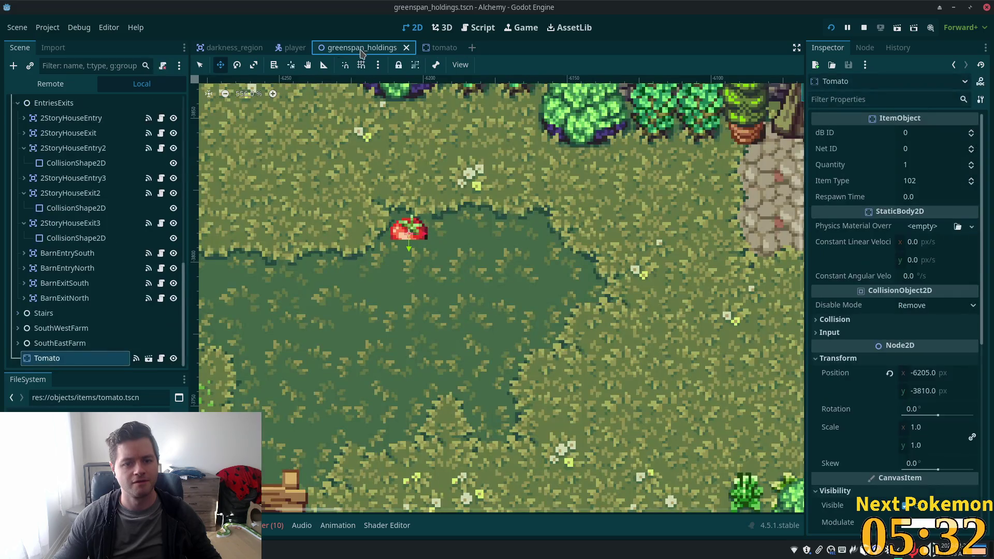
Zoom in and move the Tomato slightly up to (-6205, -3823), then open the tomato scene.
{"action": "scroll", "coordinate": [446, 243], "scroll_direction": "down", "scroll_amount": 4}
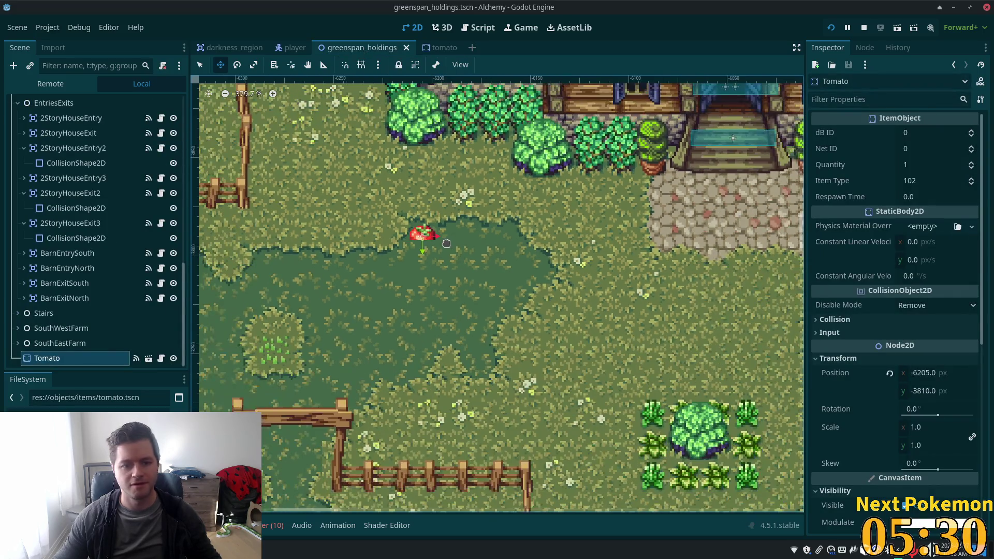
{"action": "scroll", "coordinate": [444, 244], "scroll_direction": "down", "scroll_amount": 1}
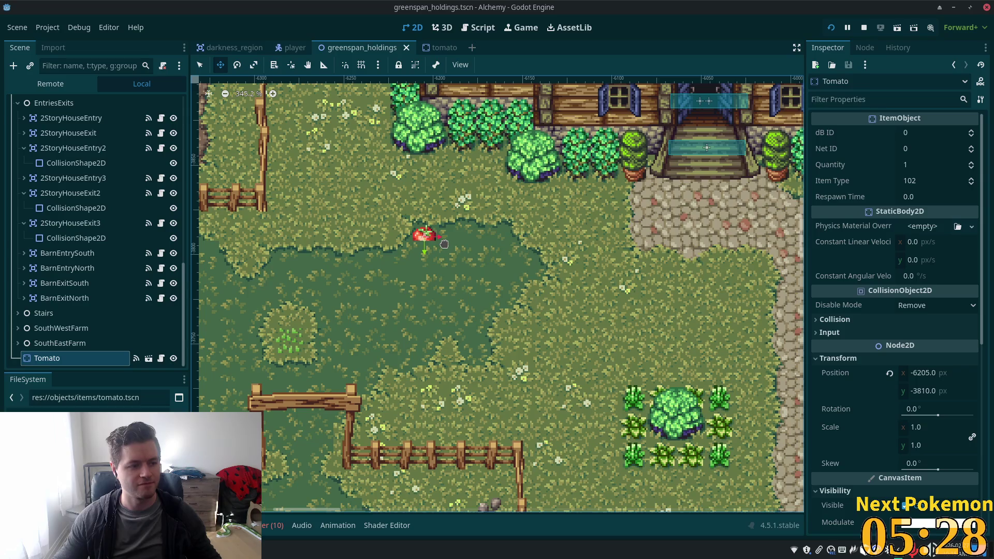
{"action": "scroll", "coordinate": [444, 244], "scroll_direction": "up", "scroll_amount": 5}
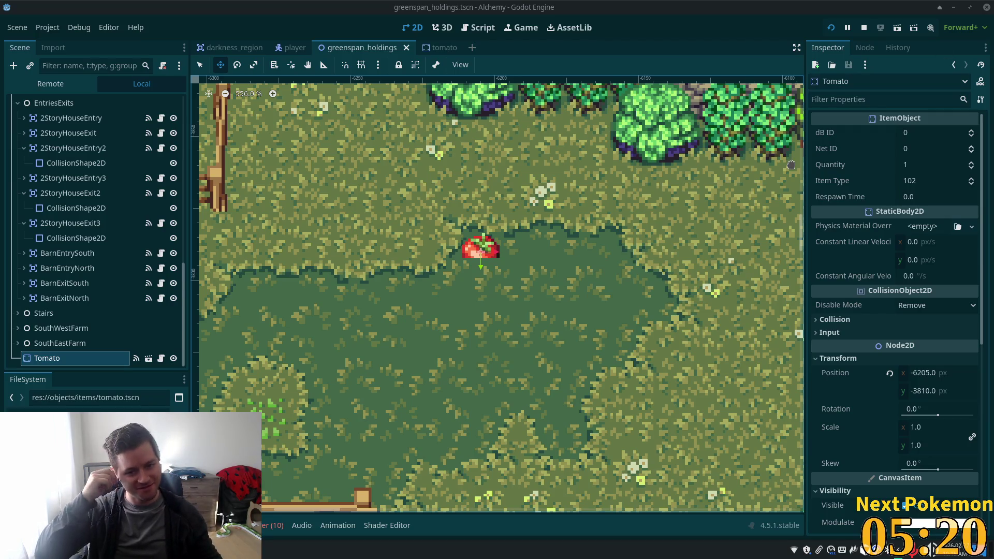
{"action": "scroll", "coordinate": [511, 211], "scroll_direction": "down", "scroll_amount": 2}
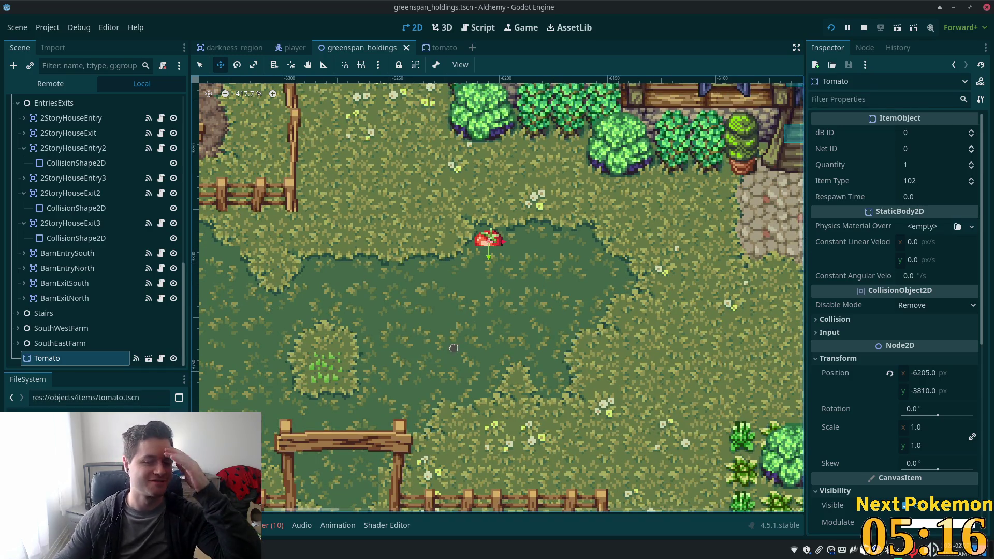
{"action": "scroll", "coordinate": [506, 226], "scroll_direction": "down", "scroll_amount": 1}
{"action": "scroll", "coordinate": [507, 226], "scroll_direction": "up", "scroll_amount": 2}
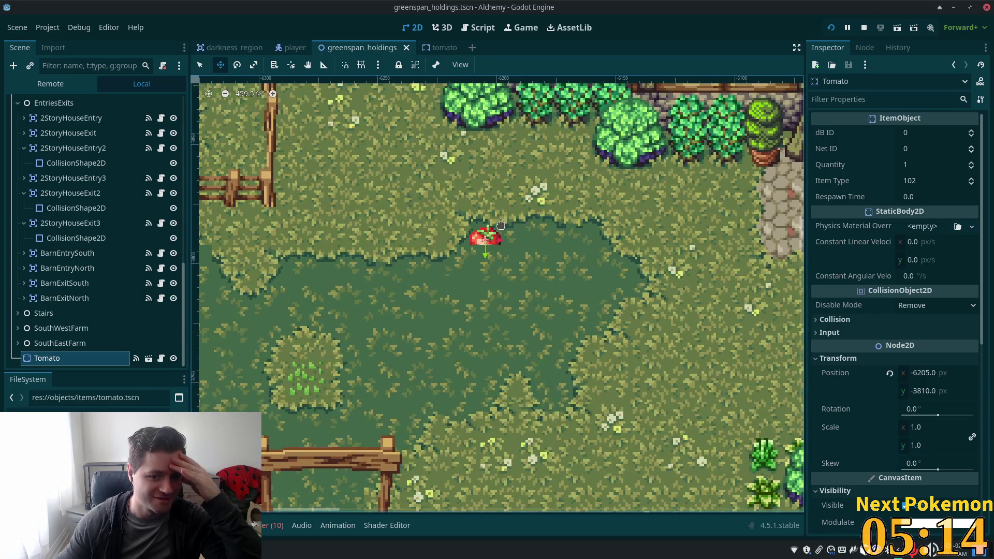
{"action": "key", "text": "Down"}
{"action": "key", "text": "Down"}
{"action": "key", "text": "Down"}
{"action": "mouse_move", "coordinate": [500, 226]}
{"action": "left_mouse_down"}
{"action": "mouse_move", "coordinate": [501, 207]}
{"action": "mouse_move", "coordinate": [497, 227]}
{"action": "left_mouse_up"}
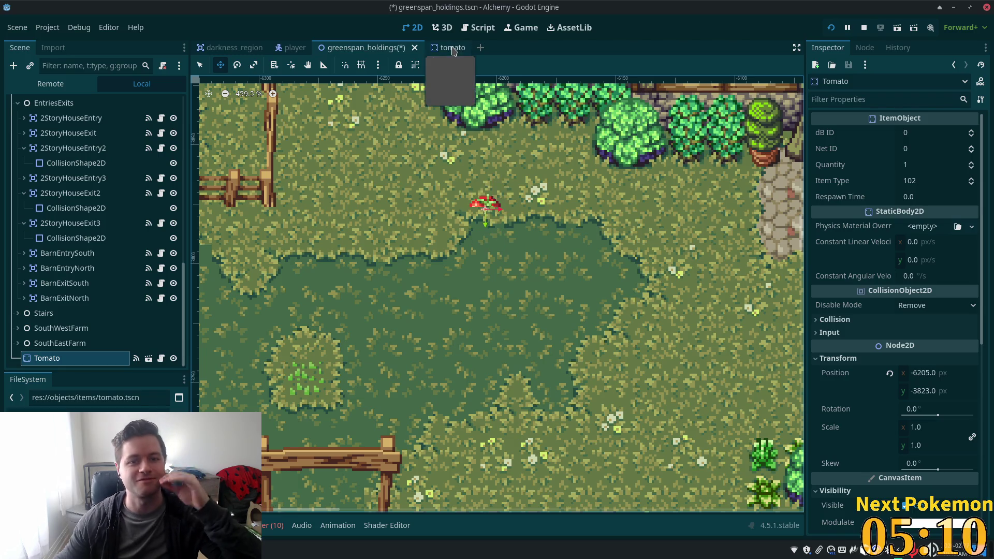
{"action": "left_click", "coordinate": [440, 48]}
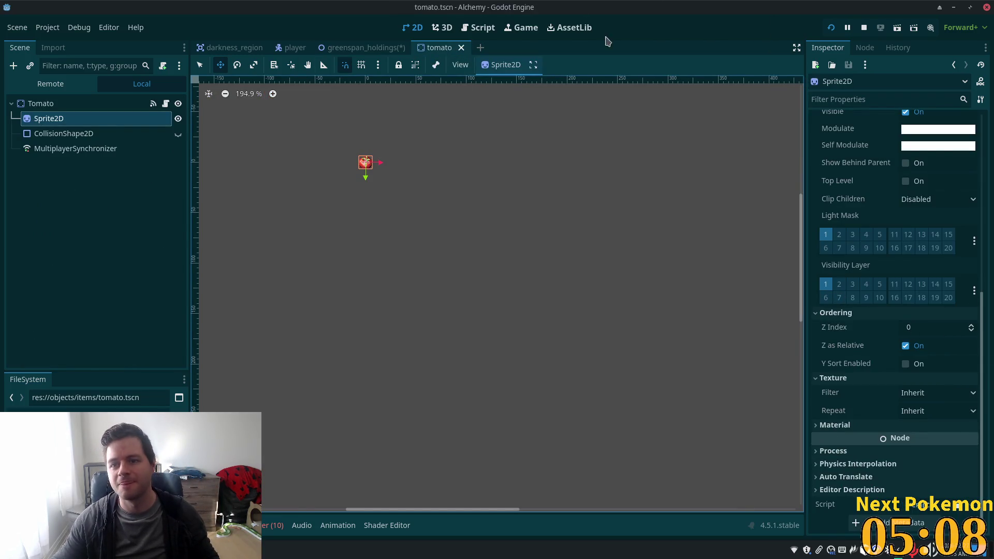
Log into the running game and walk the character right and up beside the tomato.
{"action": "left_click", "coordinate": [342, 47]}
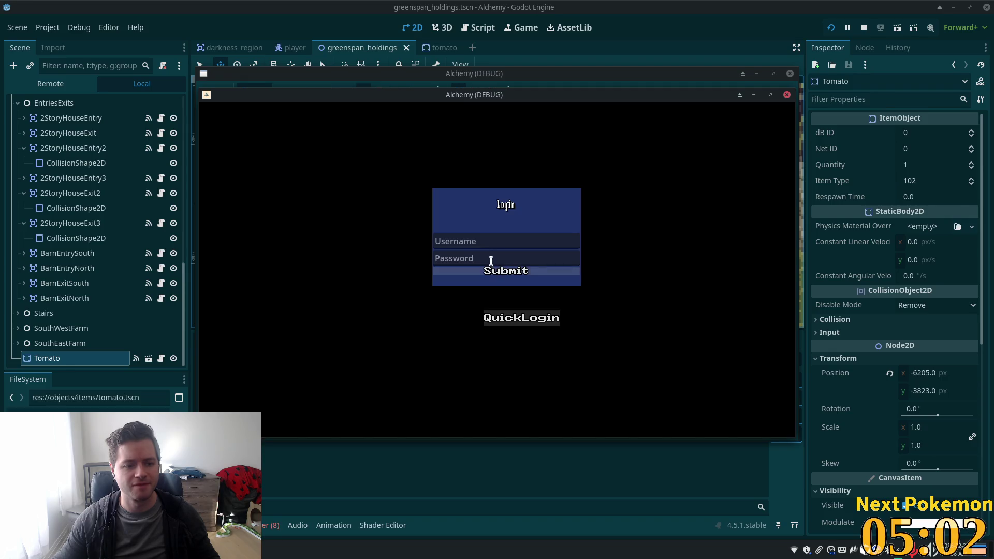
{"action": "left_click", "coordinate": [475, 282]}
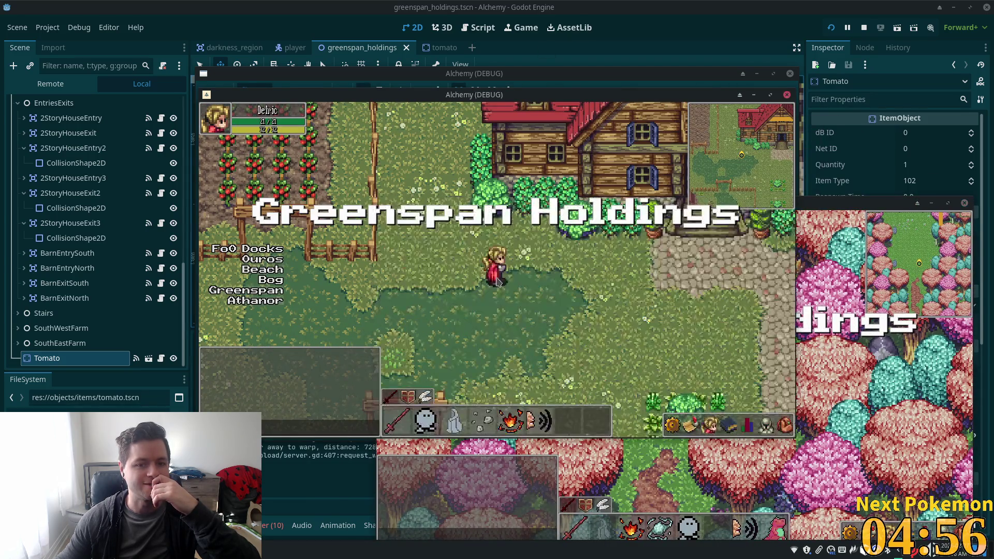
{"action": "key", "text": "Right"}
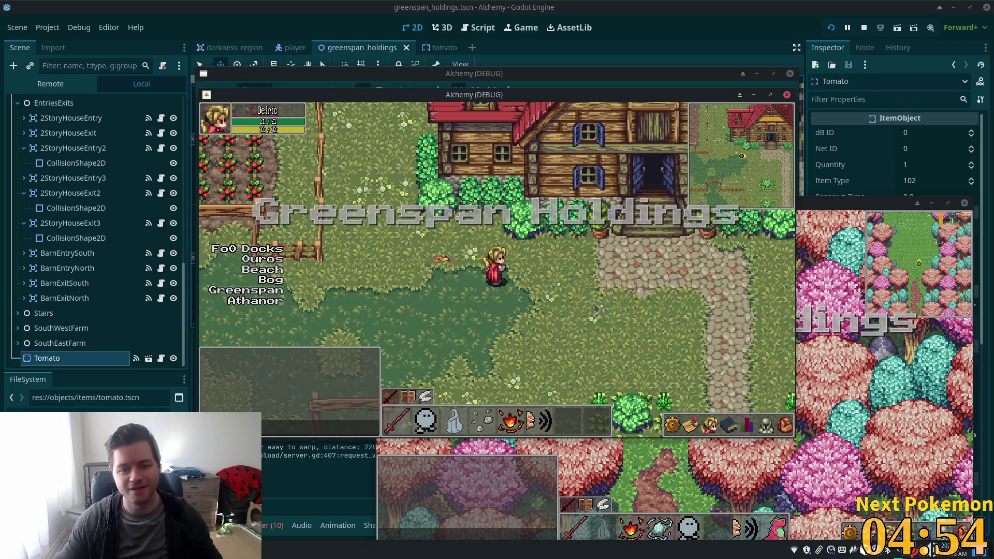
{"action": "key", "text": "Up"}
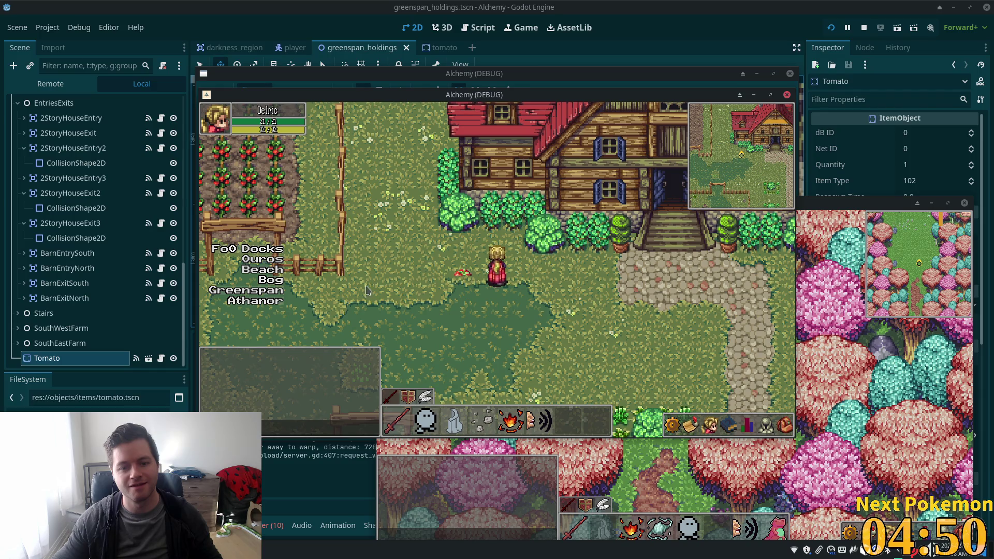
Back in the editor, select the Stairs and then the SouthEastFarm nodes in the Scene tree.
{"action": "left_click", "coordinate": [77, 327]}
{"action": "left_click", "coordinate": [72, 313]}
{"action": "left_click", "coordinate": [57, 345]}
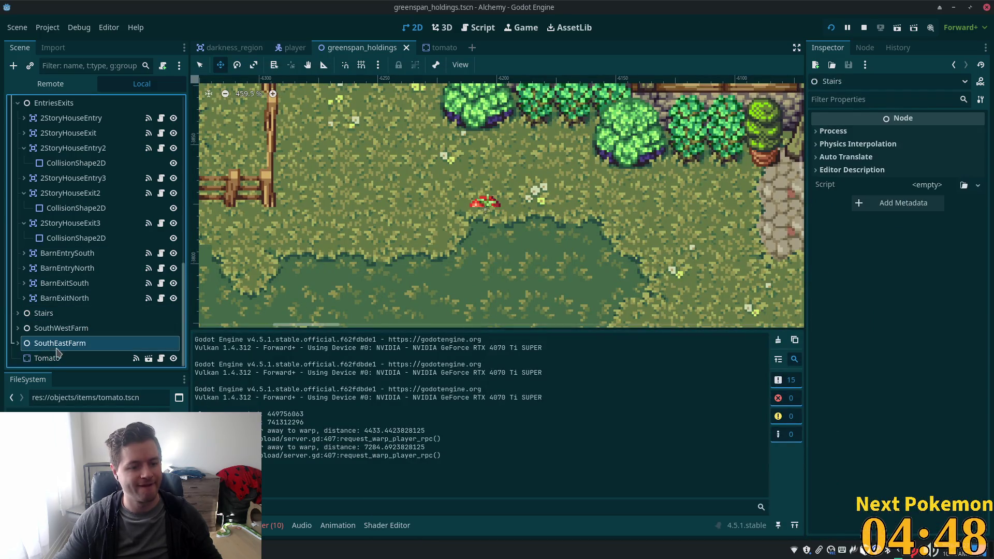
Nudge the Tomato slightly up and right on the map, to (-6197, -3832).
{"action": "left_click", "coordinate": [52, 357]}
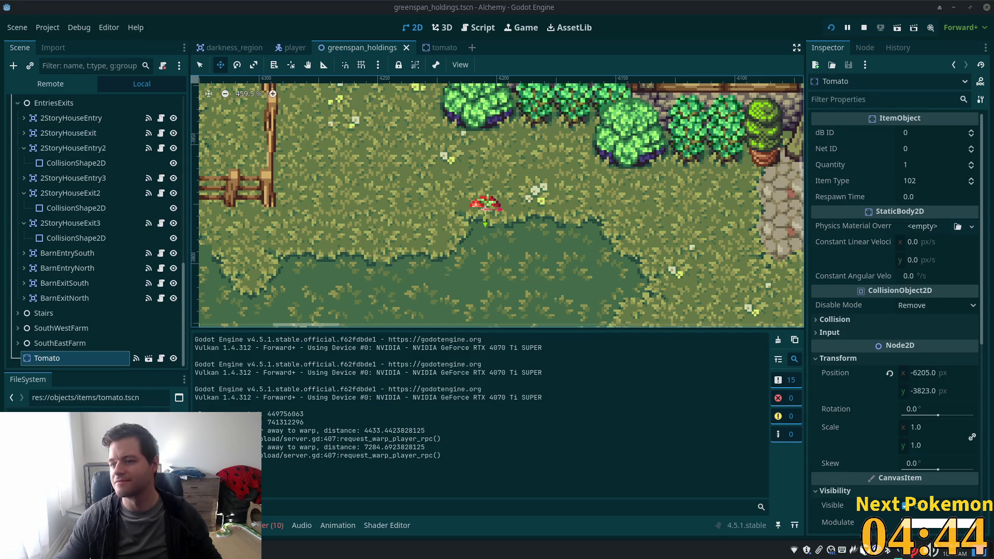
{"action": "mouse_move", "coordinate": [486, 207]}
{"action": "left_mouse_down"}
{"action": "mouse_move", "coordinate": [276, 186]}
{"action": "mouse_move", "coordinate": [267, 159]}
{"action": "mouse_move", "coordinate": [280, 135]}
{"action": "mouse_move", "coordinate": [269, 179]}
{"action": "mouse_move", "coordinate": [303, 277]}
{"action": "mouse_move", "coordinate": [466, 264]}
{"action": "mouse_move", "coordinate": [517, 176]}
{"action": "mouse_move", "coordinate": [460, 103]}
{"action": "mouse_move", "coordinate": [521, 207]}
{"action": "mouse_move", "coordinate": [505, 192]}
{"action": "left_mouse_up"}
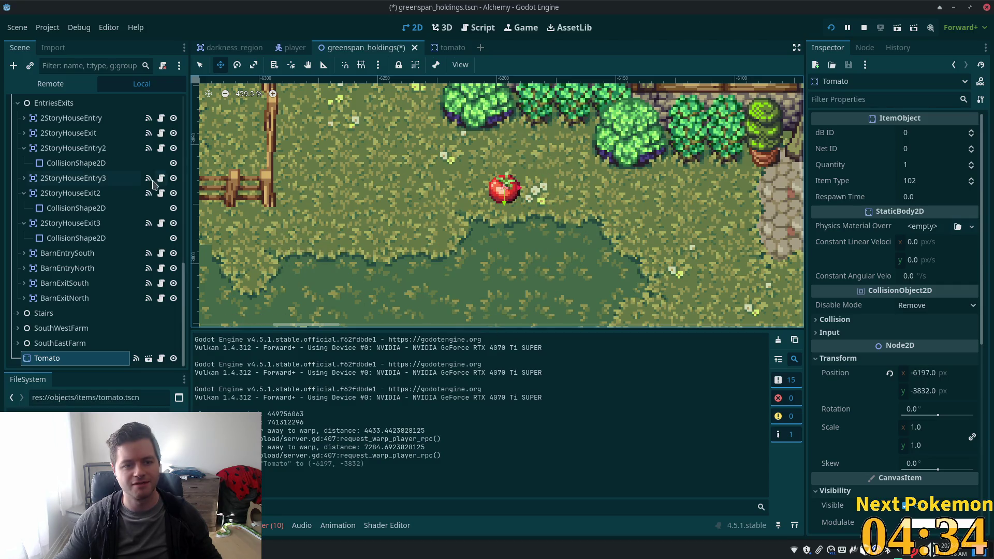
{"action": "scroll", "coordinate": [104, 207], "scroll_direction": "up", "scroll_amount": 10}
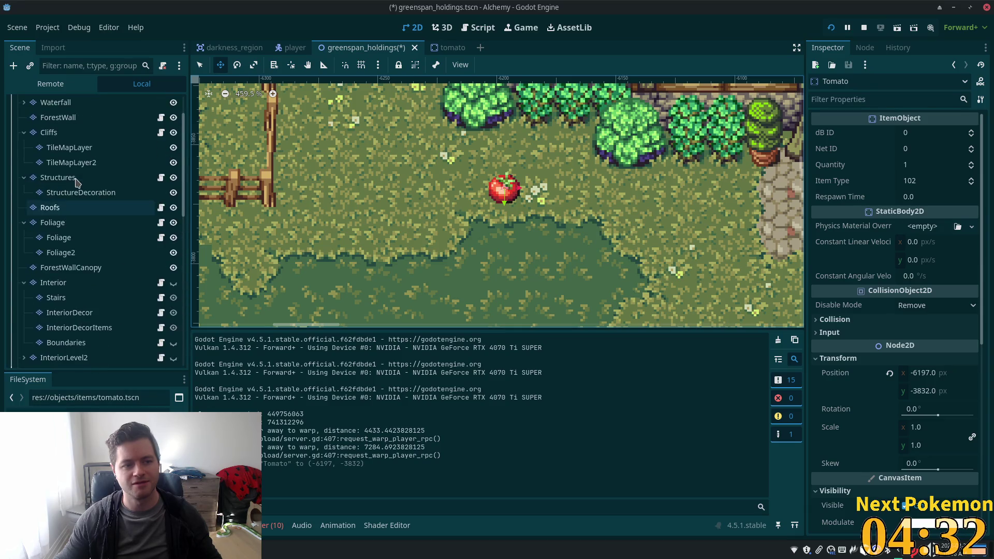
{"action": "scroll", "coordinate": [77, 181], "scroll_direction": "up", "scroll_amount": 3}
Turn off Y Sort Enabled on NavigationRegion2D, then select the Ground tile layer.
{"action": "left_click", "coordinate": [78, 118]}
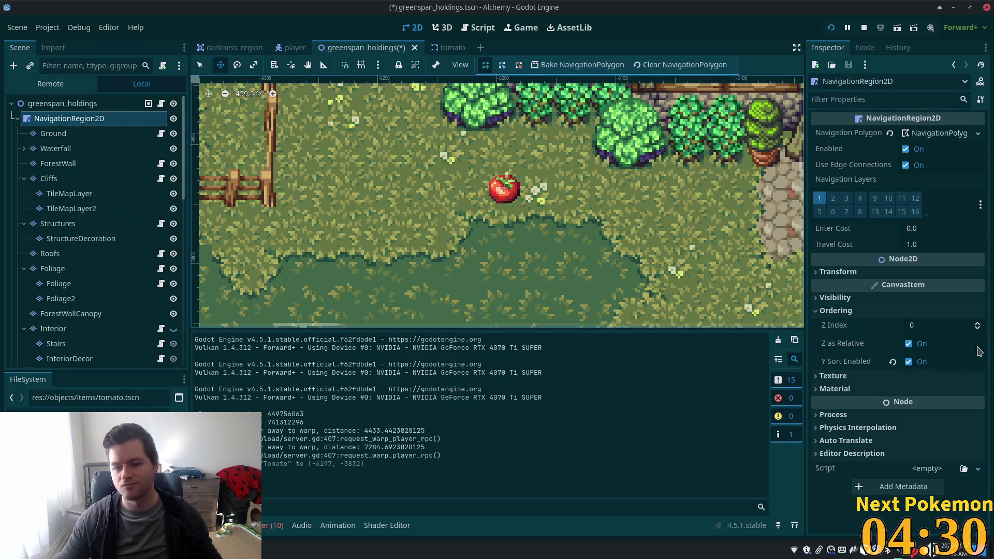
{"action": "left_click", "coordinate": [909, 362]}
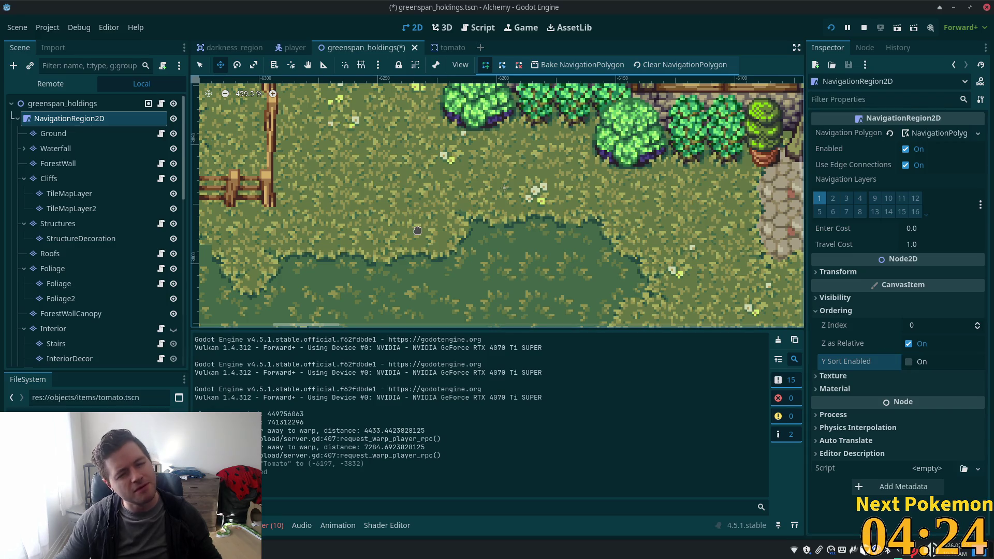
{"action": "left_click", "coordinate": [67, 134]}
{"action": "scroll", "coordinate": [955, 324], "scroll_direction": "down", "scroll_amount": 4}
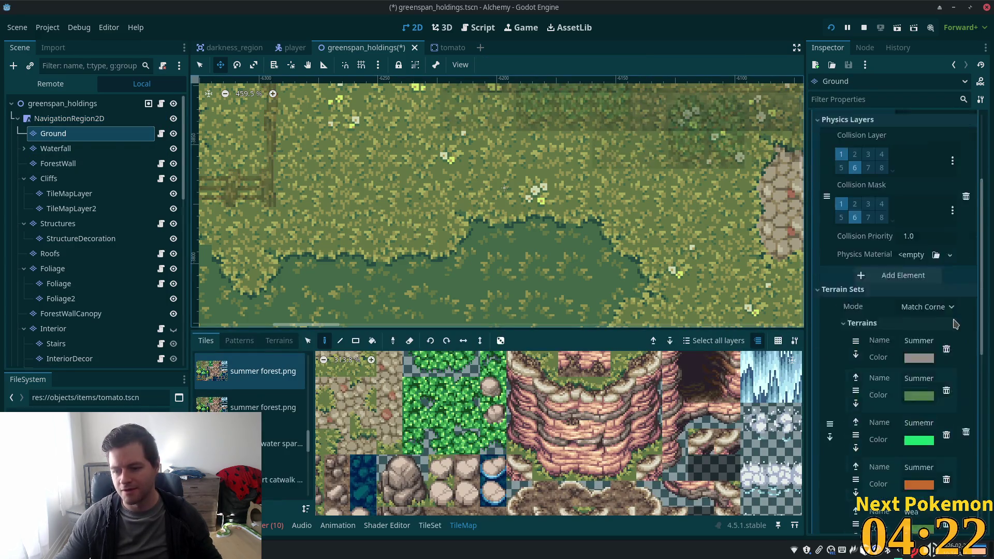
Toggle Y Sort Enabled on the Ground layer and save greenspan_holdings.
{"action": "scroll", "coordinate": [956, 324], "scroll_direction": "down", "scroll_amount": 6}
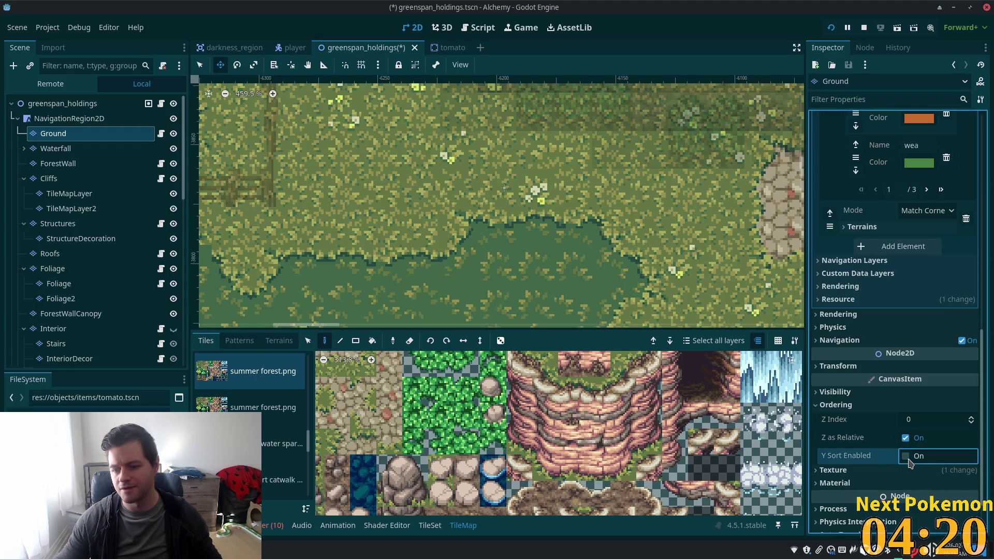
{"action": "left_click", "coordinate": [905, 456]}
{"action": "key", "text": "ctrl+s"}
Browse the Scene tree from the root to Ground, then select the Tomato node.
{"action": "left_click", "coordinate": [62, 103]}
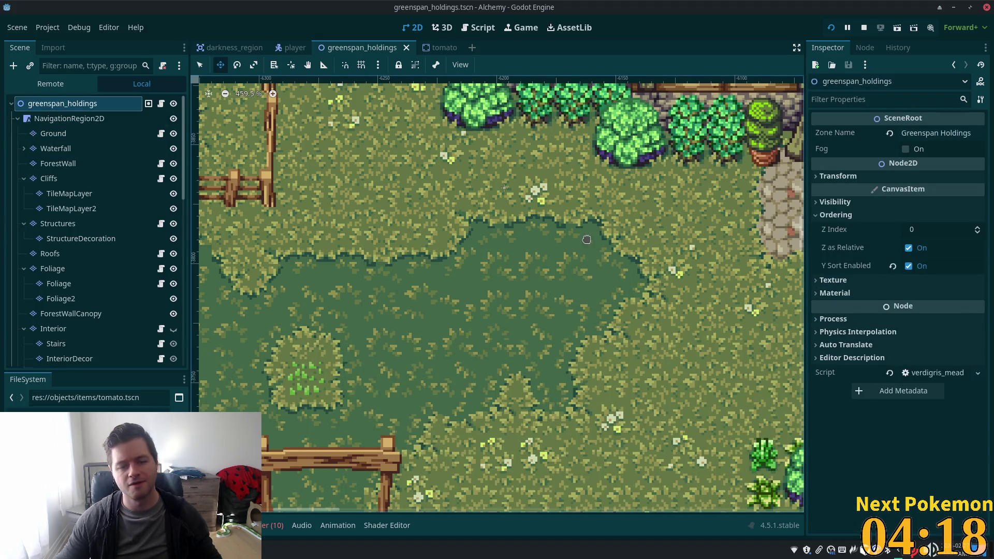
{"action": "scroll", "coordinate": [102, 239], "scroll_direction": "down", "scroll_amount": 5}
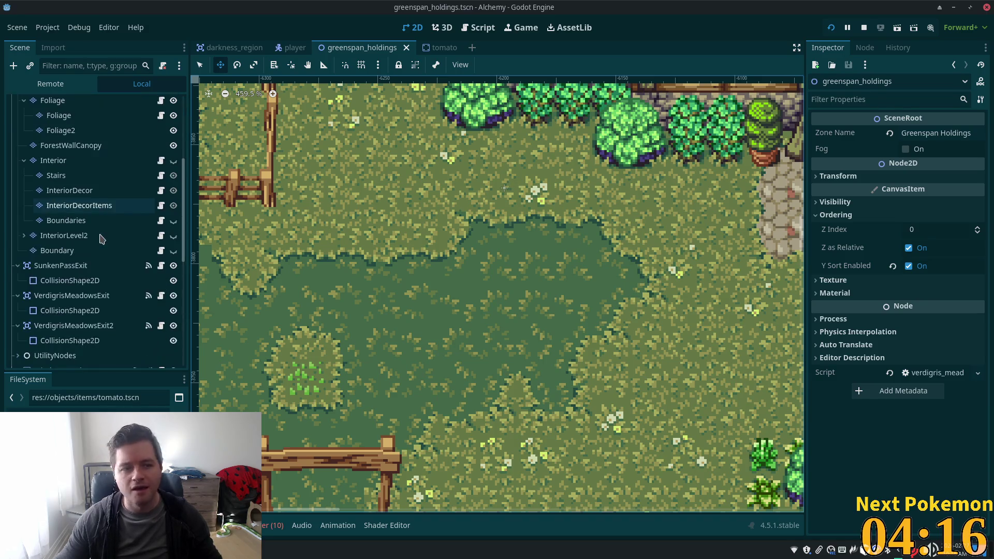
{"action": "scroll", "coordinate": [103, 237], "scroll_direction": "down", "scroll_amount": 10}
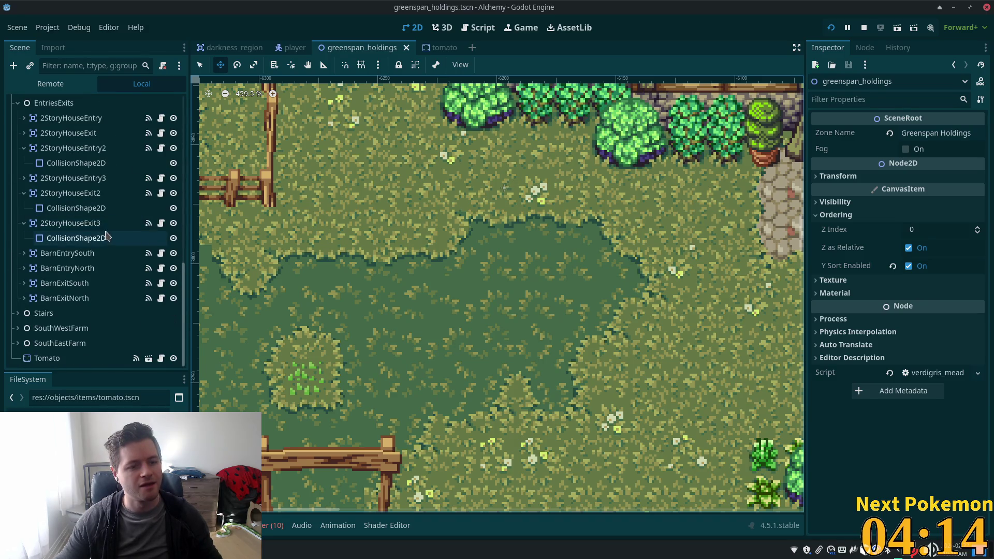
{"action": "scroll", "coordinate": [109, 228], "scroll_direction": "up", "scroll_amount": 10}
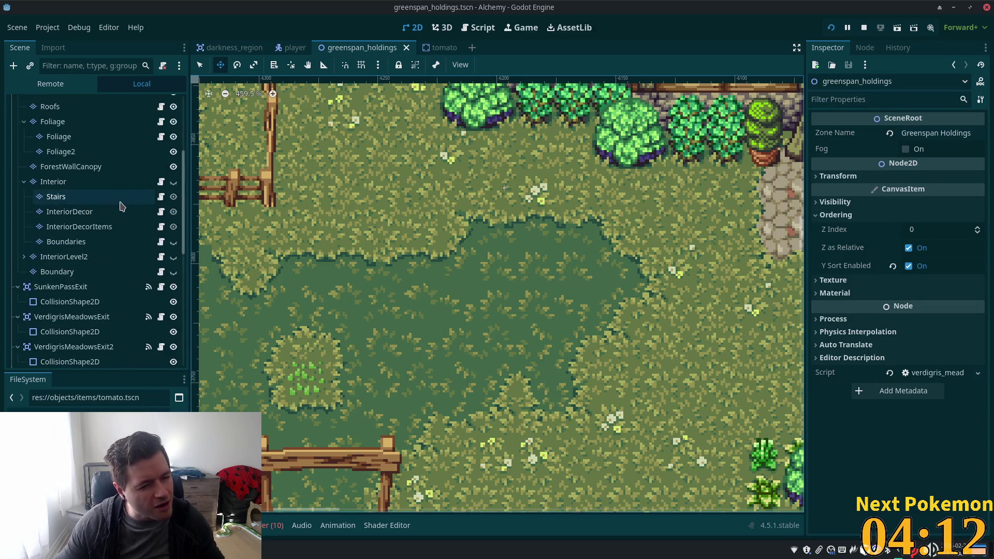
{"action": "scroll", "coordinate": [121, 206], "scroll_direction": "up", "scroll_amount": 5}
{"action": "left_click", "coordinate": [70, 133]}
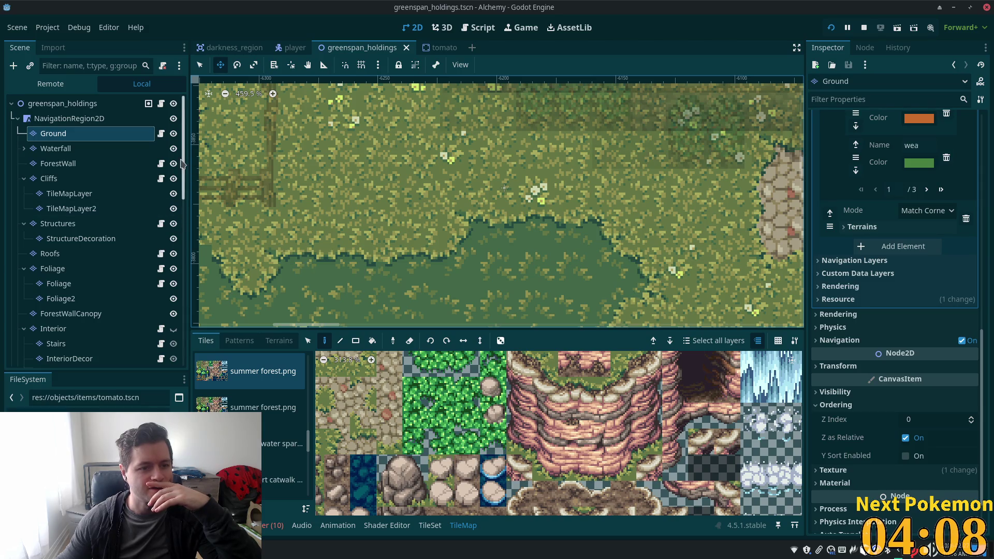
{"action": "scroll", "coordinate": [104, 233], "scroll_direction": "down", "scroll_amount": 15}
{"action": "left_click", "coordinate": [96, 359]}
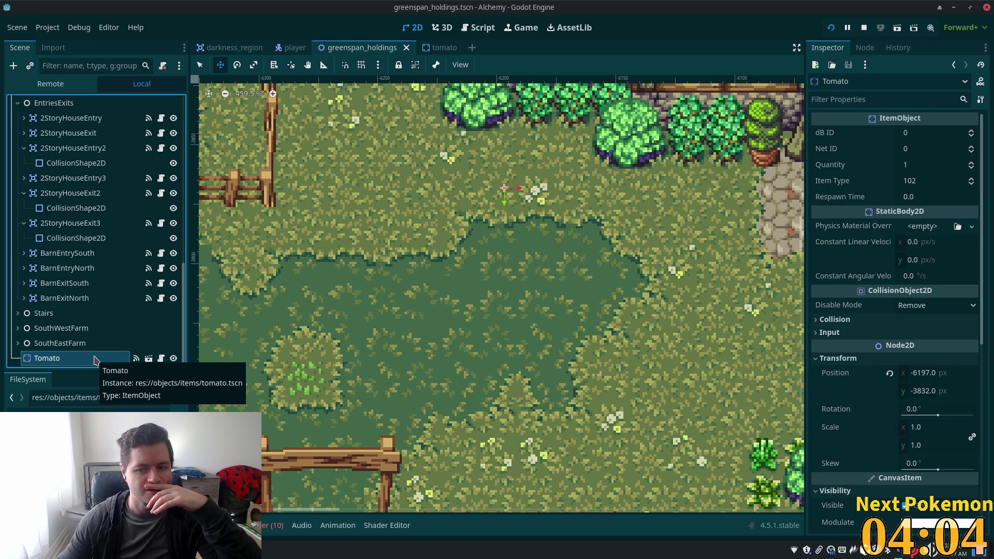
Adjust the Tomato's Ordering settings, toggling Y Sort and re-editing its Z Index of 1.
{"action": "scroll", "coordinate": [880, 369], "scroll_direction": "down", "scroll_amount": 5}
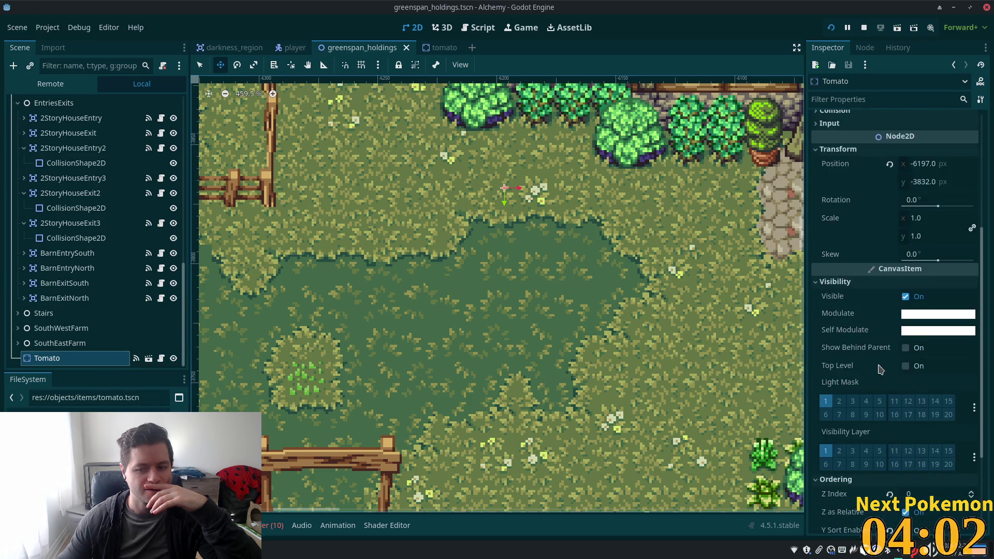
{"action": "scroll", "coordinate": [880, 369], "scroll_direction": "down", "scroll_amount": 3}
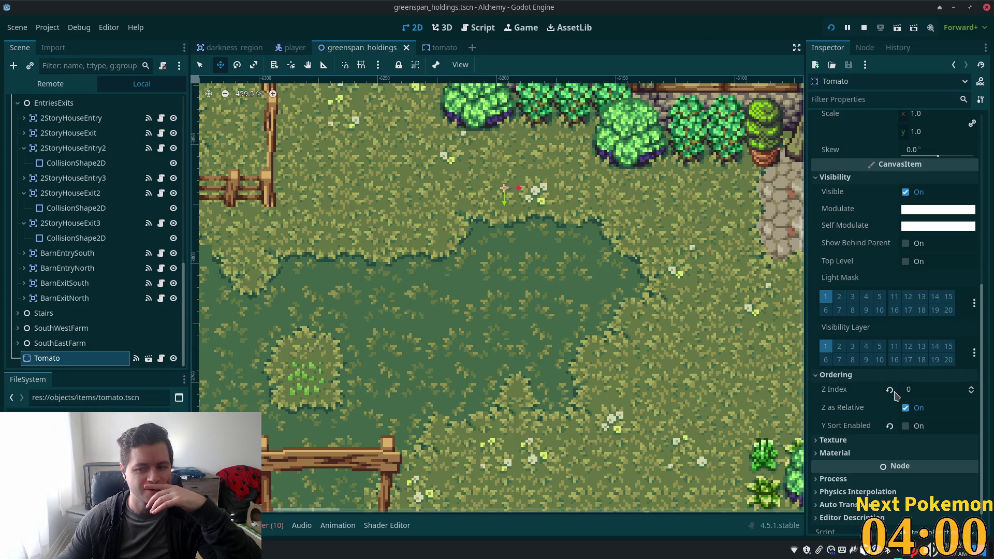
{"action": "mouse_move", "coordinate": [895, 392]}
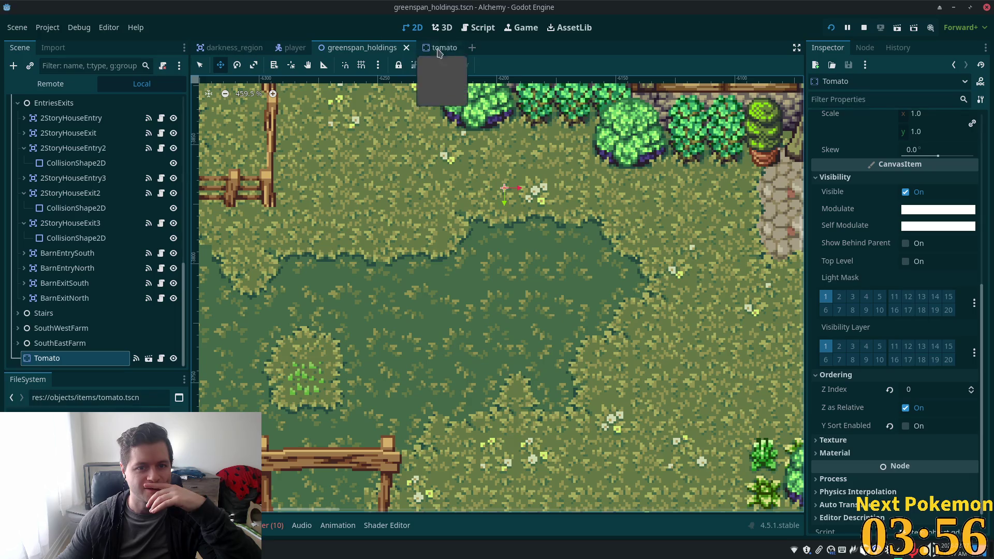
{"action": "left_click", "coordinate": [889, 389]}
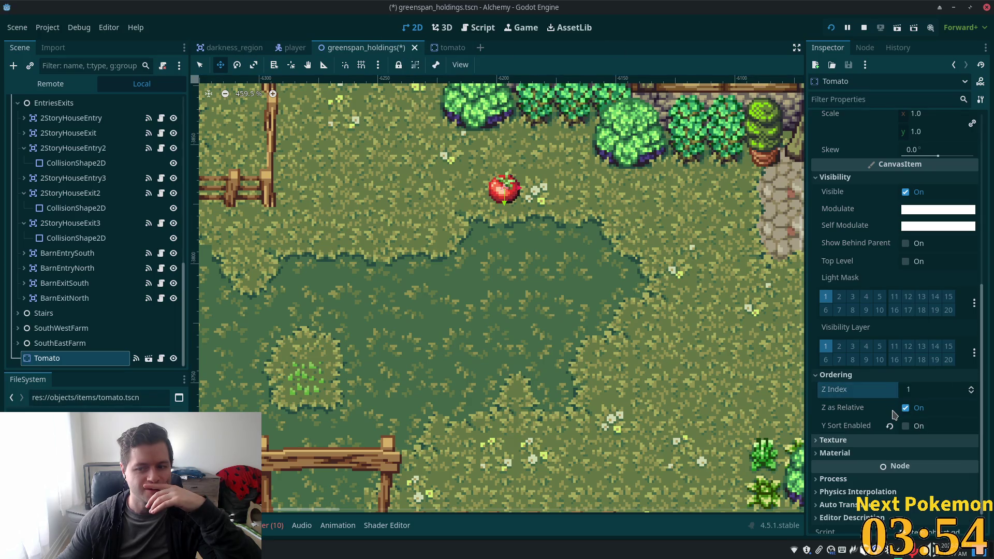
{"action": "left_click", "coordinate": [889, 426]}
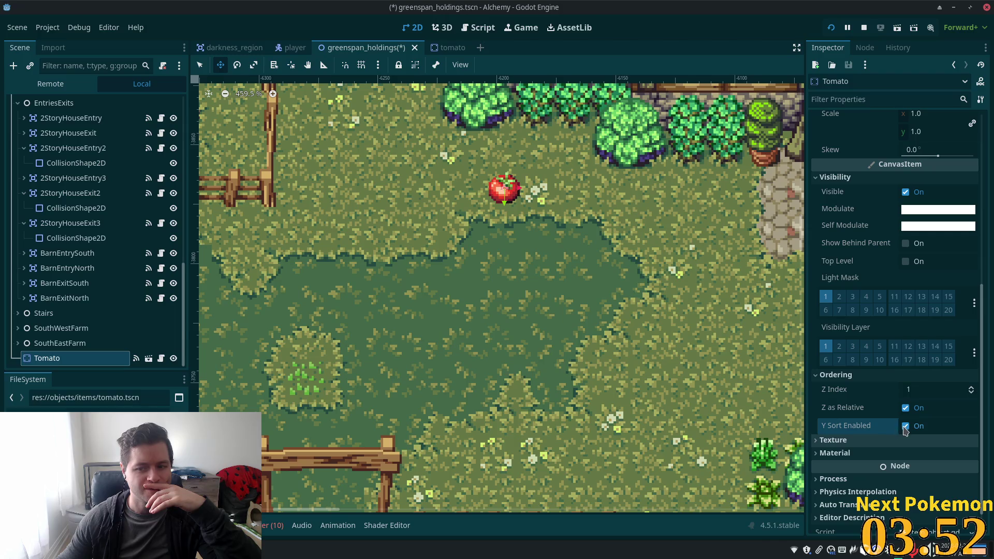
{"action": "left_click", "coordinate": [905, 425]}
{"action": "left_click", "coordinate": [907, 390]}
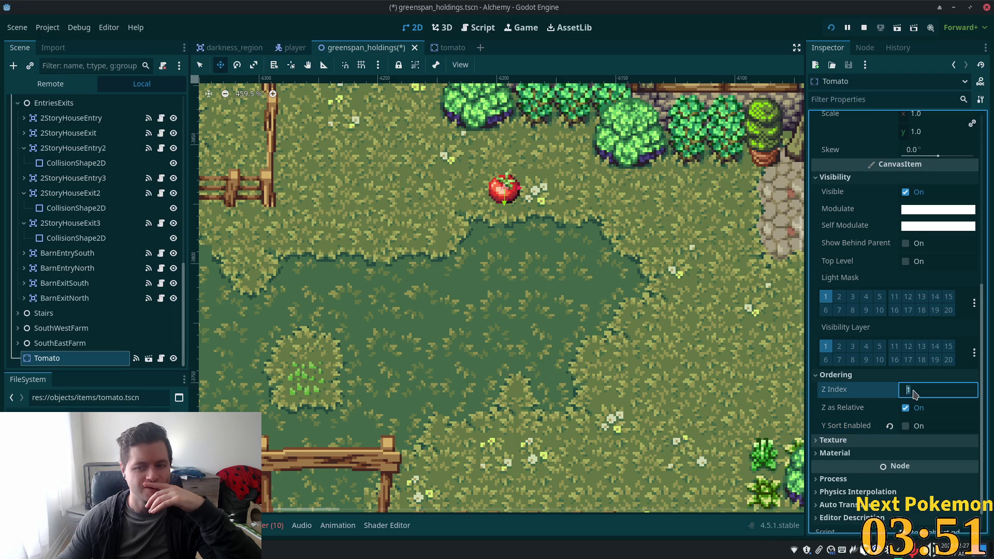
{"action": "left_click", "coordinate": [95, 342]}
Delete the Tomato node, then undo to restore it.
{"action": "left_click", "coordinate": [83, 362]}
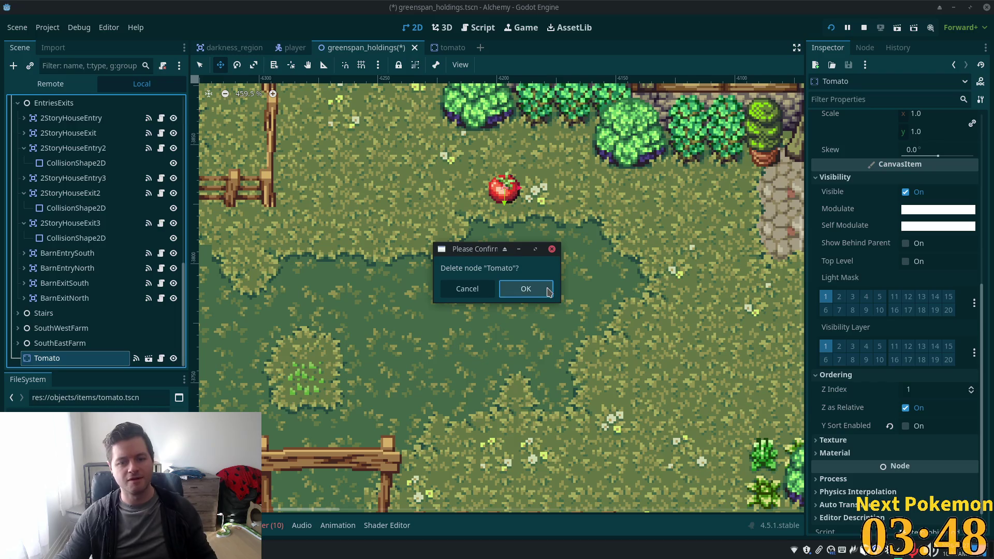
{"action": "left_click", "coordinate": [541, 290]}
{"action": "key", "text": "ctrl+z"}
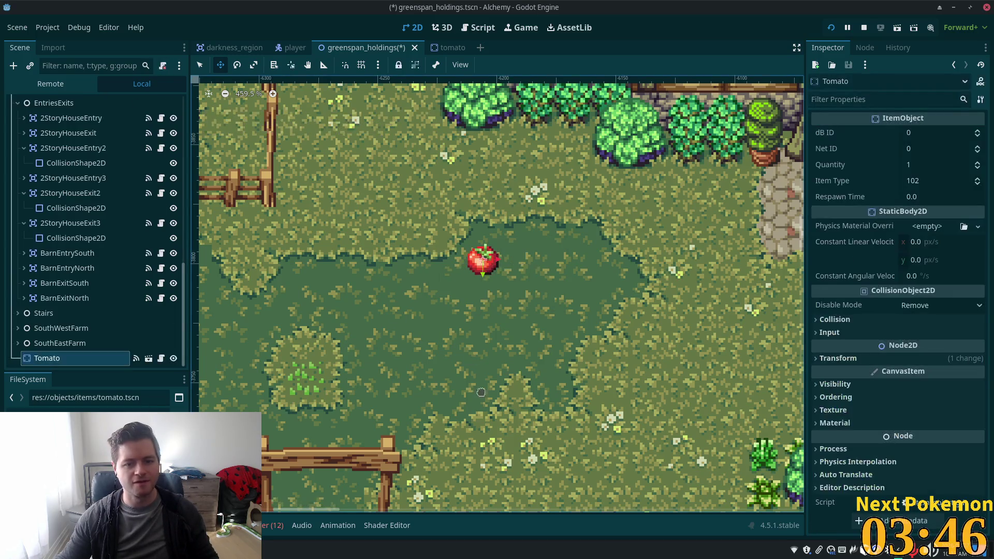
Expand the Tomato's Ordering properties and open tomato.tscn to check its sprite ordering.
{"action": "left_click", "coordinate": [819, 397]}
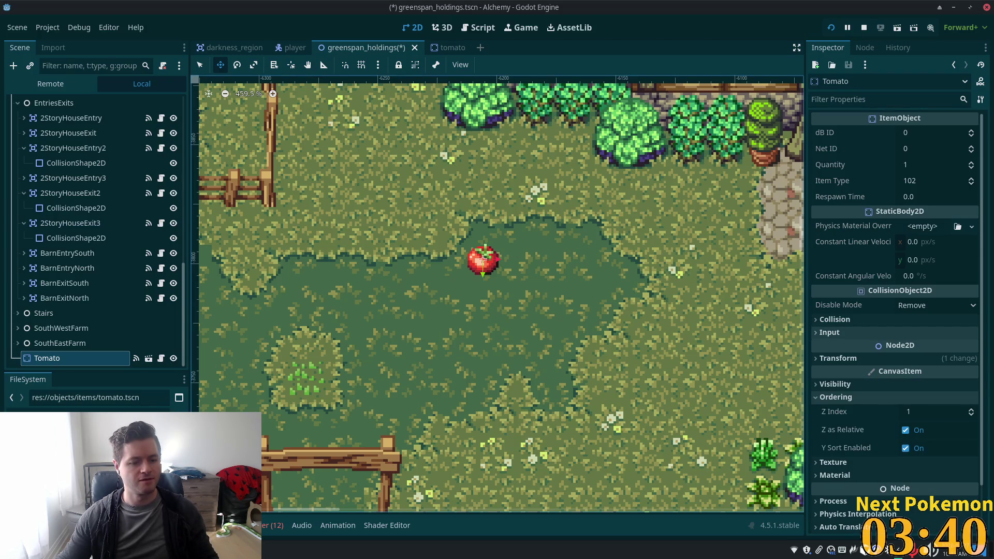
{"action": "double_click", "coordinate": [483, 259]}
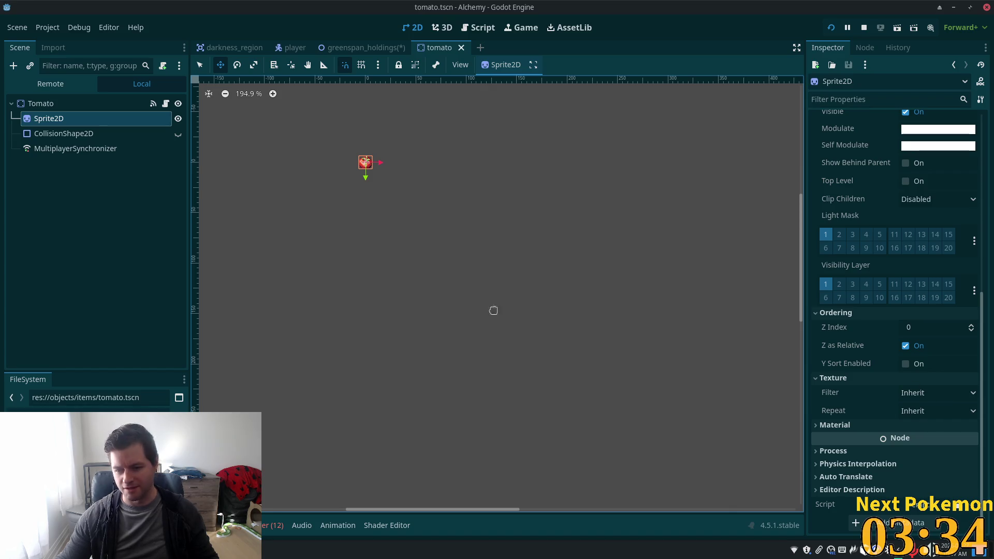
{"action": "left_click", "coordinate": [362, 47]}
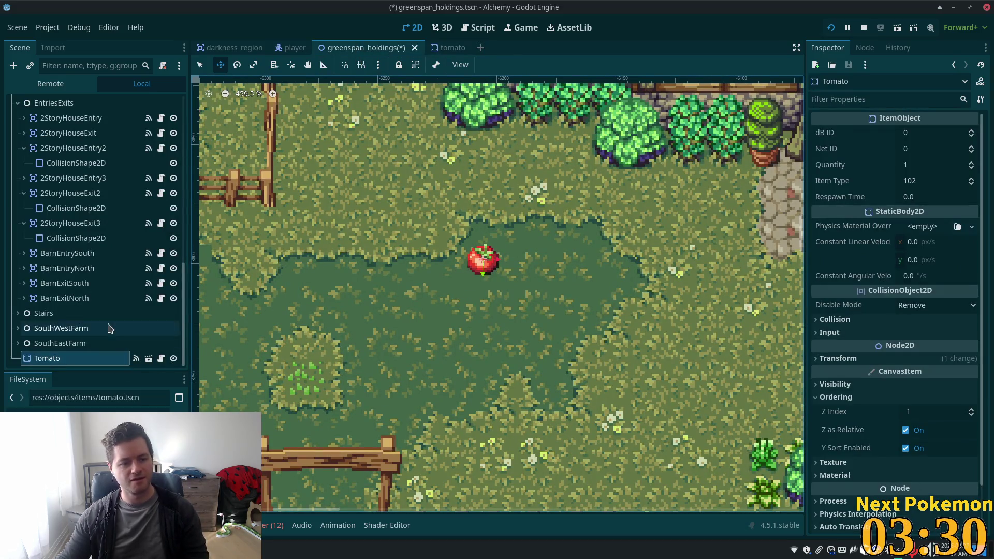
Delete the placed Tomato, save greenspan_holdings, and briefly check the tomato scene tab.
{"action": "left_click", "coordinate": [62, 359]}
{"action": "key", "text": "Delete"}
{"action": "key", "text": "Return"}
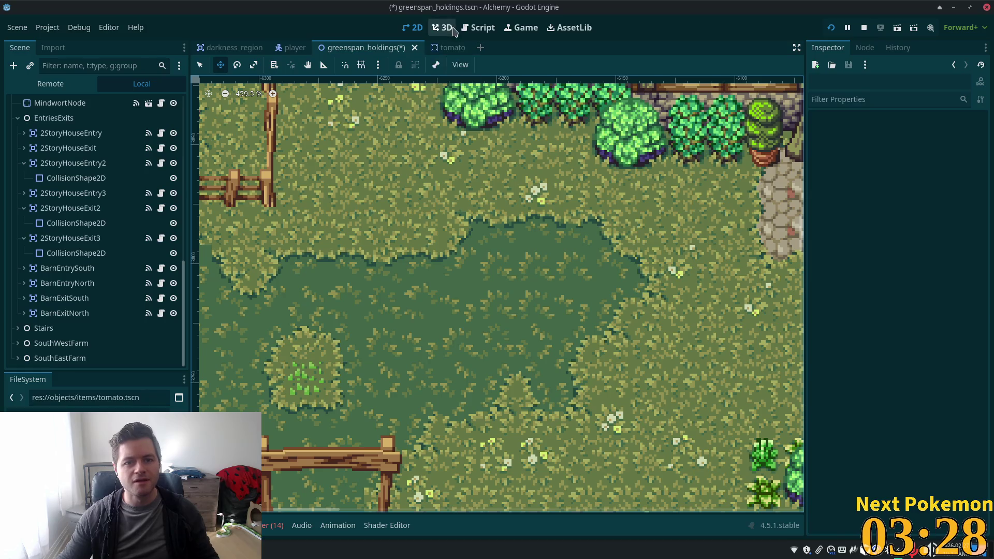
{"action": "key", "text": "ctrl+s"}
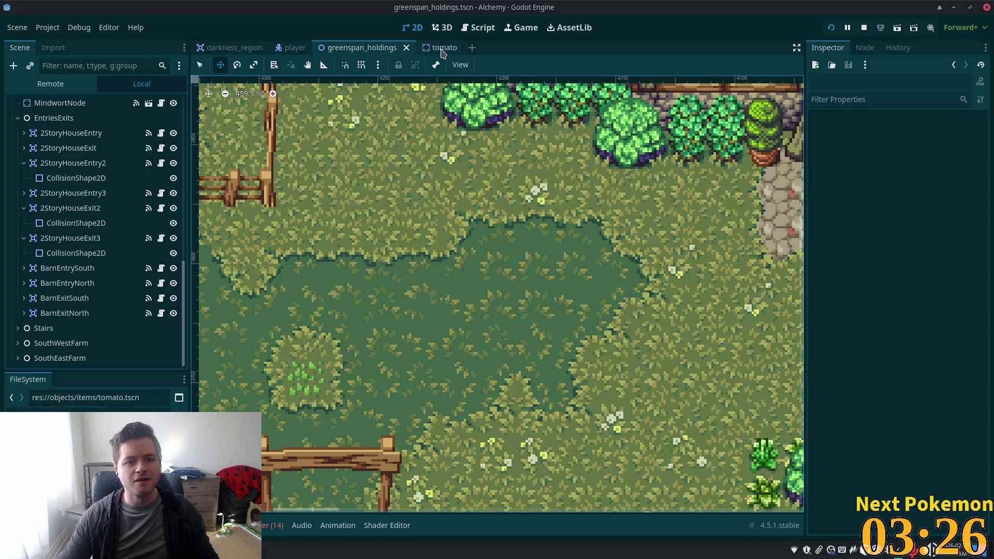
{"action": "left_click", "coordinate": [447, 50]}
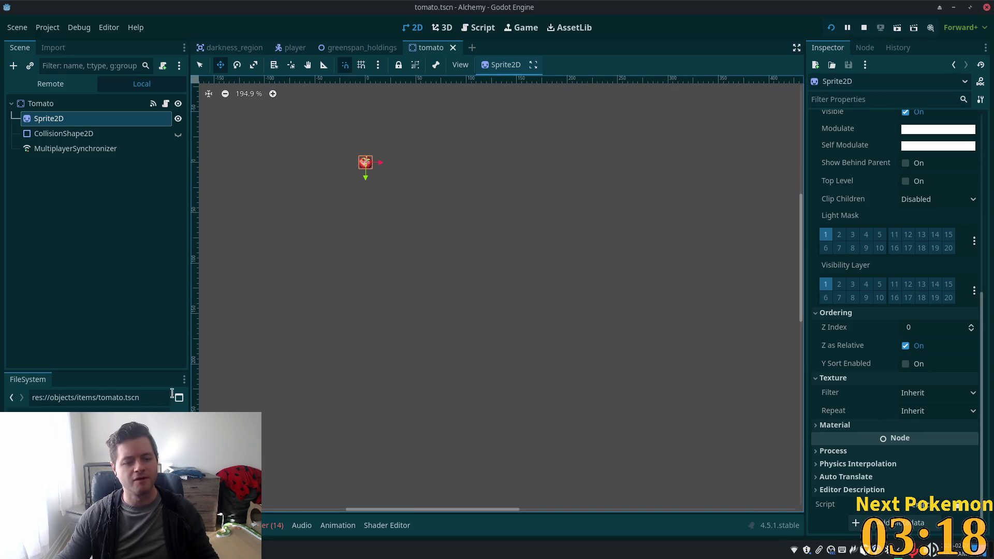
{"action": "left_click", "coordinate": [363, 47]}
Instantiate tomato.tscn at the map centre under SouthWestFarm and expand its Ordering properties.
{"action": "right_click", "coordinate": [497, 280]}
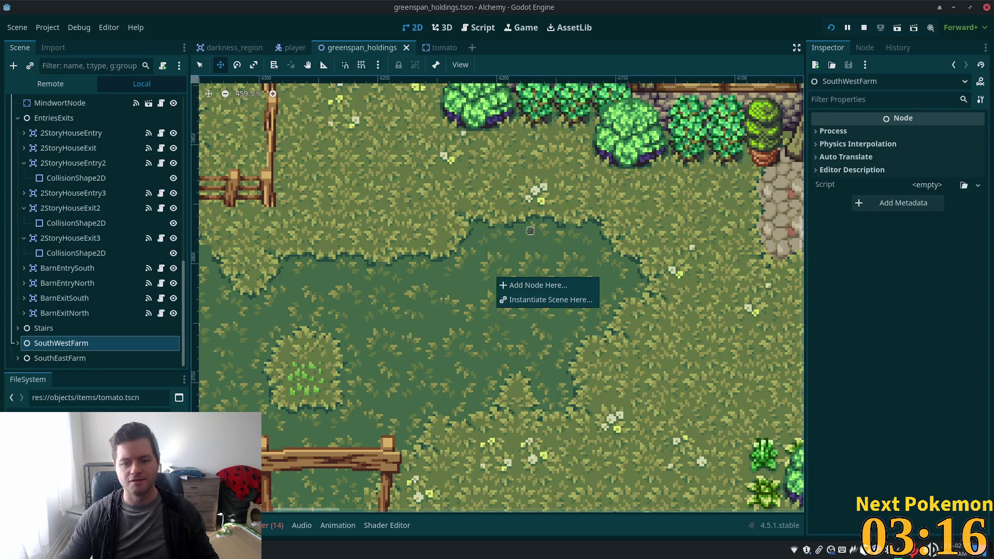
{"action": "left_click", "coordinate": [544, 300]}
{"action": "type", "text": "toma"}
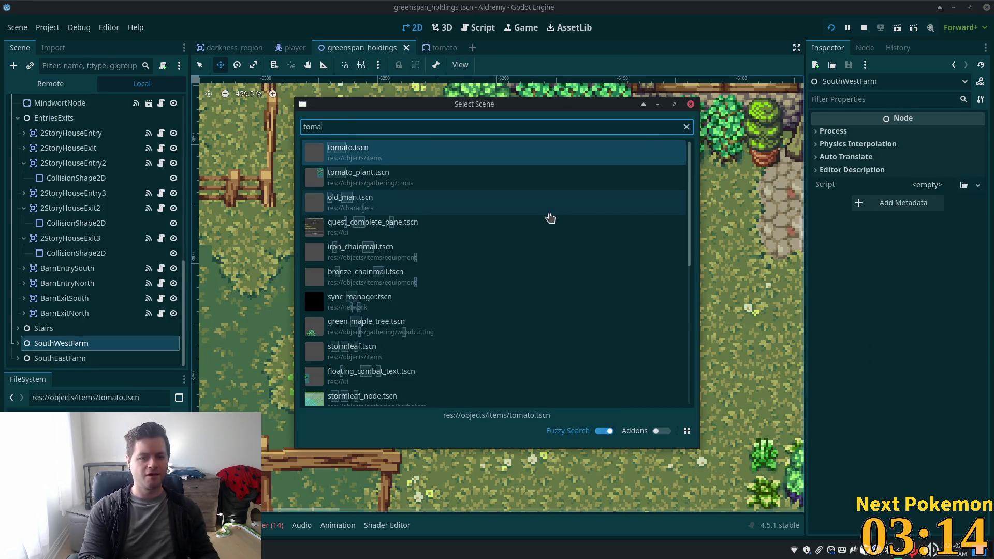
{"action": "type", "text": "to"}
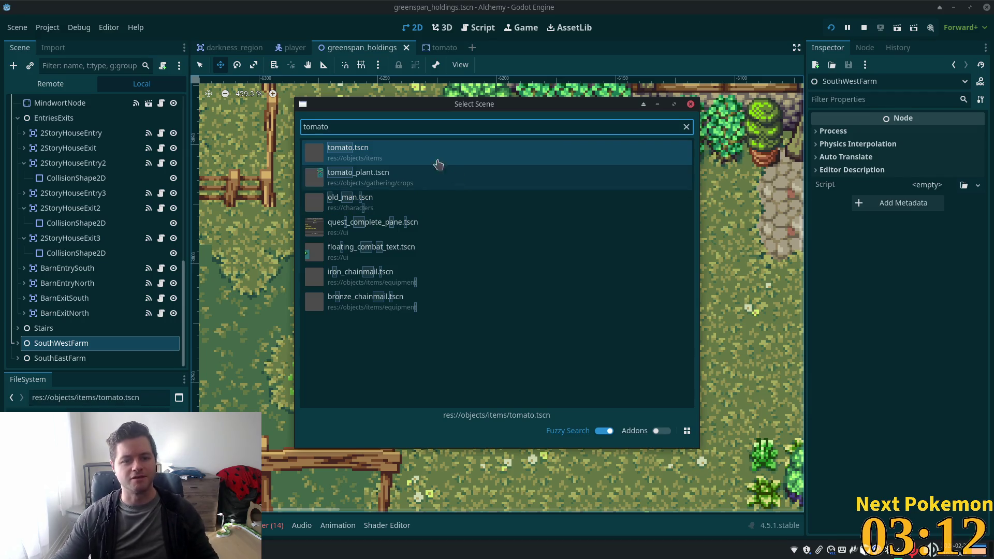
{"action": "double_click", "coordinate": [420, 149]}
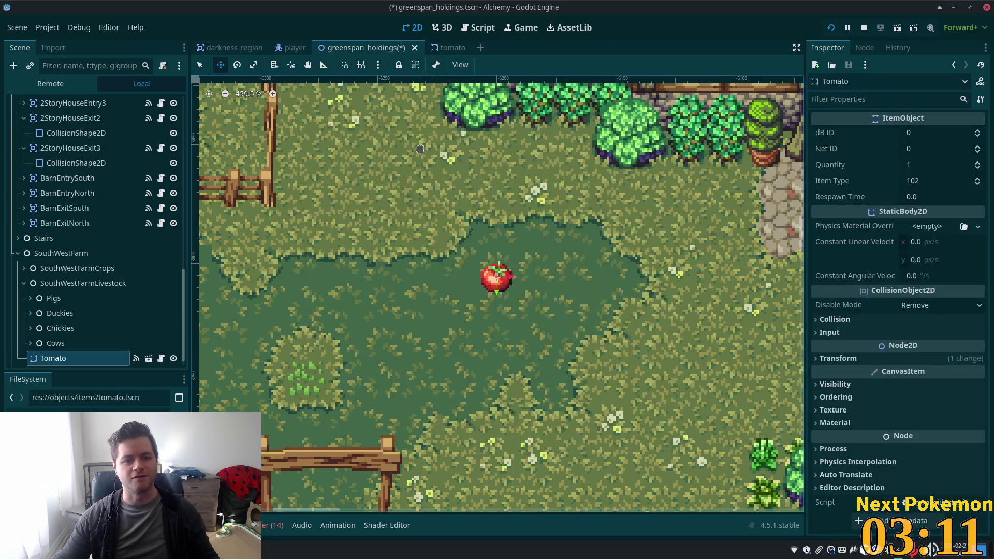
{"action": "left_click", "coordinate": [845, 398]}
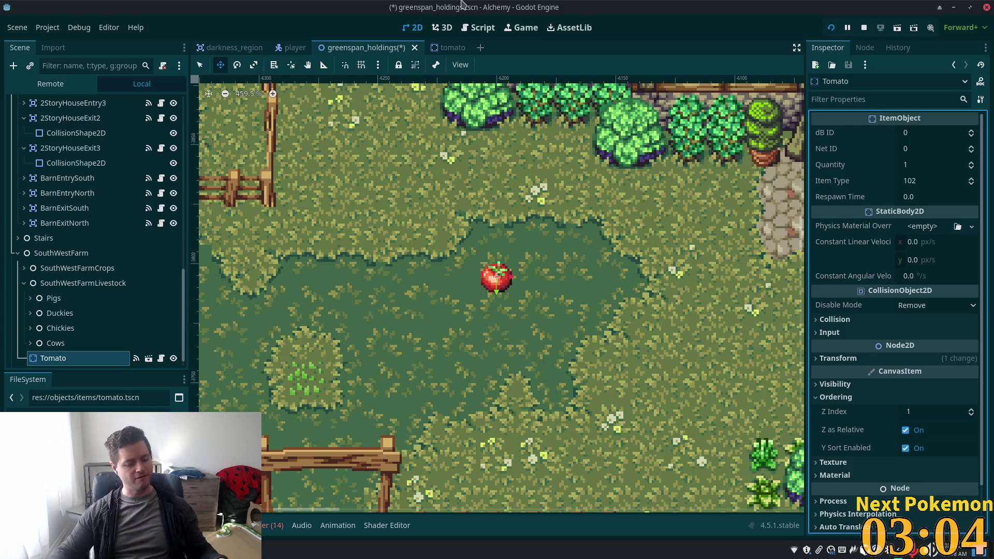
{"action": "key", "text": "alt+Tab"}
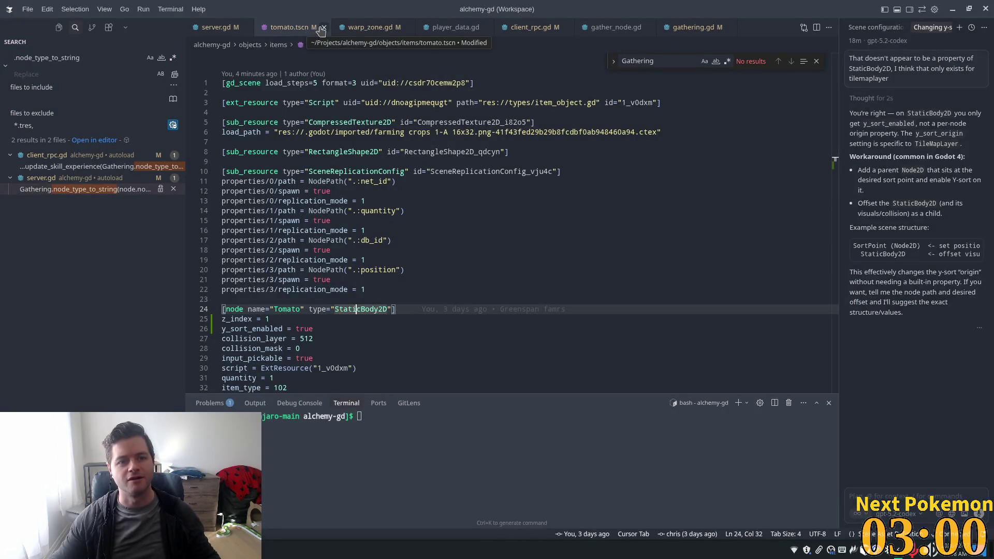
Close the modified tomato.tscn in VS Code and return to Godot.
{"action": "left_click", "coordinate": [324, 27]}
{"action": "key", "text": "shift+F3"}
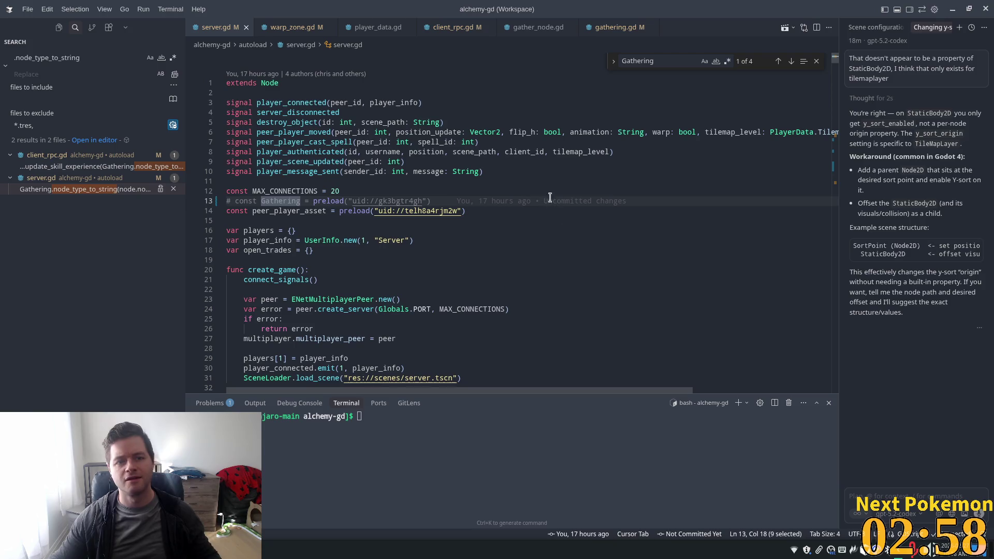
{"action": "key", "text": "alt+Tab"}
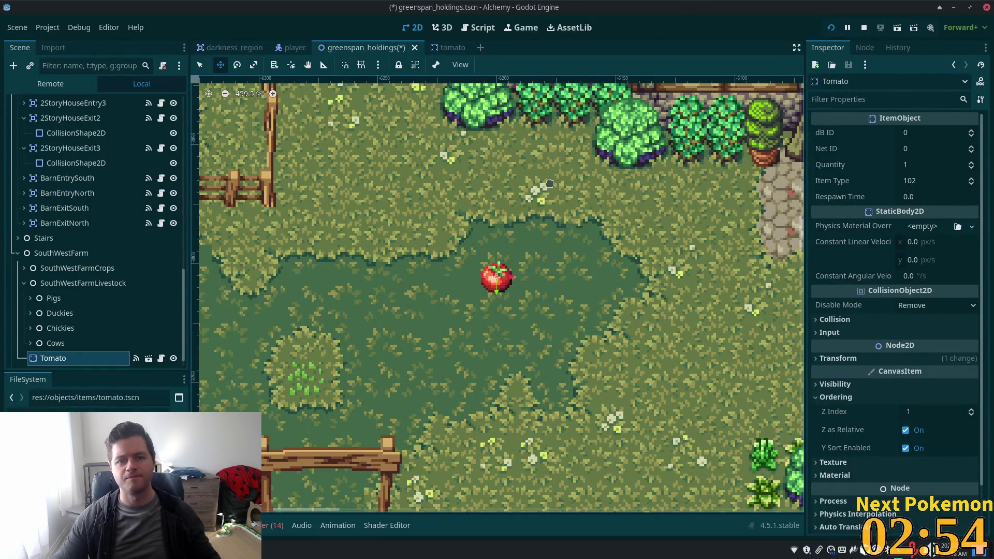
Delete the newly added Tomato node from the Scene tree.
{"action": "left_click", "coordinate": [82, 283]}
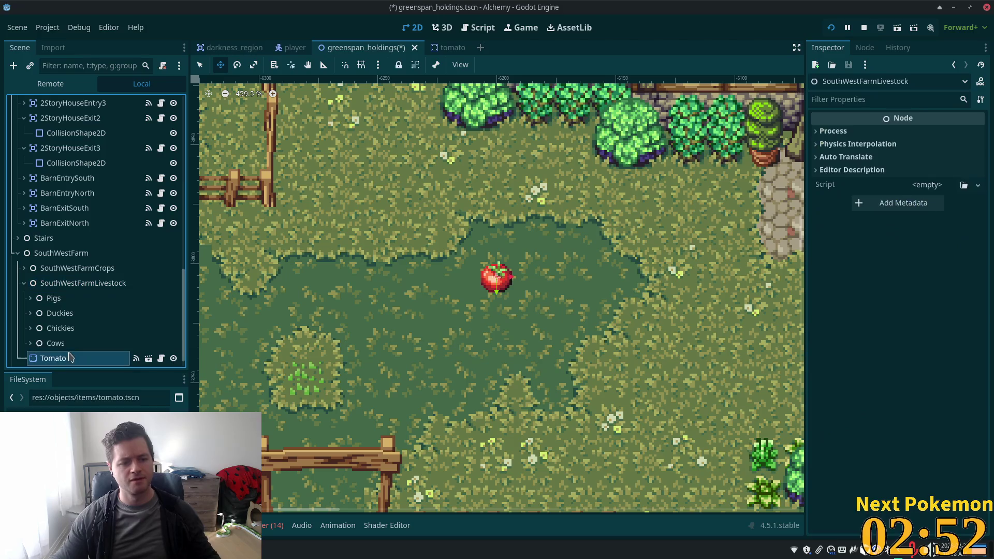
{"action": "left_click", "coordinate": [68, 358]}
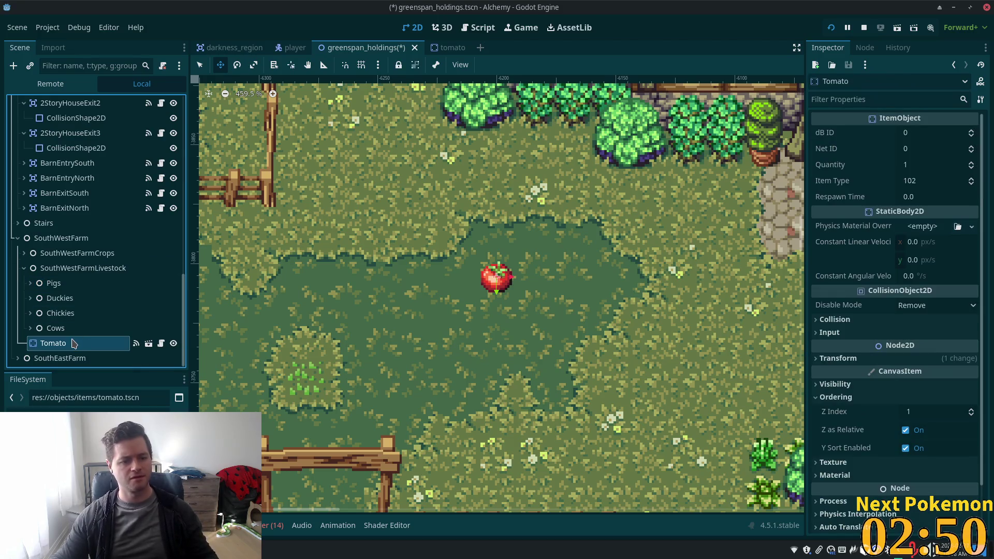
{"action": "key", "text": "Delete"}
{"action": "left_click", "coordinate": [501, 293]}
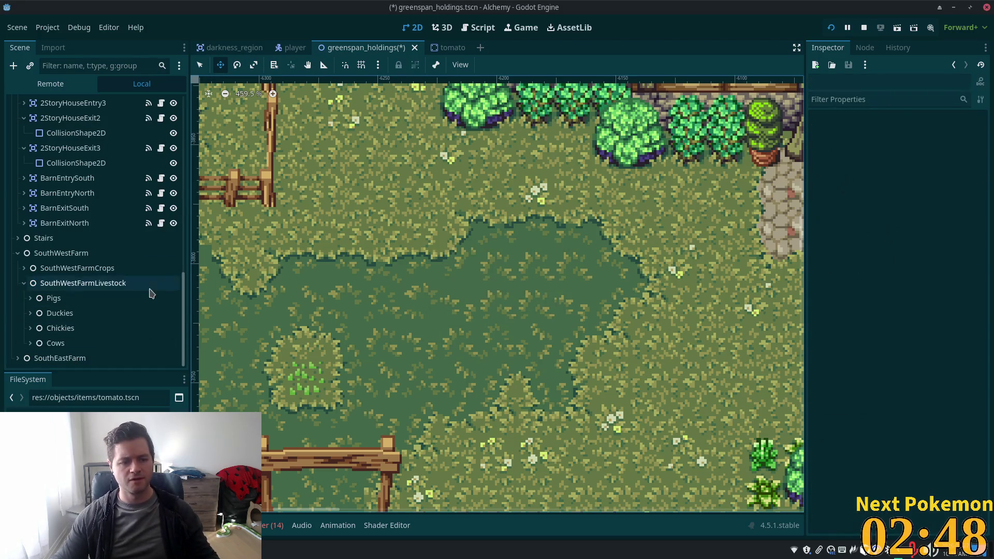
Collapse the SouthWestFarm branch, save greenspan_holdings, and close the editor.
{"action": "left_click", "coordinate": [106, 99]}
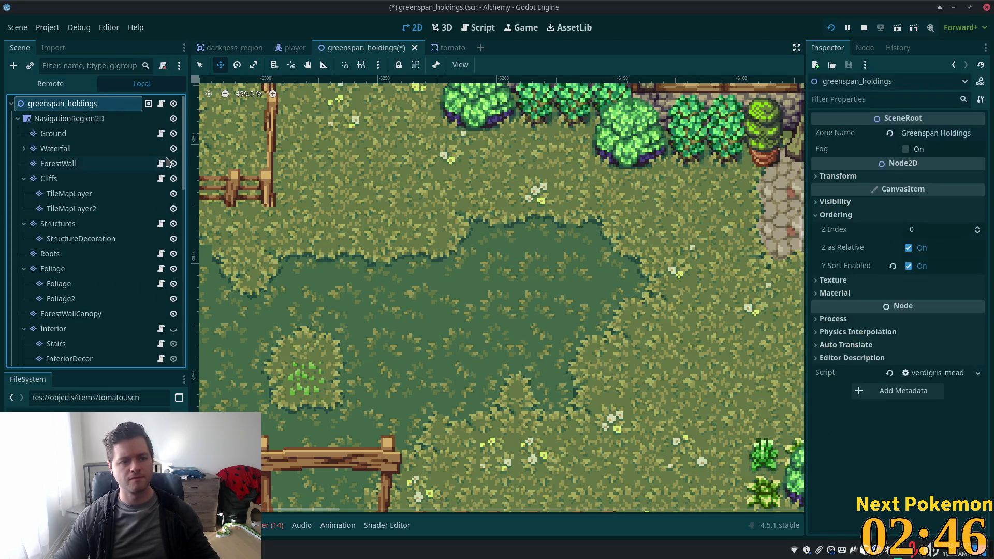
{"action": "scroll", "coordinate": [93, 290], "scroll_direction": "down", "scroll_amount": 10}
{"action": "scroll", "coordinate": [112, 302], "scroll_direction": "down", "scroll_amount": 3}
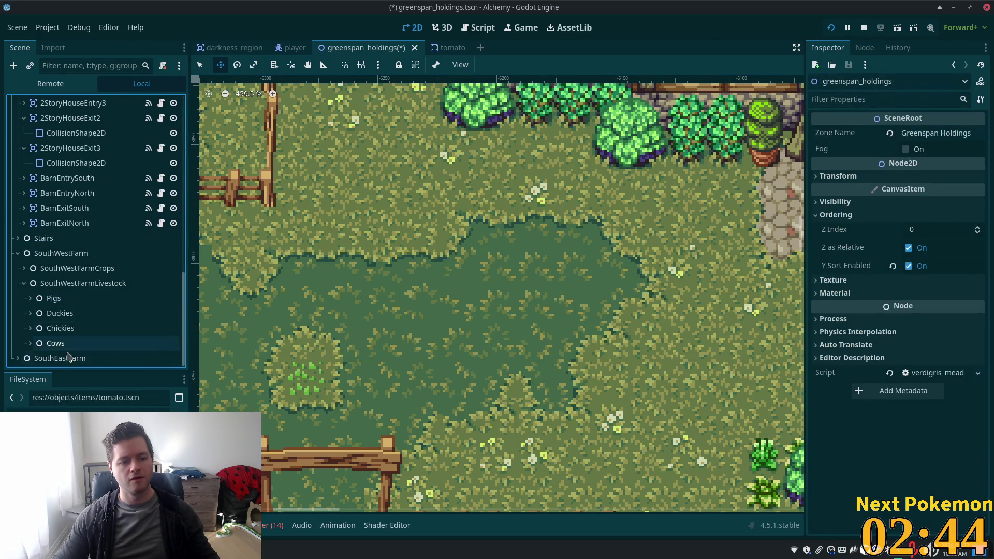
{"action": "left_click", "coordinate": [17, 251]}
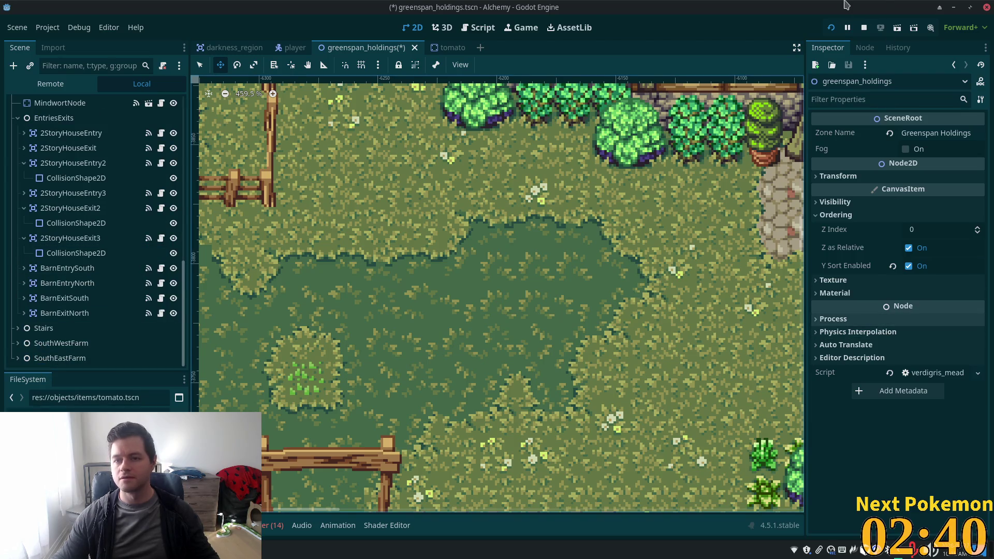
{"action": "key", "text": "ctrl+s"}
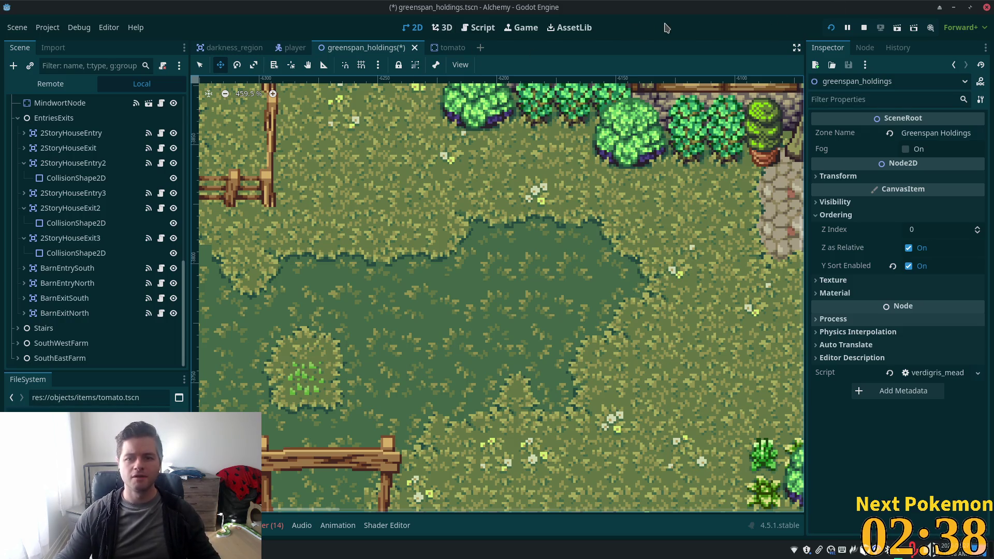
{"action": "left_click", "coordinate": [986, 8]}
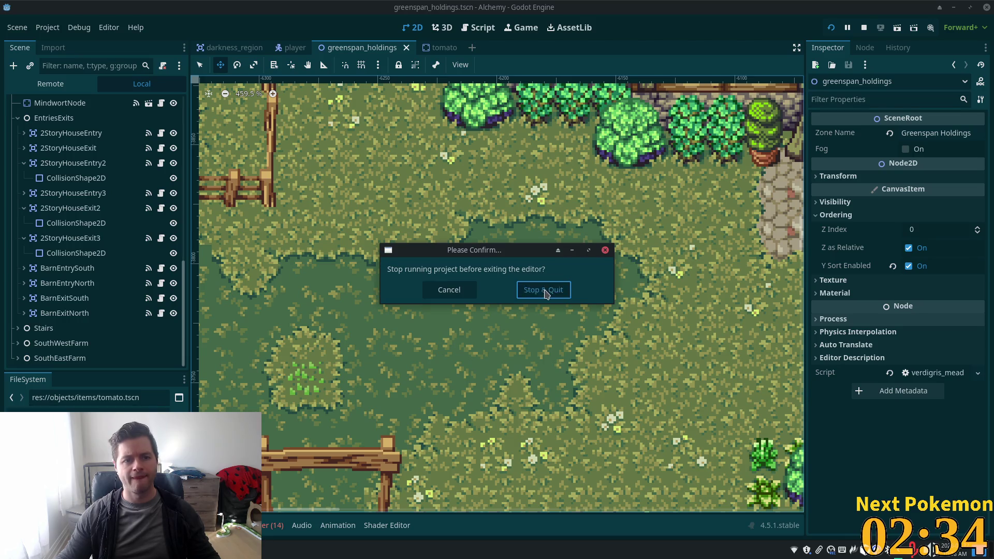
Stop the running game, then relaunch Godot by searching 'godot' in the launcher.
{"action": "left_click", "coordinate": [545, 294]}
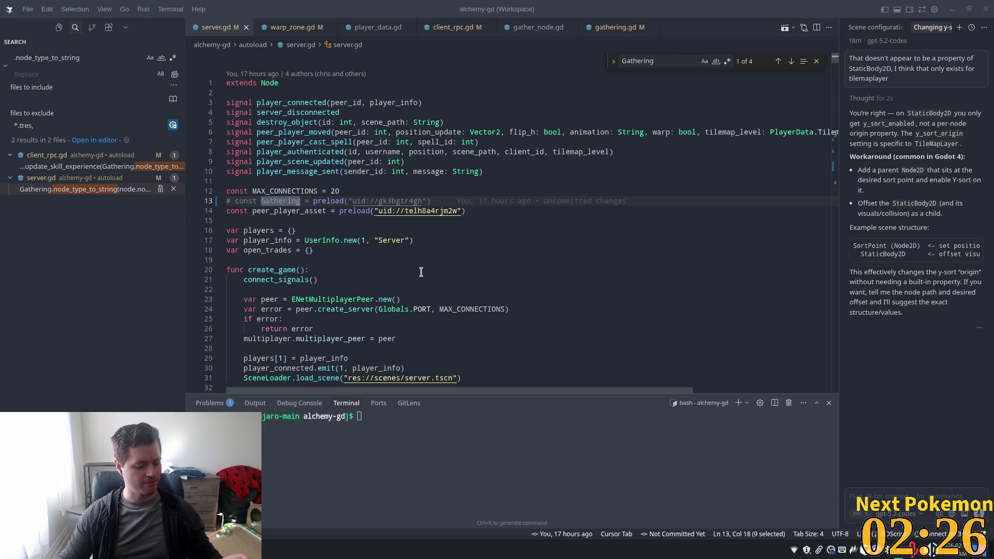
{"action": "key", "text": "super"}
{"action": "type", "text": "godot"}
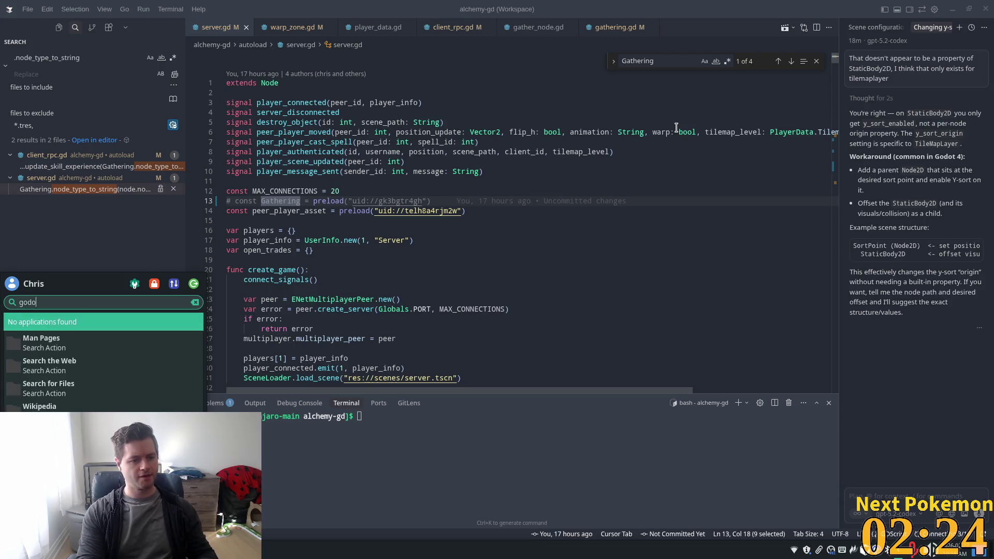
{"action": "key", "text": "Return"}
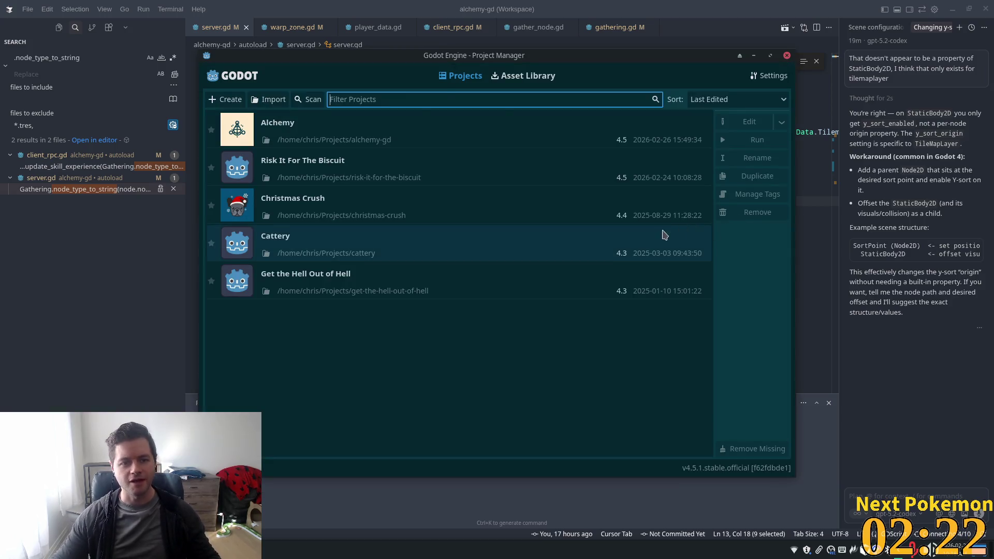
Open the Alchemy project from the Project Manager and show the Scene tree.
{"action": "left_click", "coordinate": [392, 141]}
{"action": "double_click", "coordinate": [364, 136]}
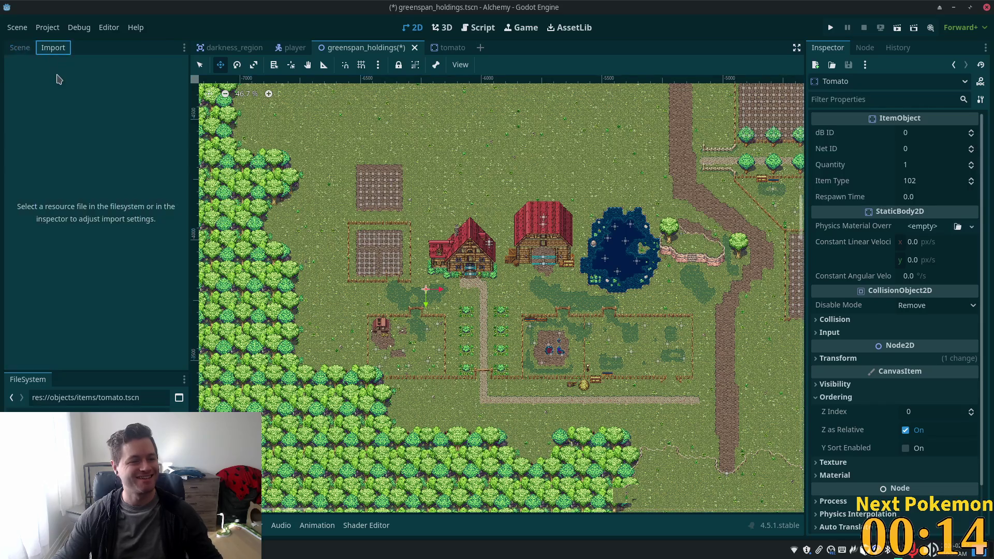
{"action": "left_click", "coordinate": [18, 48]}
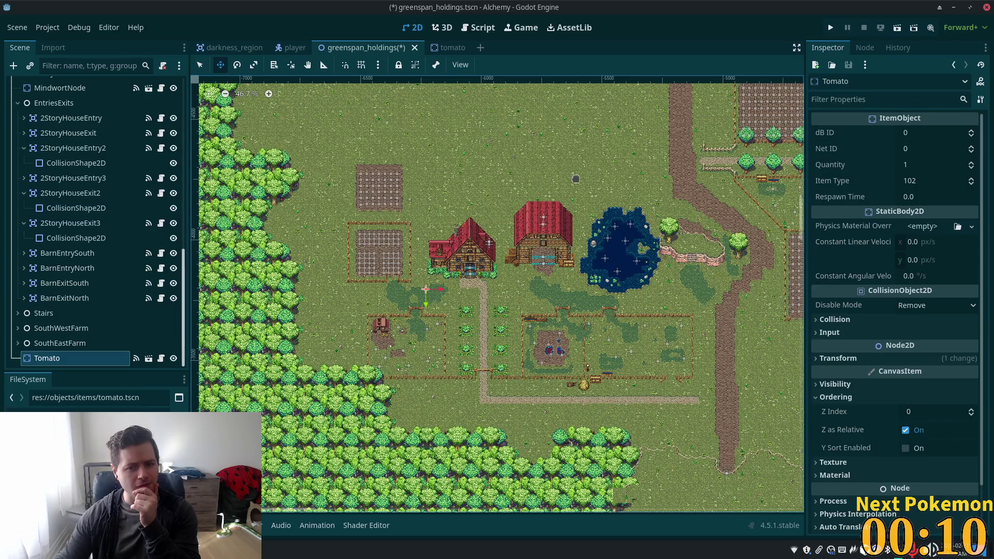
Run the project and spread the Alchemy (DEBUG) windows so both players and the tree are visible.
{"action": "scroll", "coordinate": [404, 277], "scroll_direction": "up", "scroll_amount": 3}
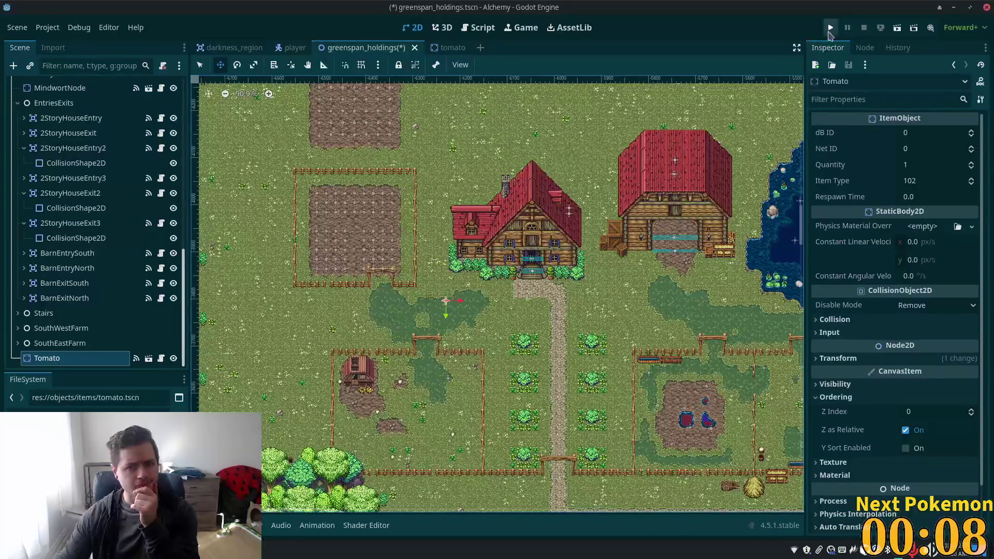
{"action": "left_click", "coordinate": [830, 28]}
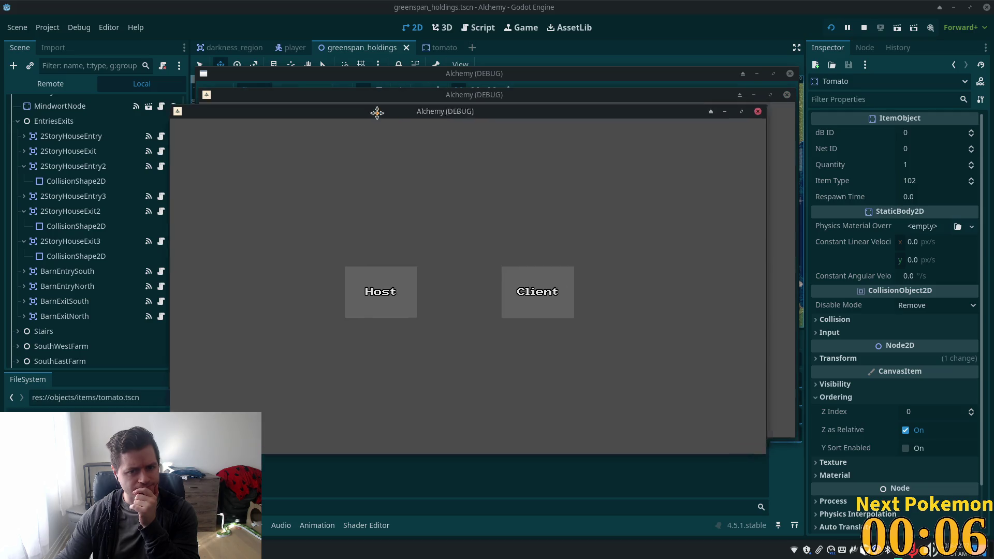
{"action": "mouse_move", "coordinate": [377, 113]}
{"action": "left_mouse_down"}
{"action": "mouse_move", "coordinate": [241, 181]}
{"action": "mouse_move", "coordinate": [250, 186]}
{"action": "mouse_move", "coordinate": [277, 106]}
{"action": "left_mouse_up"}
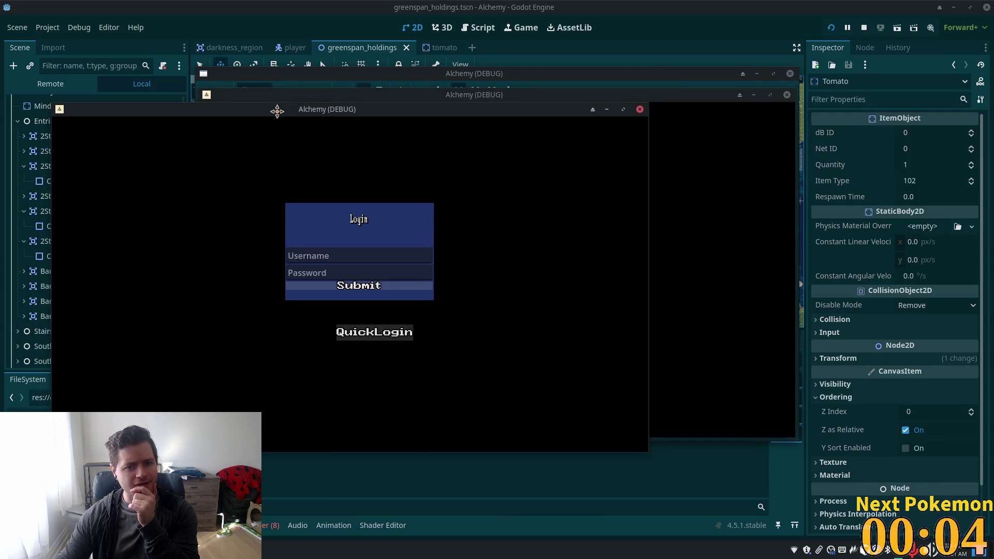
{"action": "mouse_move", "coordinate": [490, 100]}
{"action": "left_mouse_down"}
{"action": "mouse_move", "coordinate": [632, 104]}
{"action": "mouse_move", "coordinate": [678, 179]}
{"action": "mouse_move", "coordinate": [689, 177]}
{"action": "left_mouse_up"}
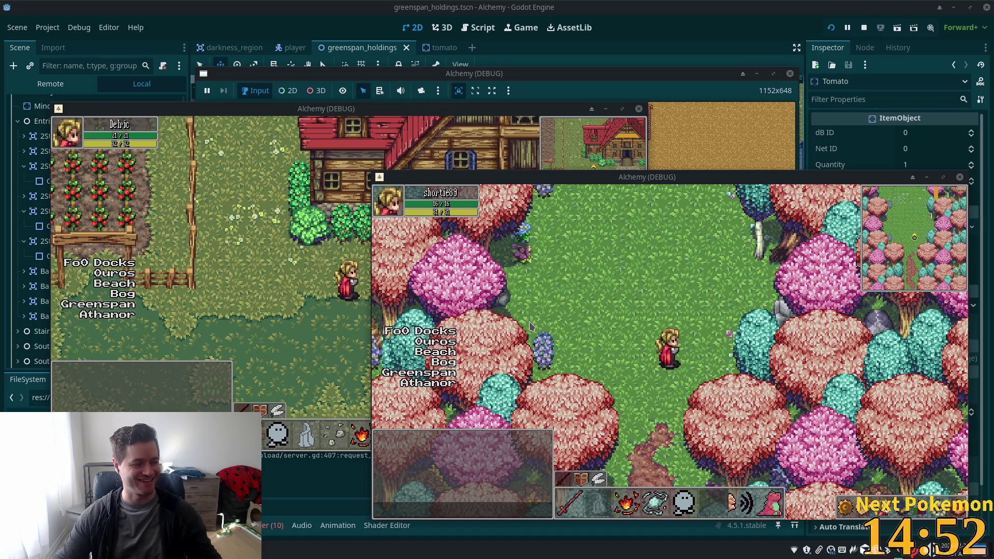
{"action": "left_click_drag", "start_coordinate": [309, 108], "coordinate": [296, 98]}
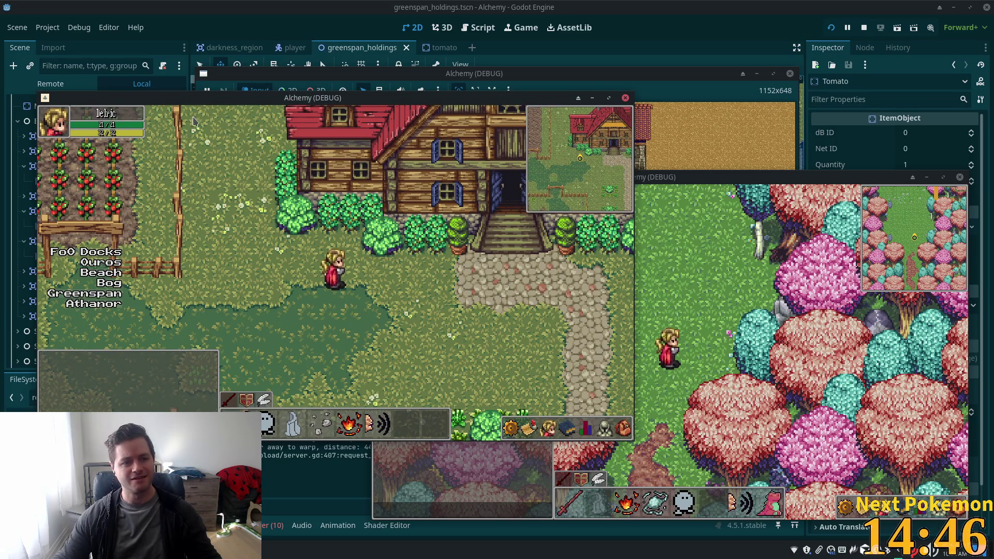
{"action": "left_click_drag", "start_coordinate": [200, 98], "coordinate": [429, 89]}
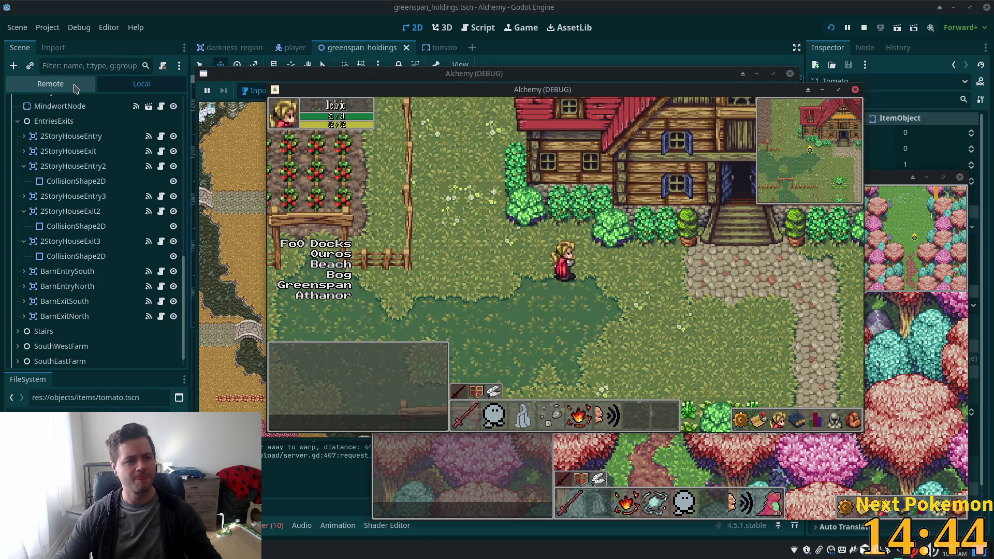
Show the running game's Remote scene tree and expand the live Main node.
{"action": "left_click", "coordinate": [93, 88]}
{"action": "scroll", "coordinate": [87, 288], "scroll_direction": "down", "scroll_amount": 3}
{"action": "scroll", "coordinate": [86, 289], "scroll_direction": "down", "scroll_amount": 2}
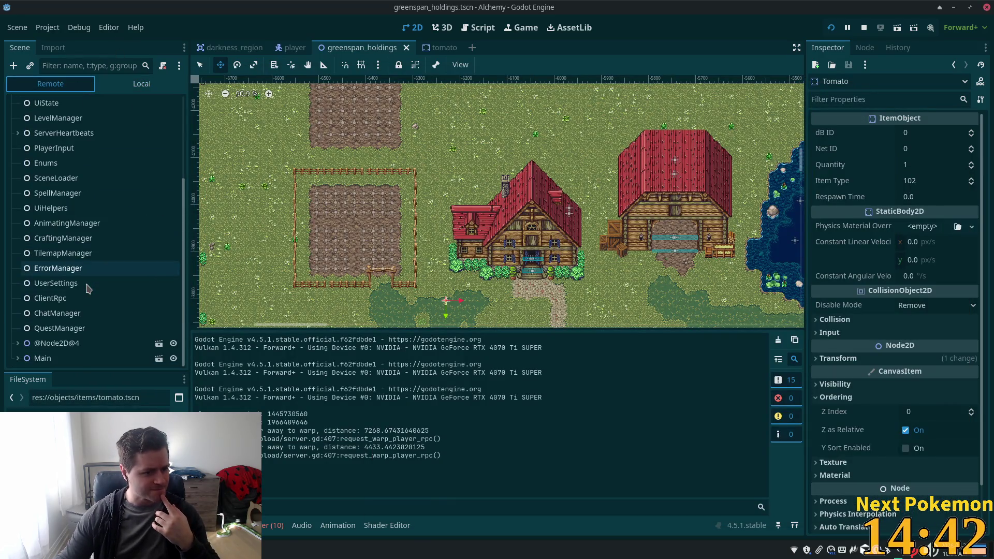
{"action": "left_click", "coordinate": [24, 361]}
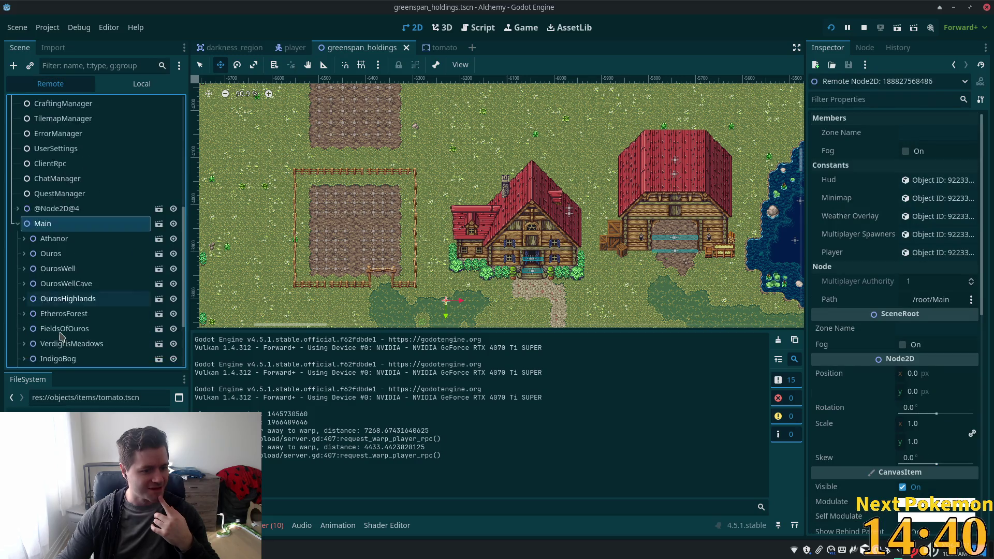
{"action": "scroll", "coordinate": [24, 360], "scroll_direction": "down", "scroll_amount": 2}
{"action": "left_click", "coordinate": [265, 525]}
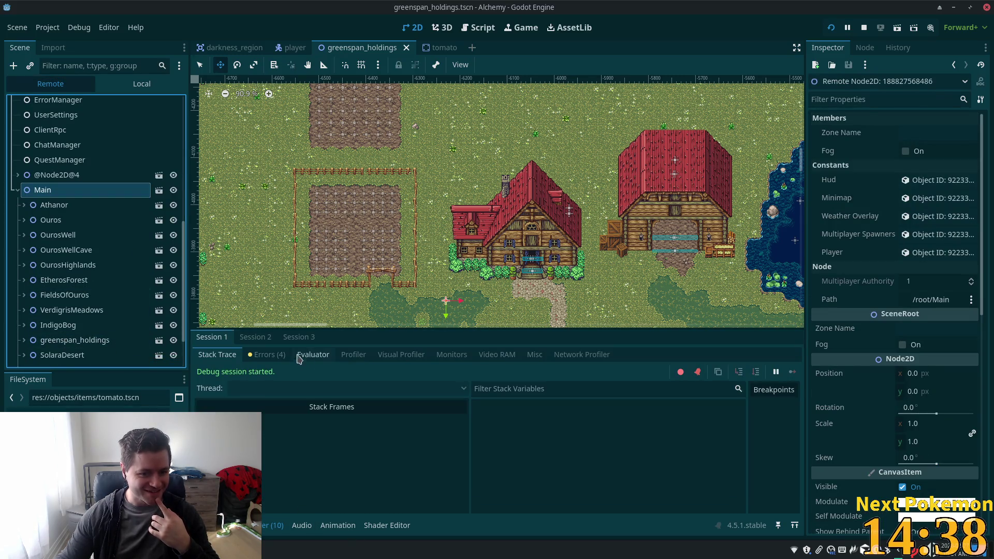
Switch to Session 2 and expand Main > greenspan_holdings.
{"action": "left_click", "coordinate": [255, 337]}
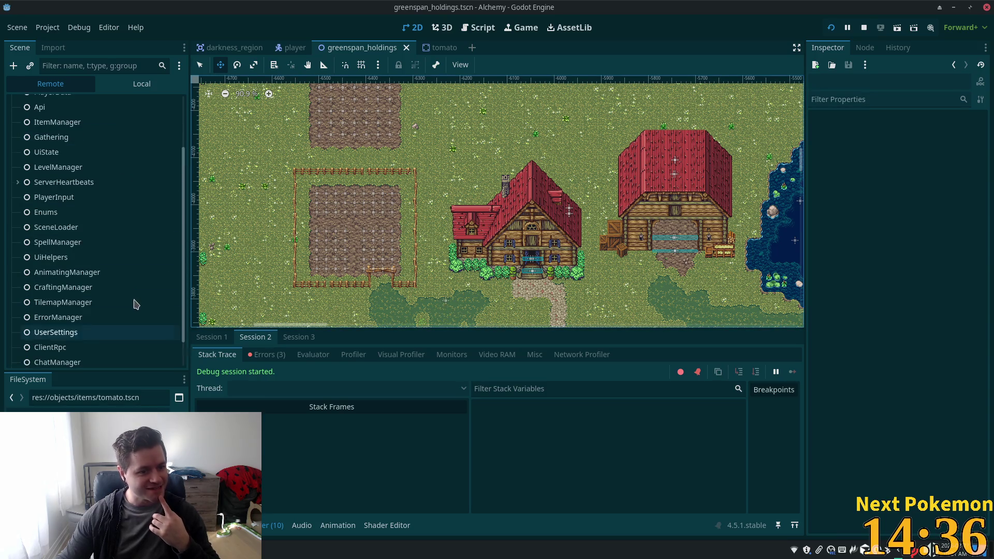
{"action": "left_click", "coordinate": [68, 358]}
{"action": "scroll", "coordinate": [24, 361], "scroll_direction": "down", "scroll_amount": 2}
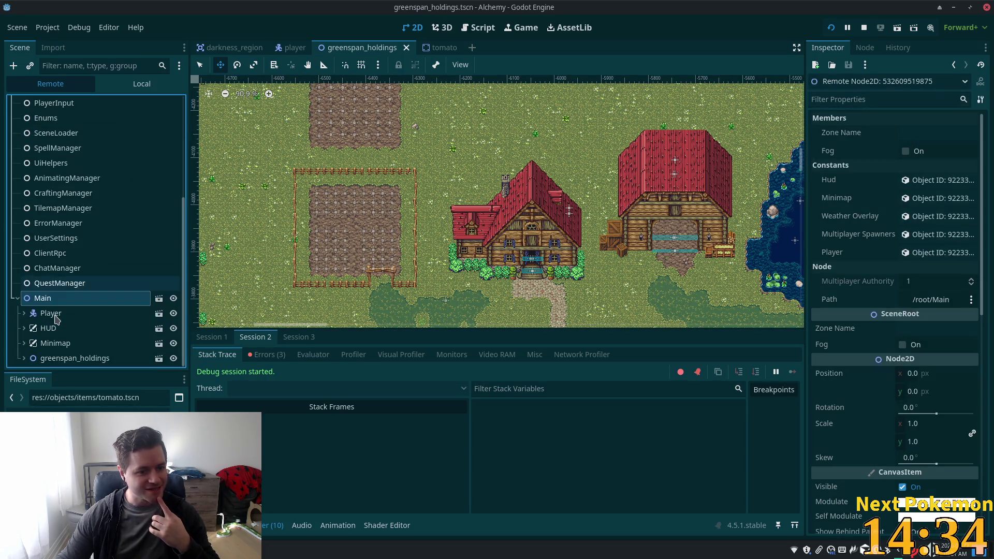
{"action": "left_click", "coordinate": [24, 358]}
{"action": "scroll", "coordinate": [77, 321], "scroll_direction": "down", "scroll_amount": 6}
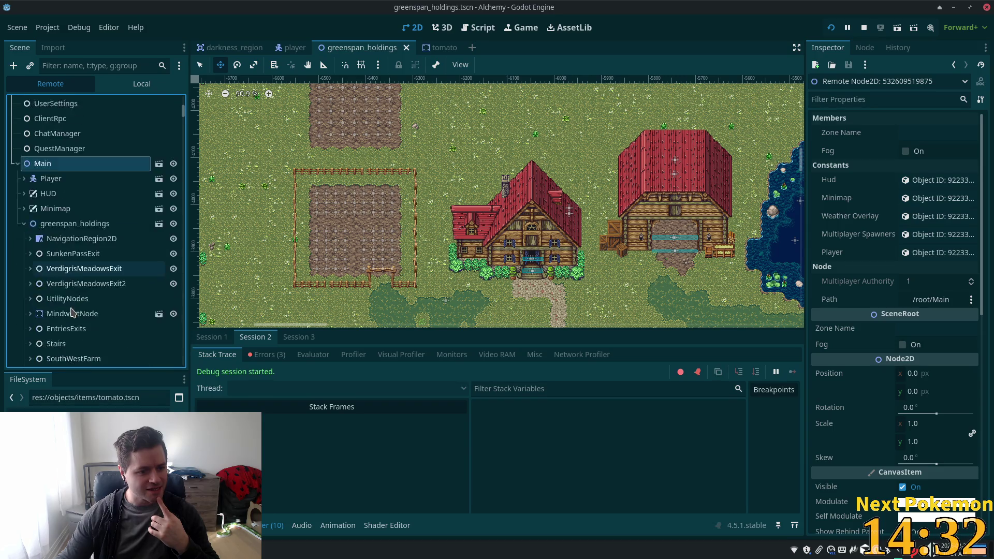
Select the live Tomato node and list its three debugger errors.
{"action": "left_click", "coordinate": [96, 323]}
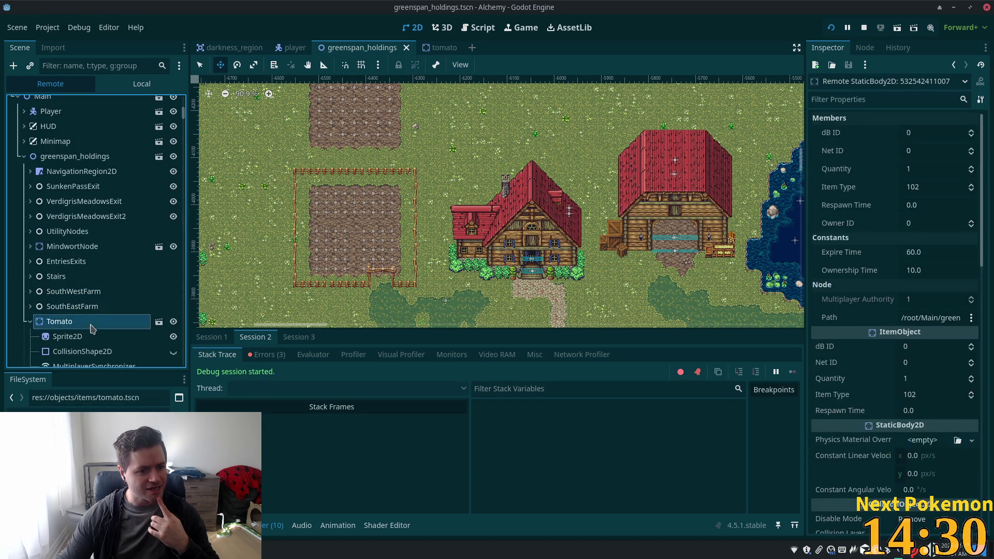
{"action": "scroll", "coordinate": [130, 269], "scroll_direction": "down", "scroll_amount": 5}
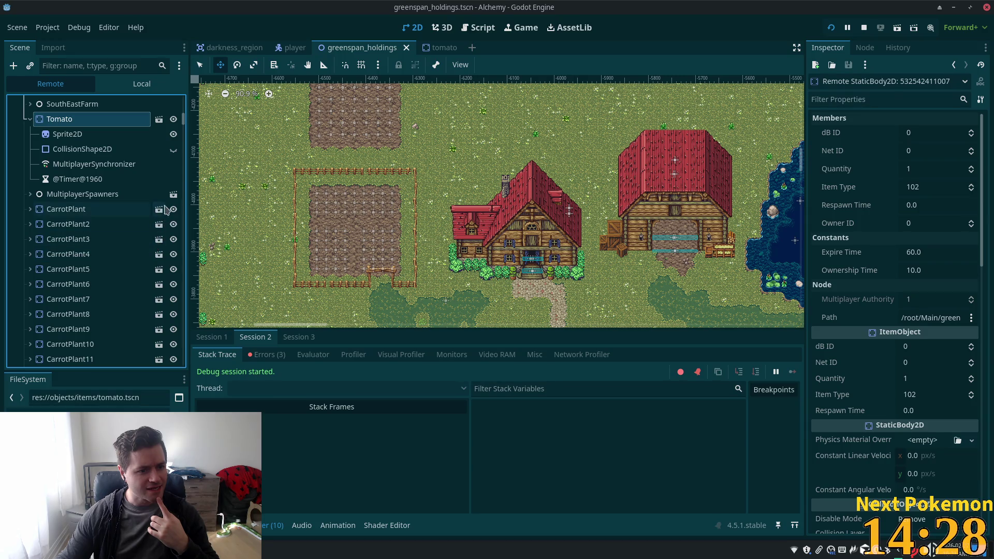
{"action": "left_click_drag", "start_coordinate": [184, 122], "coordinate": [181, 398]}
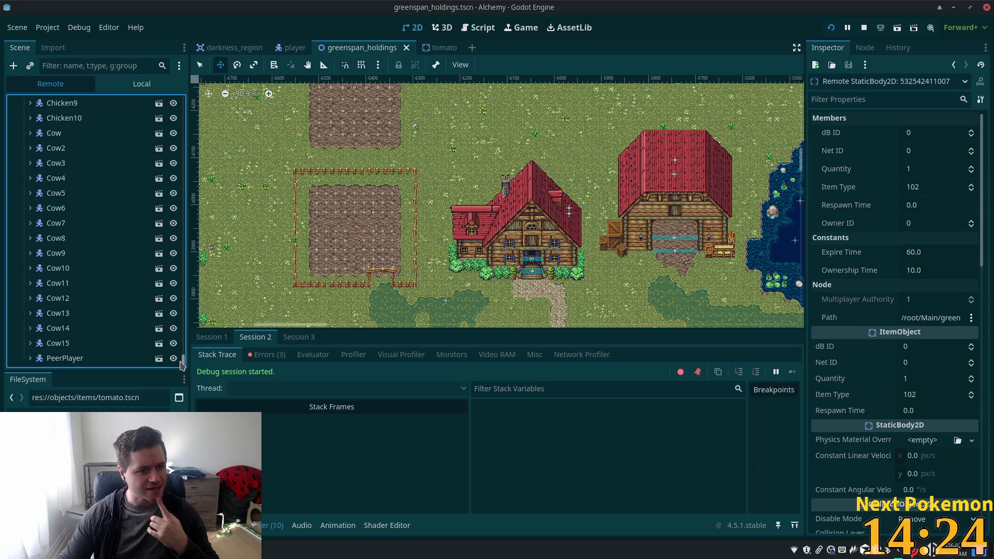
{"action": "mouse_move", "coordinate": [182, 358]}
{"action": "left_mouse_down"}
{"action": "mouse_move", "coordinate": [178, 124]}
{"action": "mouse_move", "coordinate": [175, 176]}
{"action": "mouse_move", "coordinate": [187, 119]}
{"action": "left_mouse_up"}
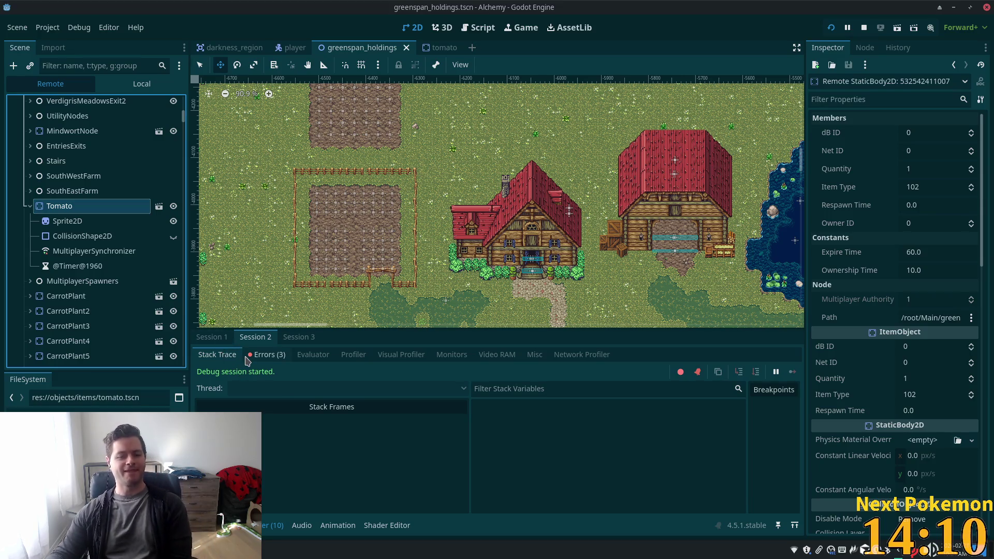
{"action": "left_click", "coordinate": [265, 354]}
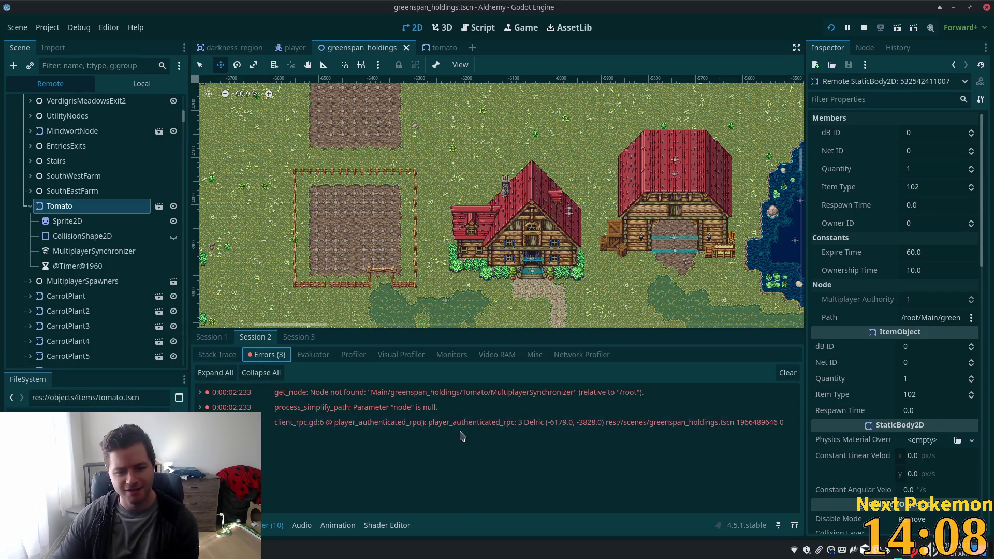
{"action": "left_click", "coordinate": [398, 398]}
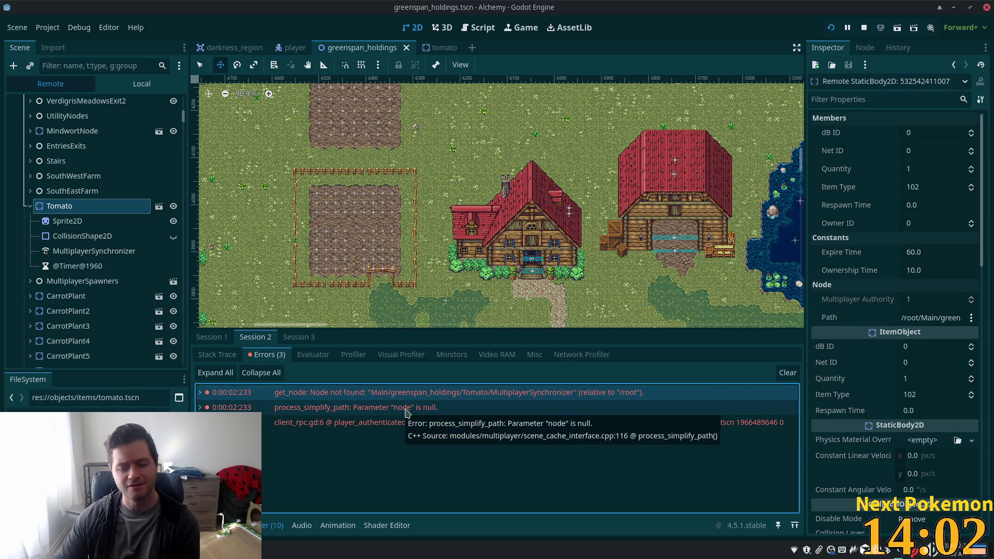
{"action": "mouse_move", "coordinate": [144, 208]}
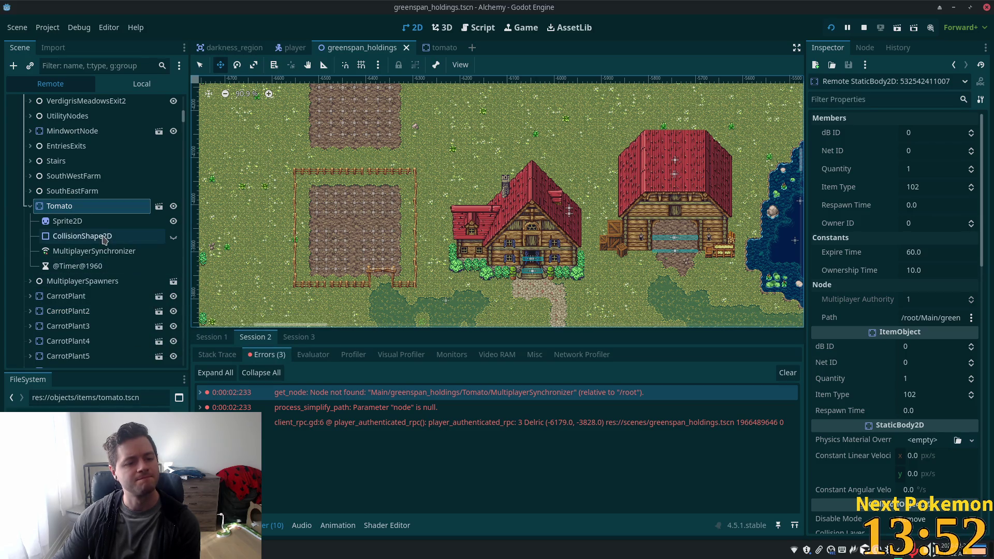
Check Tomato's Sprite2D, then Tomato's Ordering: Z Index 0, Z as Relative on, Y Sort off.
{"action": "left_click", "coordinate": [83, 221]}
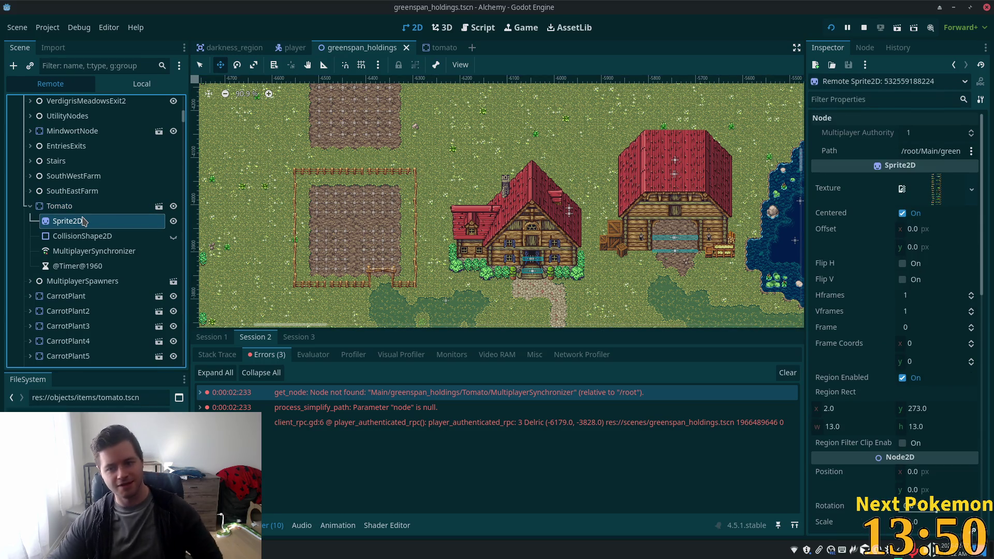
{"action": "left_click", "coordinate": [60, 206]}
{"action": "scroll", "coordinate": [953, 416], "scroll_direction": "down", "scroll_amount": 2}
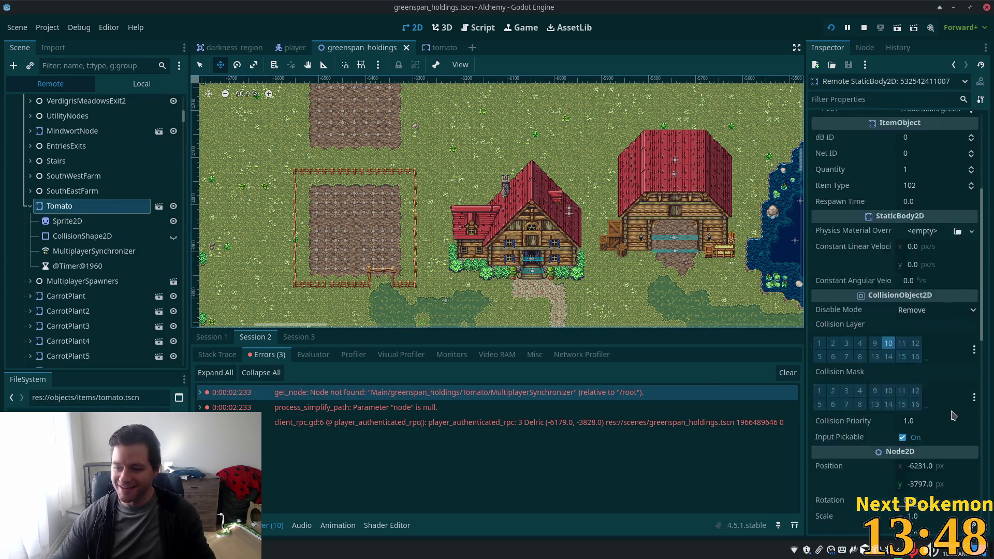
{"action": "scroll", "coordinate": [953, 415], "scroll_direction": "down", "scroll_amount": 10}
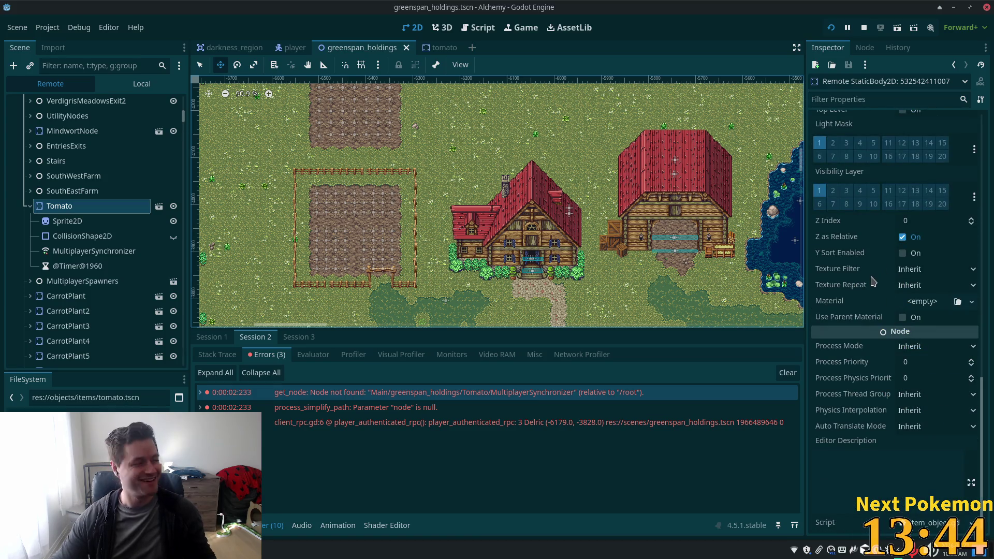
{"action": "mouse_move", "coordinate": [873, 283]}
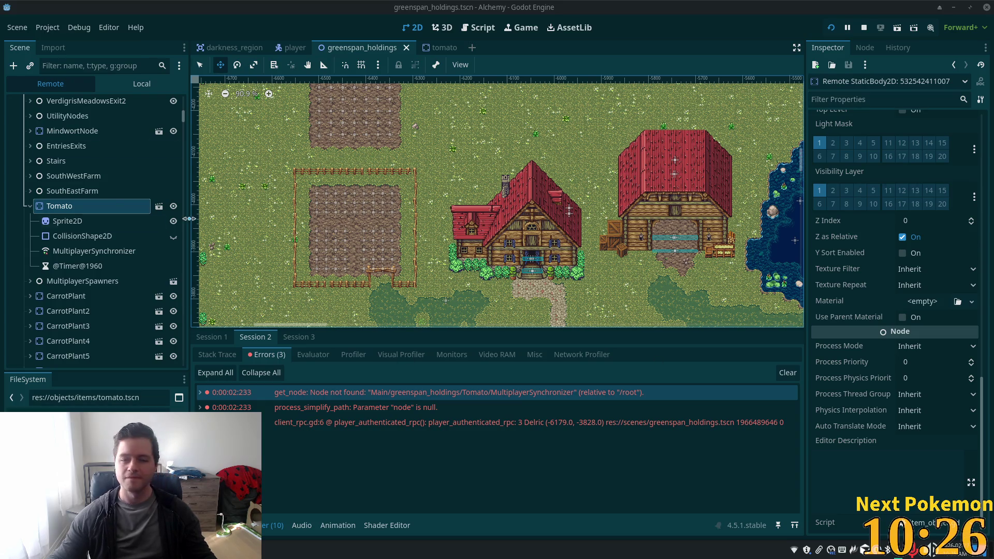
{"action": "scroll", "coordinate": [454, 233], "scroll_direction": "down", "scroll_amount": 4}
{"action": "scroll", "coordinate": [530, 298], "scroll_direction": "up", "scroll_amount": 8}
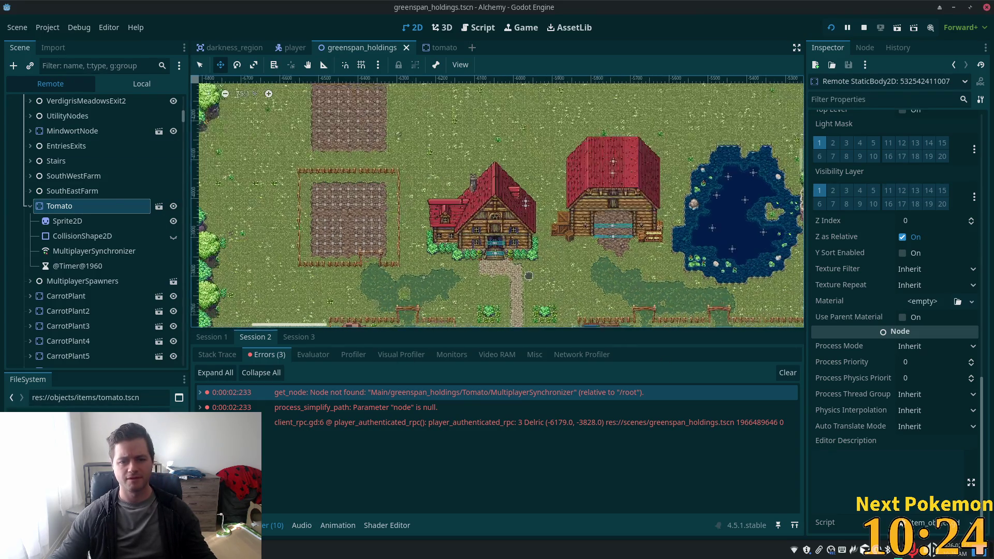
{"action": "scroll", "coordinate": [464, 283], "scroll_direction": "down", "scroll_amount": 1}
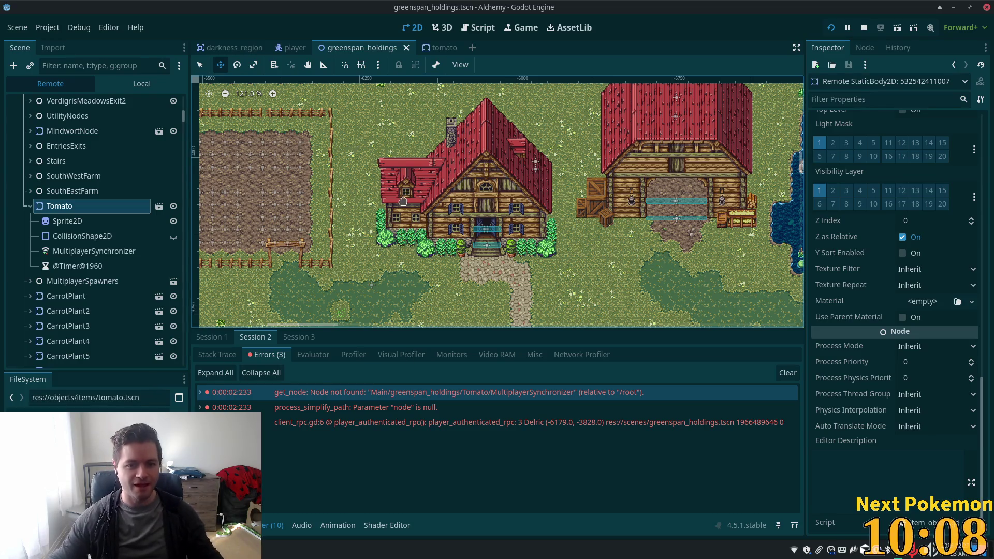
{"action": "scroll", "coordinate": [398, 233], "scroll_direction": "up", "scroll_amount": 4}
{"action": "scroll", "coordinate": [431, 255], "scroll_direction": "up", "scroll_amount": 2}
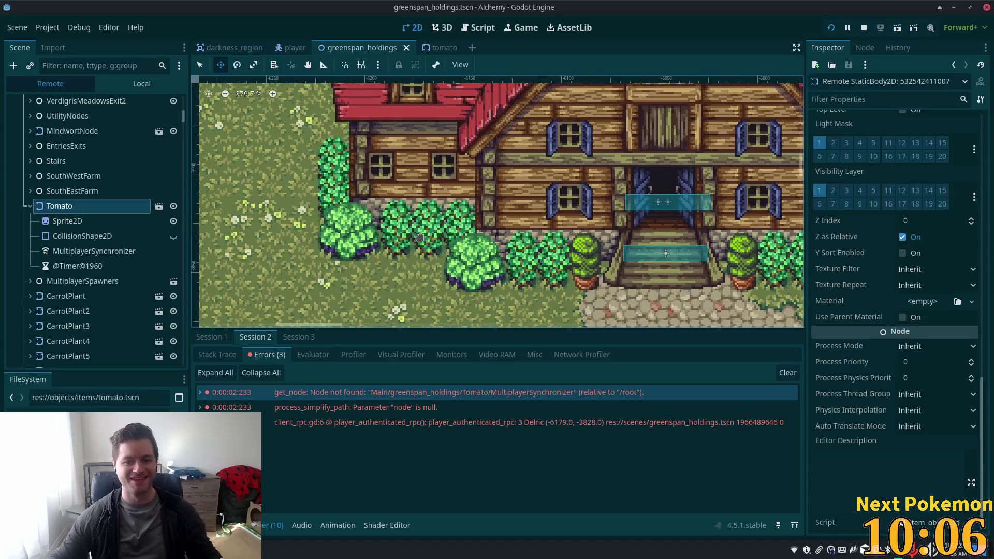
{"action": "scroll", "coordinate": [572, 231], "scroll_direction": "down", "scroll_amount": 5}
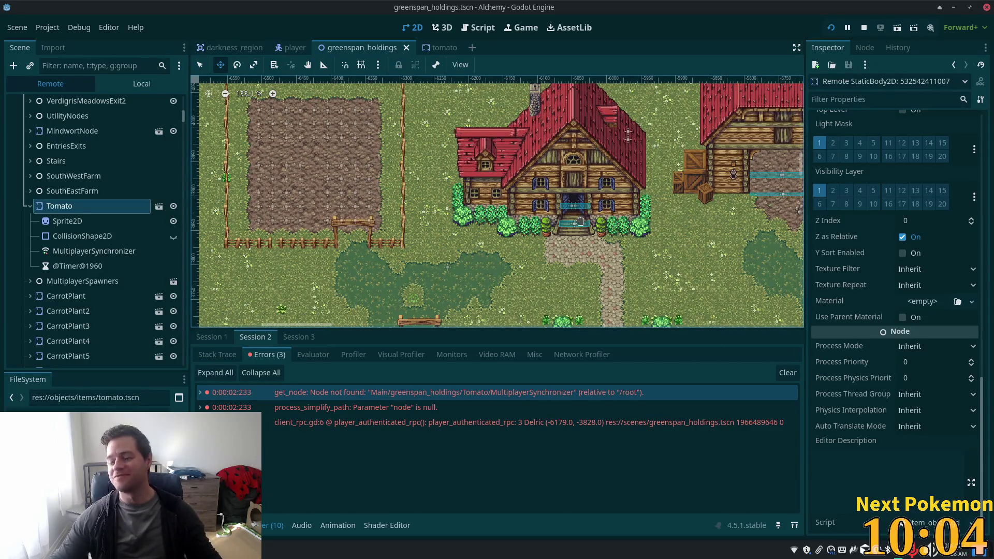
{"action": "scroll", "coordinate": [572, 231], "scroll_direction": "down", "scroll_amount": 1}
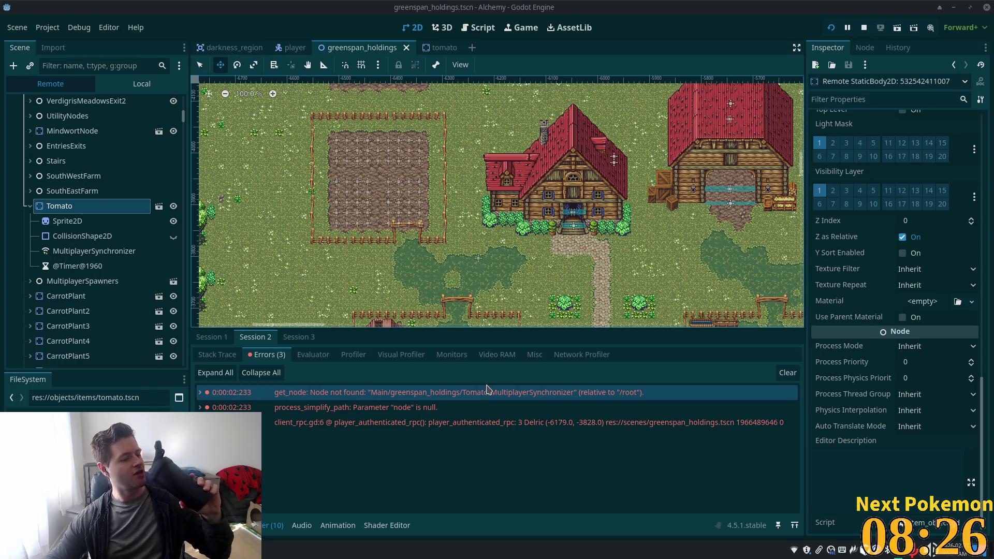
{"action": "mouse_move", "coordinate": [489, 389]}
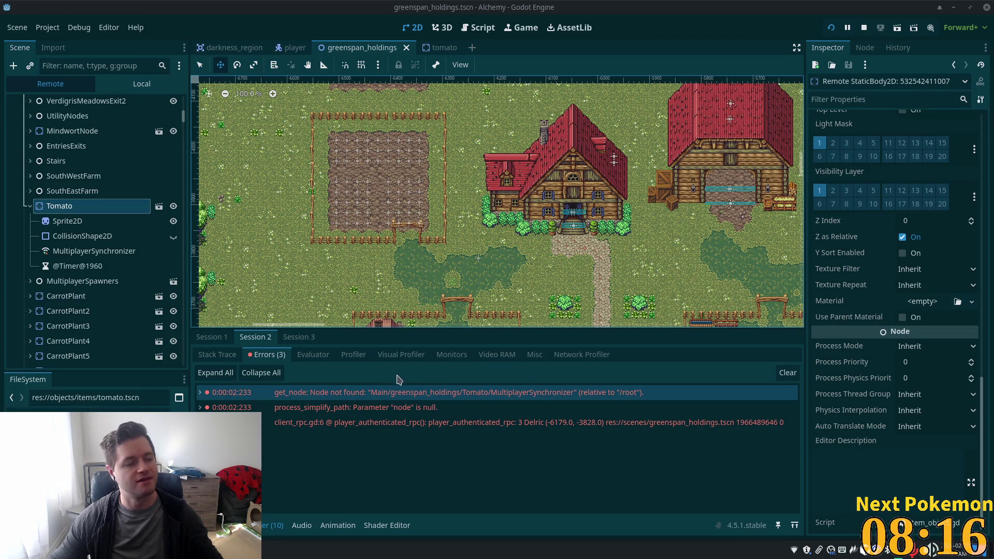
{"action": "scroll", "coordinate": [415, 238], "scroll_direction": "up", "scroll_amount": 5}
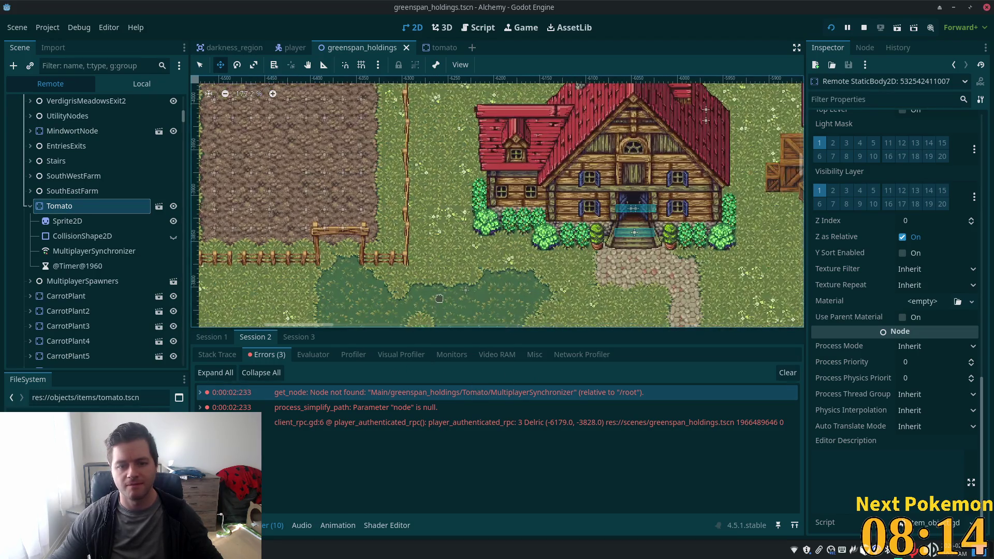
{"action": "scroll", "coordinate": [414, 238], "scroll_direction": "down", "scroll_amount": 5}
{"action": "scroll", "coordinate": [440, 218], "scroll_direction": "right", "scroll_amount": 3}
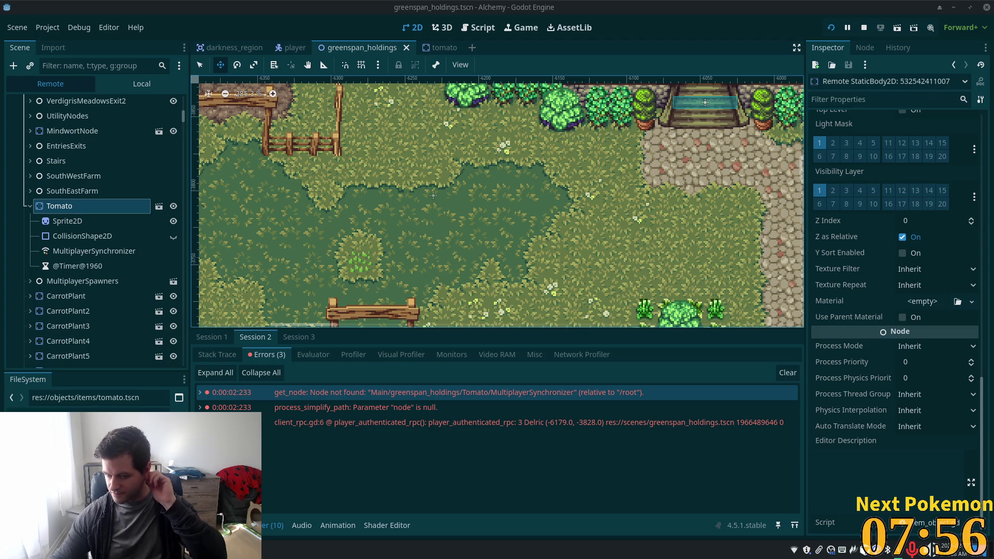
{"action": "scroll", "coordinate": [436, 198], "scroll_direction": "down", "scroll_amount": 3}
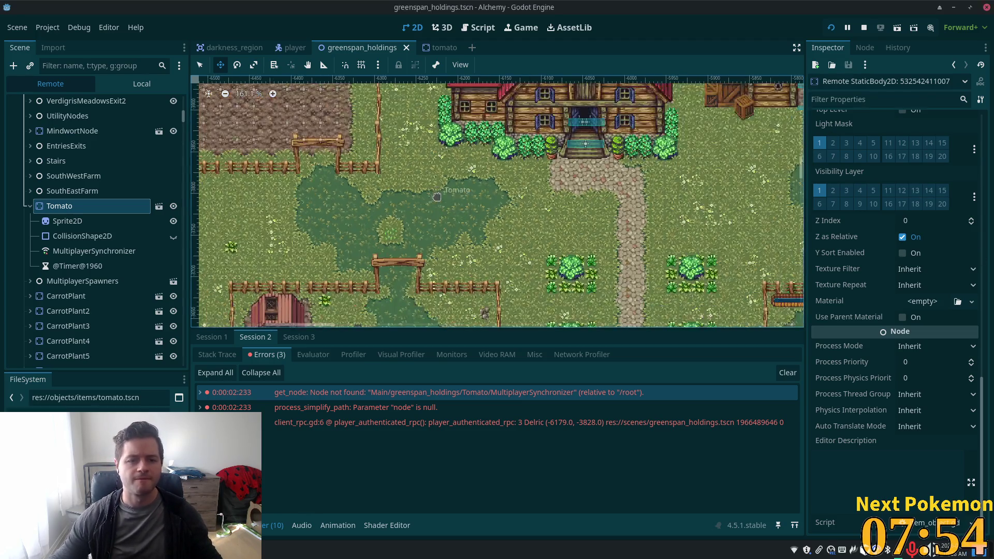
{"action": "scroll", "coordinate": [361, 153], "scroll_direction": "up", "scroll_amount": 3}
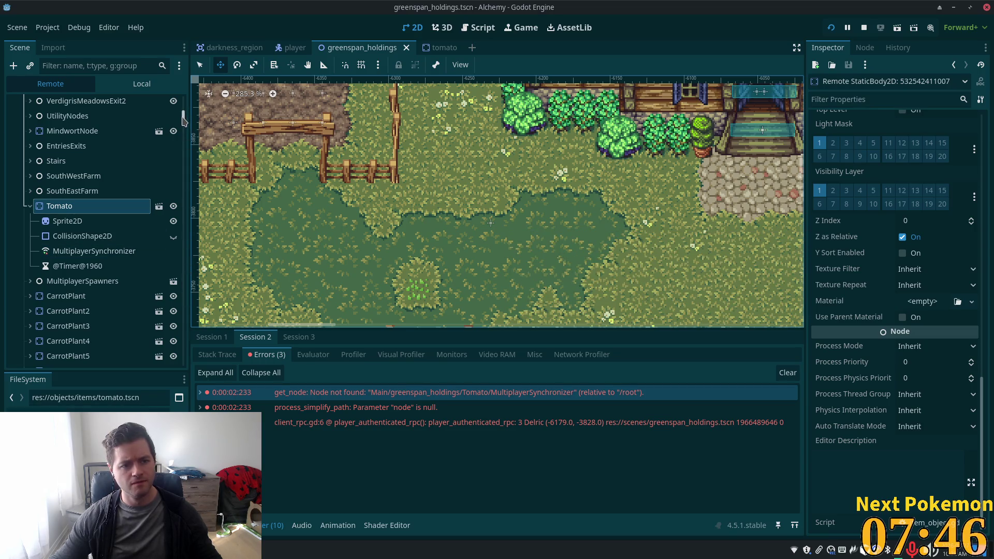
{"action": "scroll", "coordinate": [188, 124], "scroll_direction": "up", "scroll_amount": 3}
{"action": "scroll", "coordinate": [185, 119], "scroll_direction": "up", "scroll_amount": 2}
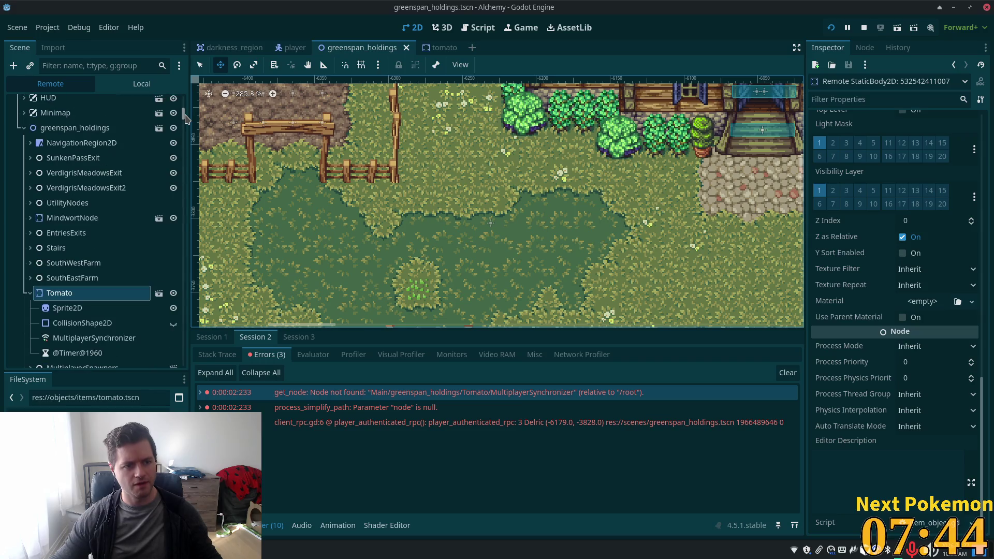
Inspect NavigationRegion2D, then the live Ground layer's Z Index and Y Sort fields.
{"action": "scroll", "coordinate": [185, 118], "scroll_direction": "up", "scroll_amount": 3}
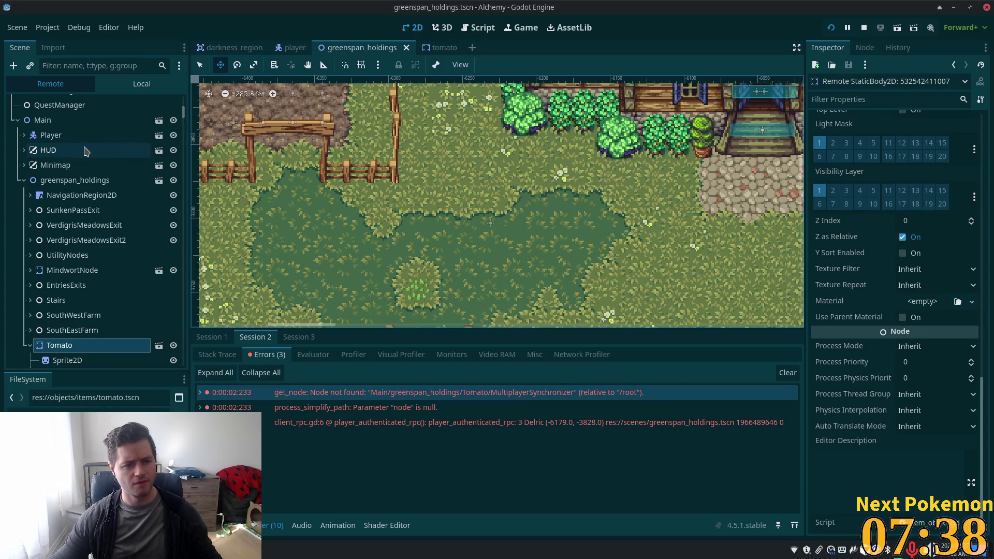
{"action": "left_click", "coordinate": [77, 195]}
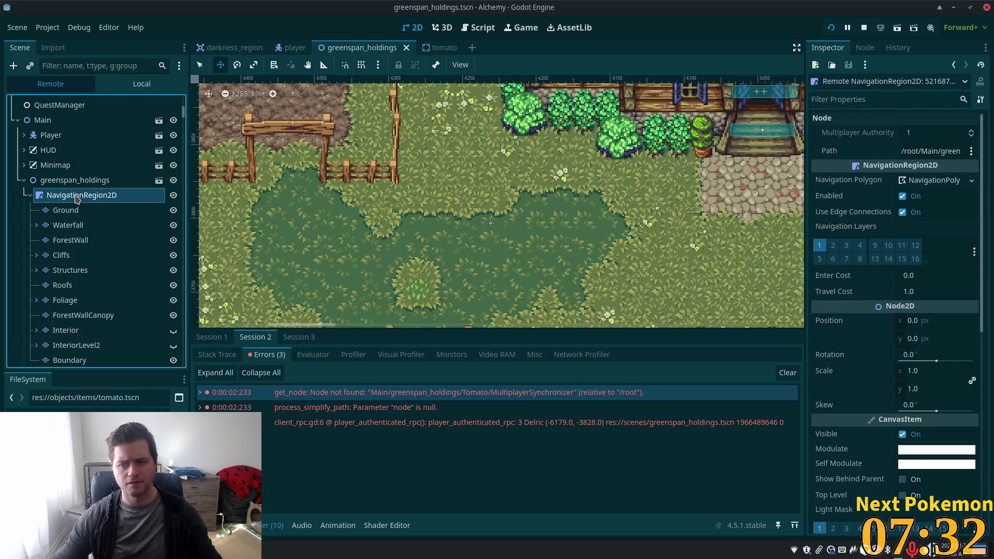
{"action": "scroll", "coordinate": [946, 343], "scroll_direction": "down", "scroll_amount": 10}
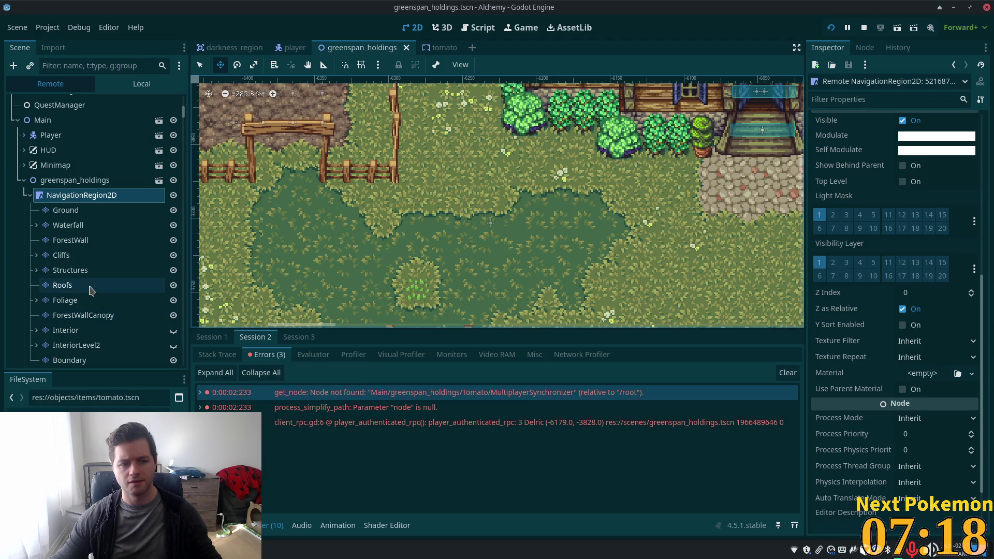
{"action": "left_click", "coordinate": [70, 211]}
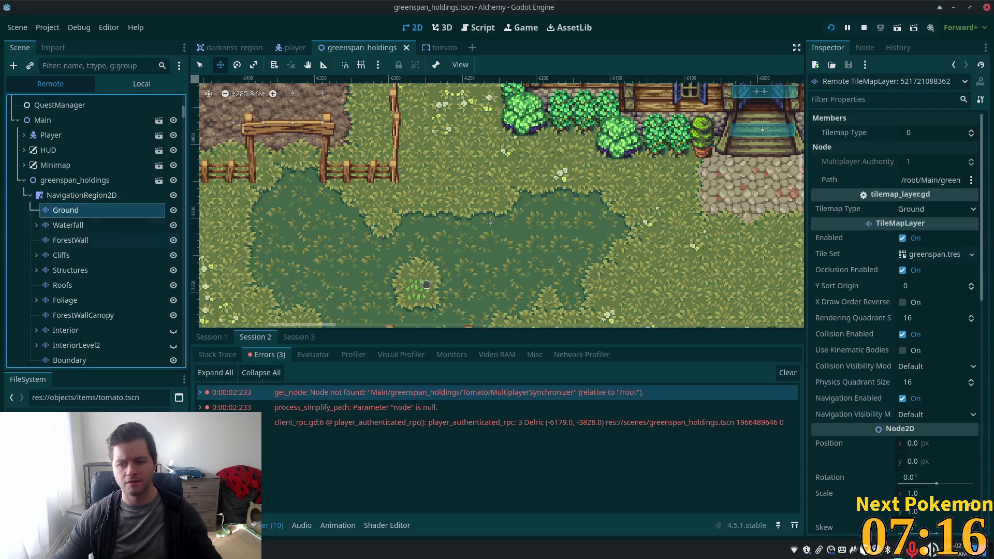
{"action": "scroll", "coordinate": [979, 358], "scroll_direction": "down", "scroll_amount": 5}
{"action": "scroll", "coordinate": [978, 358], "scroll_direction": "down", "scroll_amount": 6}
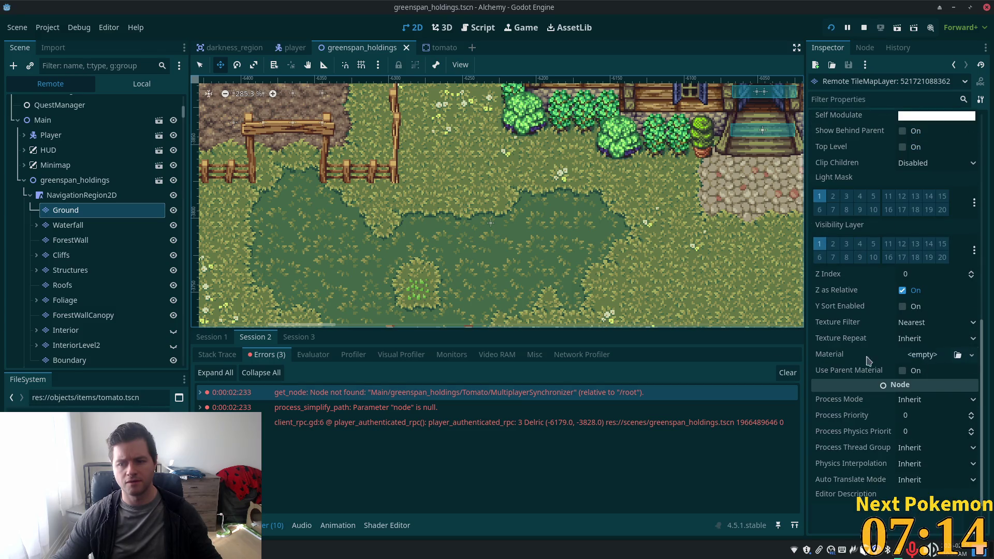
{"action": "scroll", "coordinate": [96, 298], "scroll_direction": "down", "scroll_amount": 3}
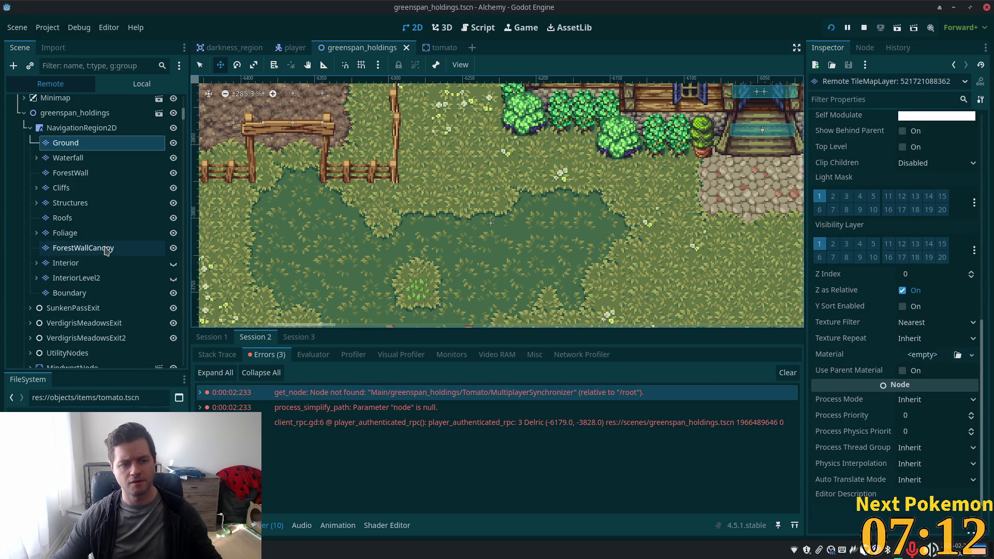
{"action": "scroll", "coordinate": [104, 311], "scroll_direction": "down", "scroll_amount": 3}
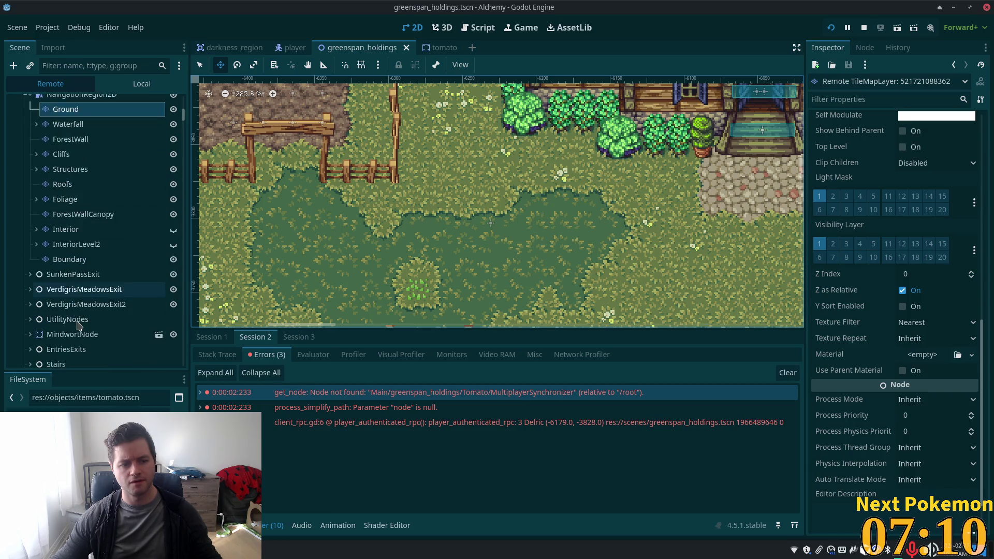
{"action": "scroll", "coordinate": [622, 169], "scroll_direction": "down", "scroll_amount": 5}
{"action": "left_click_drag", "start_coordinate": [621, 168], "coordinate": [419, 229]}
{"action": "scroll", "coordinate": [419, 230], "scroll_direction": "up", "scroll_amount": 5}
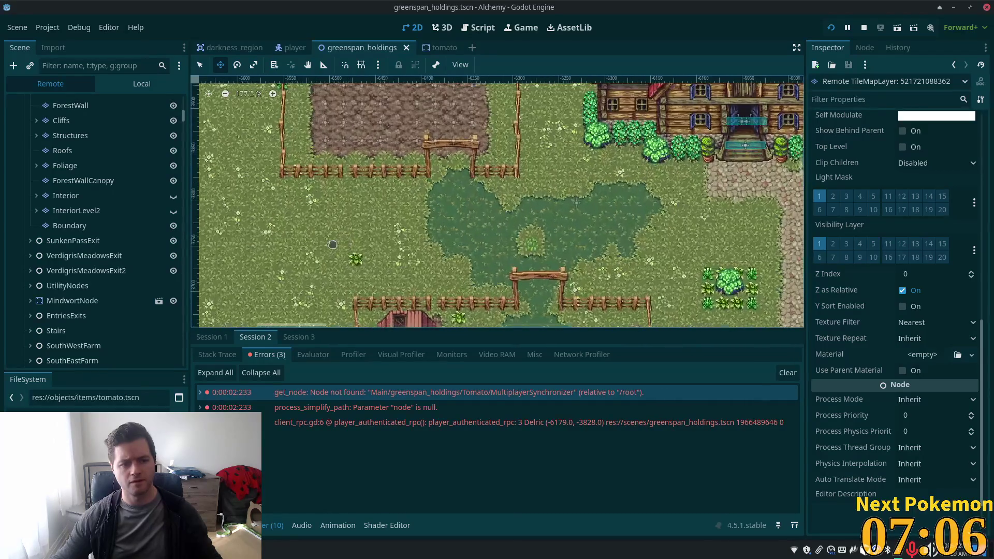
{"action": "scroll", "coordinate": [52, 276], "scroll_direction": "down", "scroll_amount": 3}
Set the live Tomato's Z Index to 1 and switch to the game window.
{"action": "left_click", "coordinate": [59, 308]}
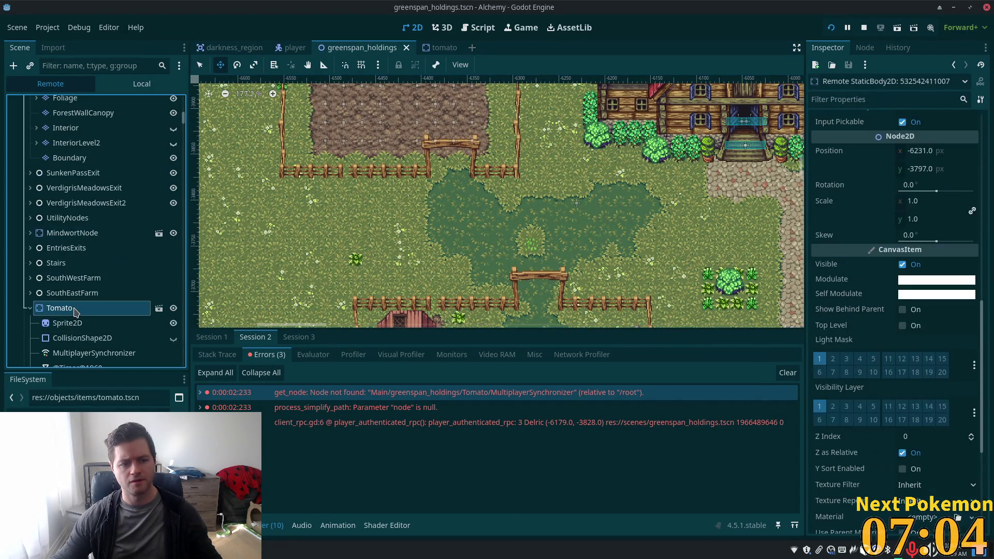
{"action": "left_click", "coordinate": [919, 438]}
{"action": "type", "text": "1"}
{"action": "key", "text": "Tab"}
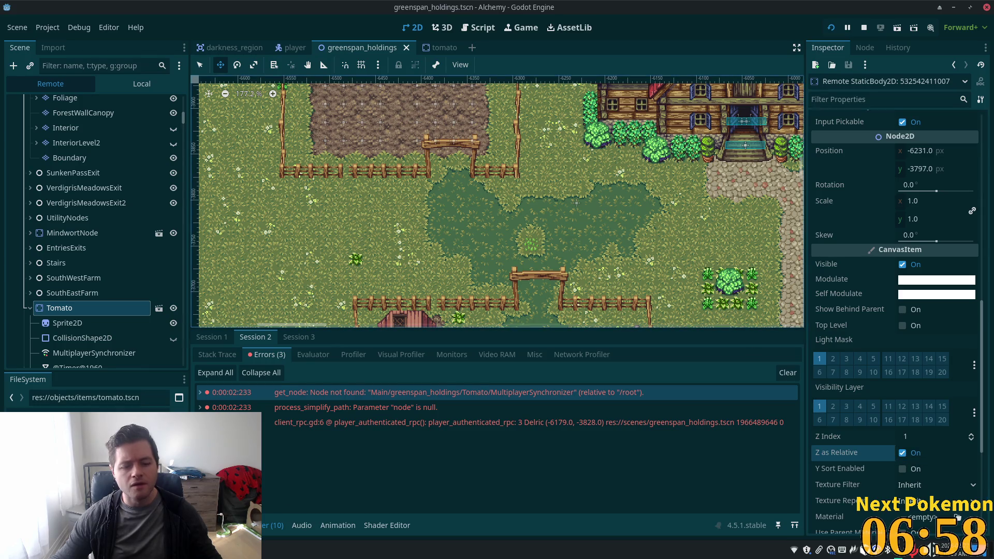
{"action": "key", "text": "alt+Tab"}
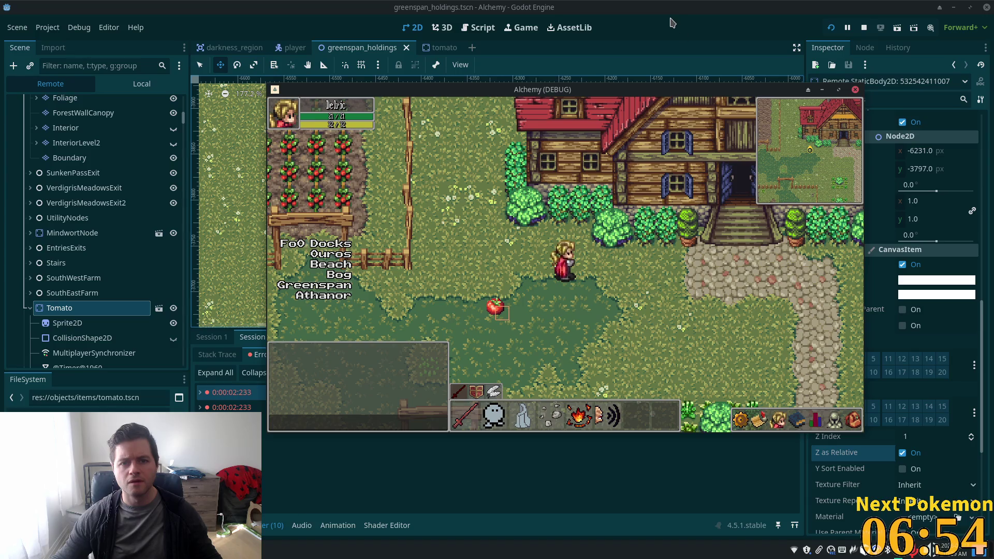
Arrange the enlarged editor and the game window side by side.
{"action": "key", "text": "alt+Tab"}
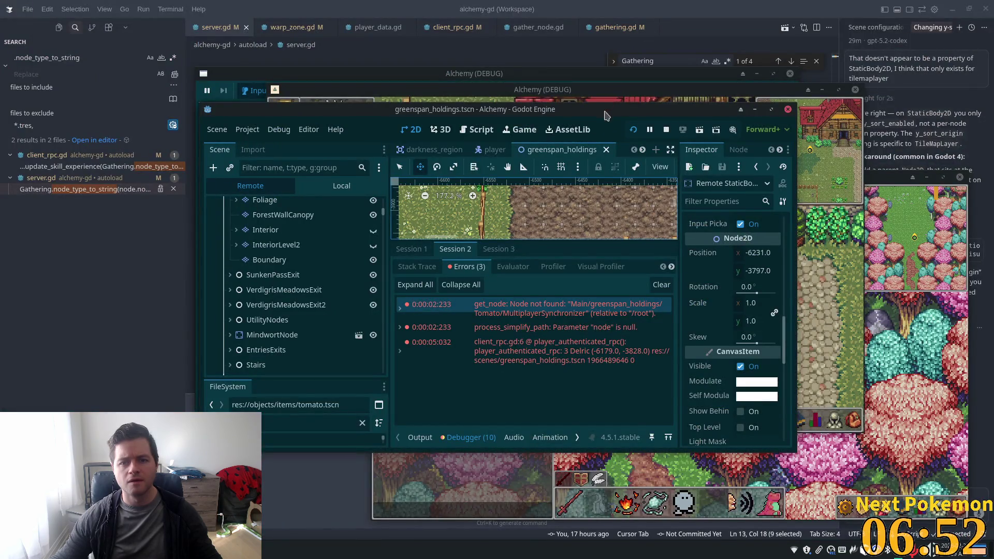
{"action": "mouse_move", "coordinate": [614, 108]}
{"action": "left_mouse_down"}
{"action": "mouse_move", "coordinate": [396, 22]}
{"action": "mouse_move", "coordinate": [420, 20]}
{"action": "left_mouse_up"}
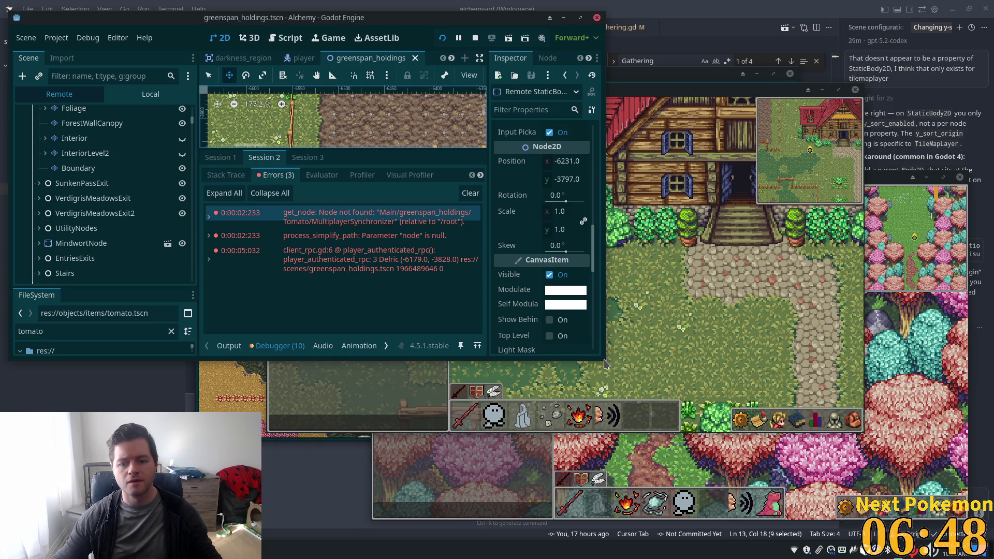
{"action": "left_click_drag", "start_coordinate": [602, 357], "coordinate": [782, 461]}
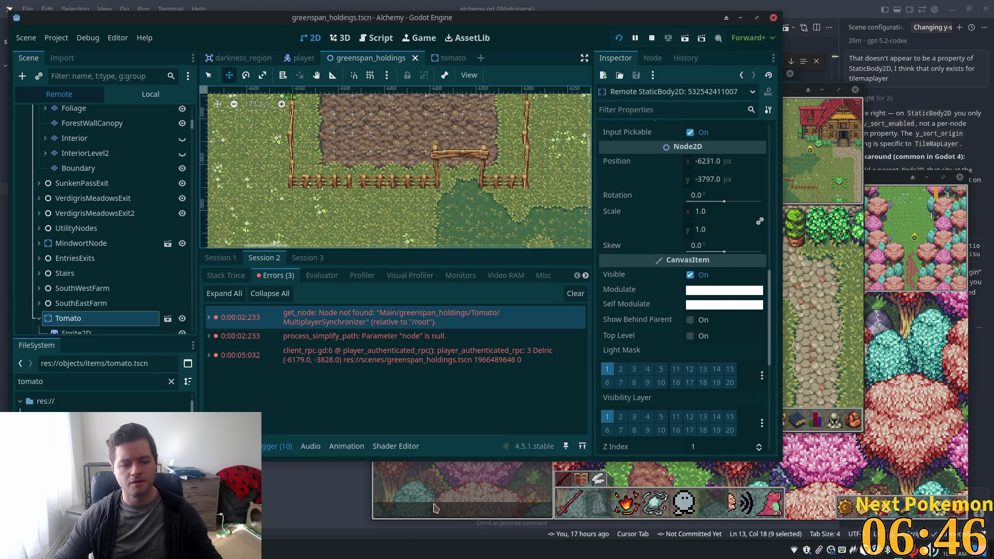
{"action": "left_click", "coordinate": [787, 127]}
{"action": "mouse_move", "coordinate": [542, 89]}
{"action": "left_mouse_down"}
{"action": "mouse_move", "coordinate": [825, 54]}
{"action": "mouse_move", "coordinate": [902, 58]}
{"action": "left_mouse_up"}
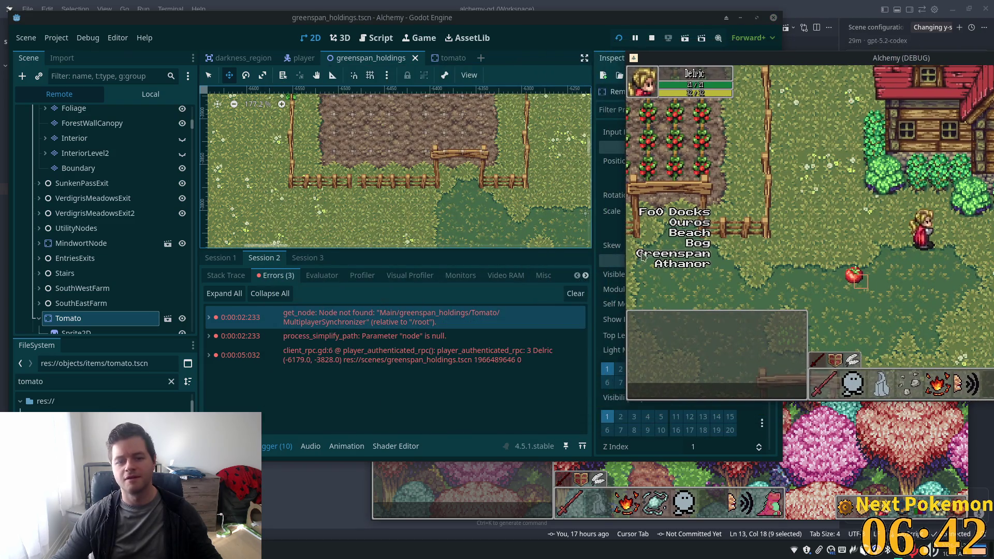
{"action": "left_click", "coordinate": [482, 404]}
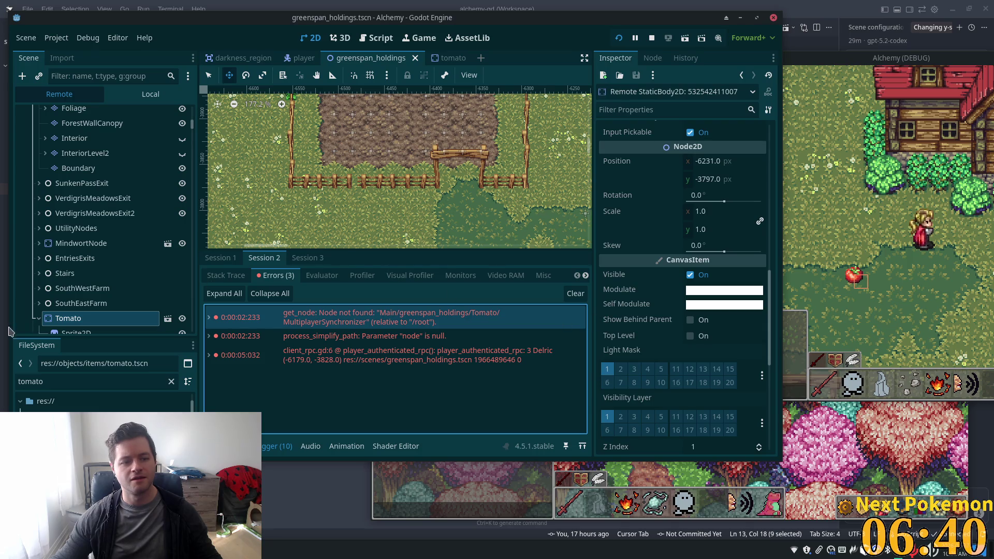
Browse the SouthWestFarm nodes in the Remote tree, then reselect Tomato.
{"action": "double_click", "coordinate": [63, 288]}
{"action": "double_click", "coordinate": [66, 319]}
{"action": "double_click", "coordinate": [62, 289]}
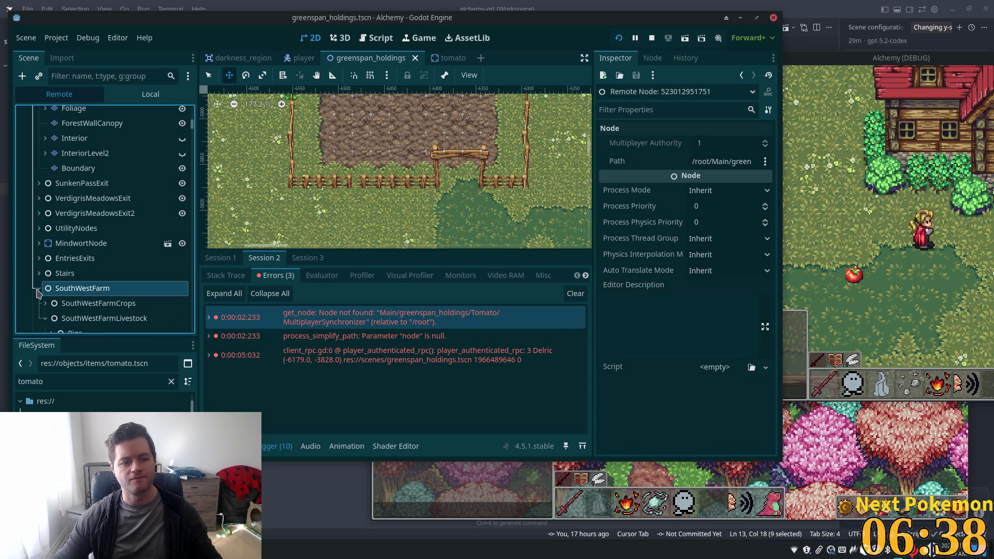
{"action": "double_click", "coordinate": [68, 318]}
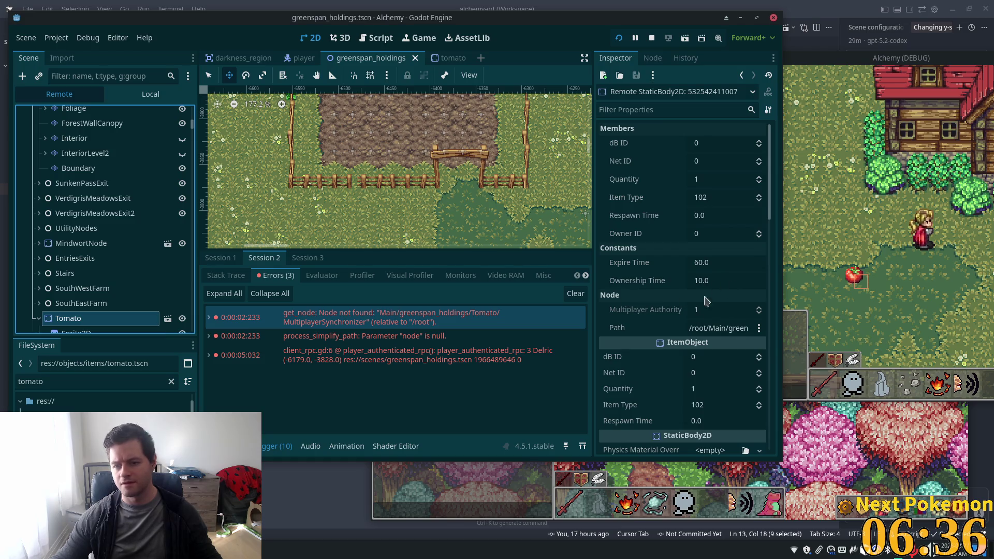
{"action": "scroll", "coordinate": [710, 364], "scroll_direction": "down", "scroll_amount": 5}
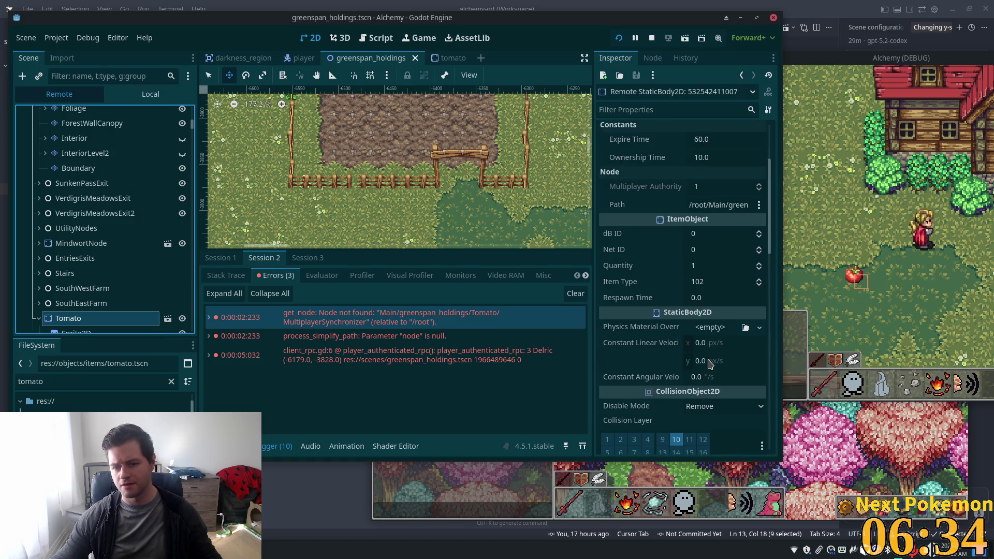
{"action": "scroll", "coordinate": [712, 311], "scroll_direction": "down", "scroll_amount": 15}
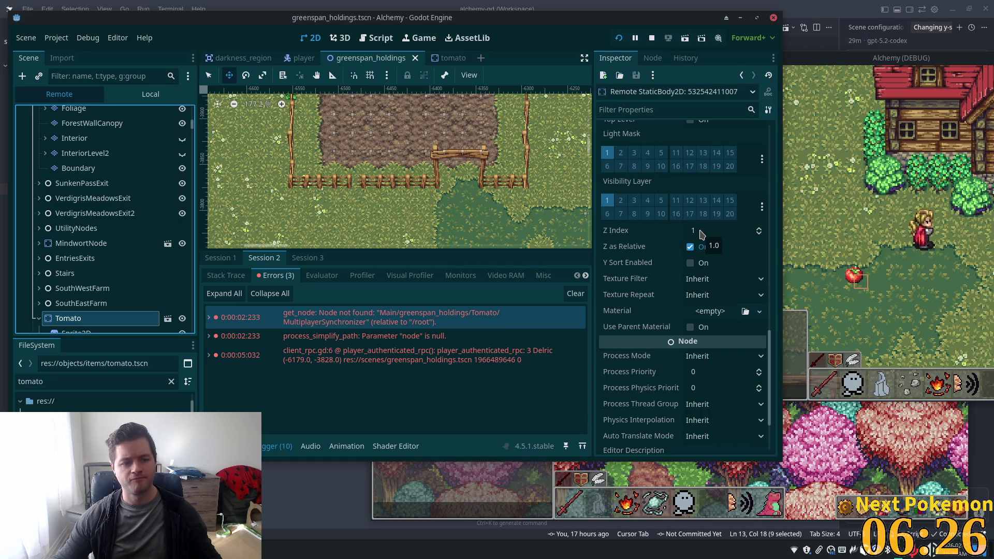
Toggle the Tomato's Z Index to 0, back to 1, and edit it again.
{"action": "left_click_drag", "start_coordinate": [690, 234], "coordinate": [682, 235]}
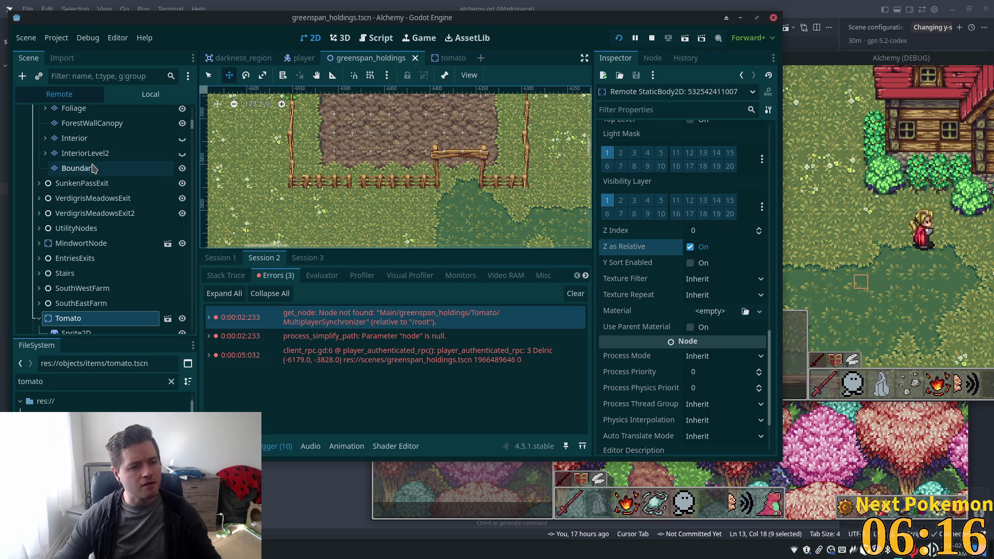
{"action": "scroll", "coordinate": [95, 164], "scroll_direction": "up", "scroll_amount": 5}
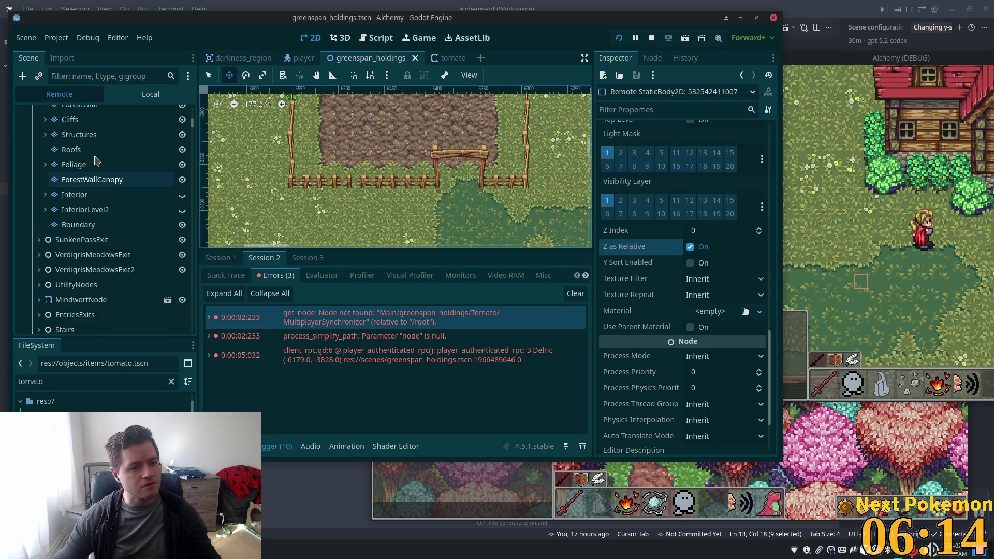
{"action": "left_click", "coordinate": [717, 230]}
{"action": "type", "text": "1"}
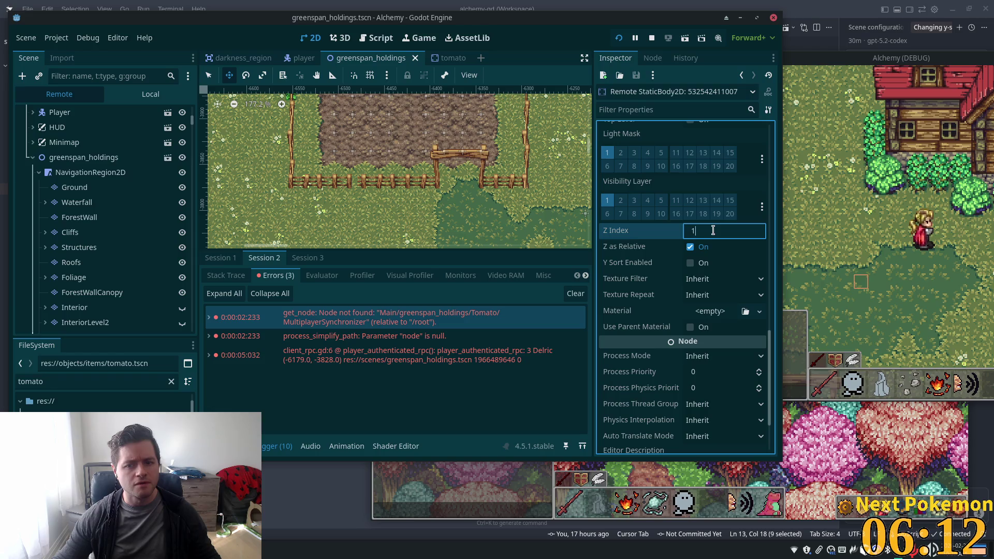
{"action": "key", "text": "Tab"}
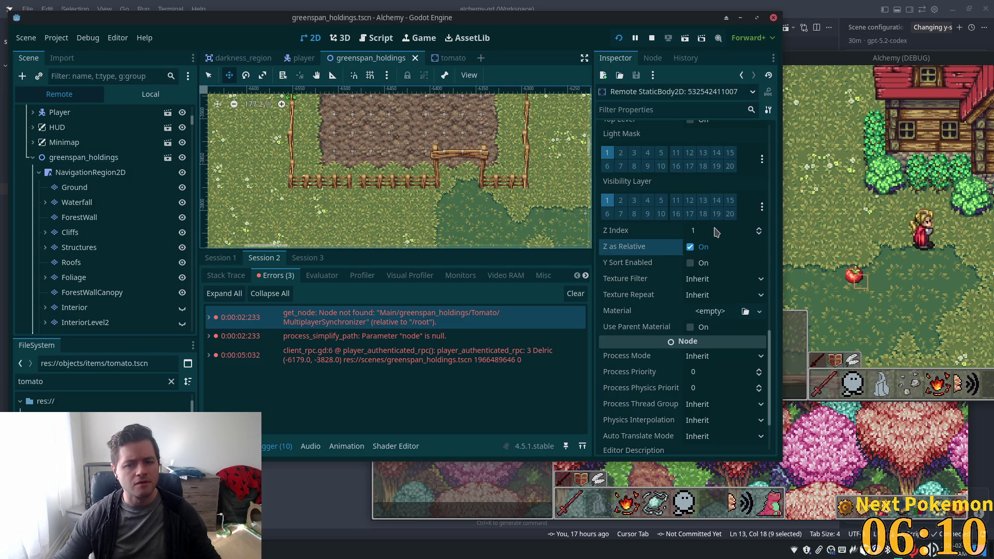
{"action": "left_click", "coordinate": [719, 228]}
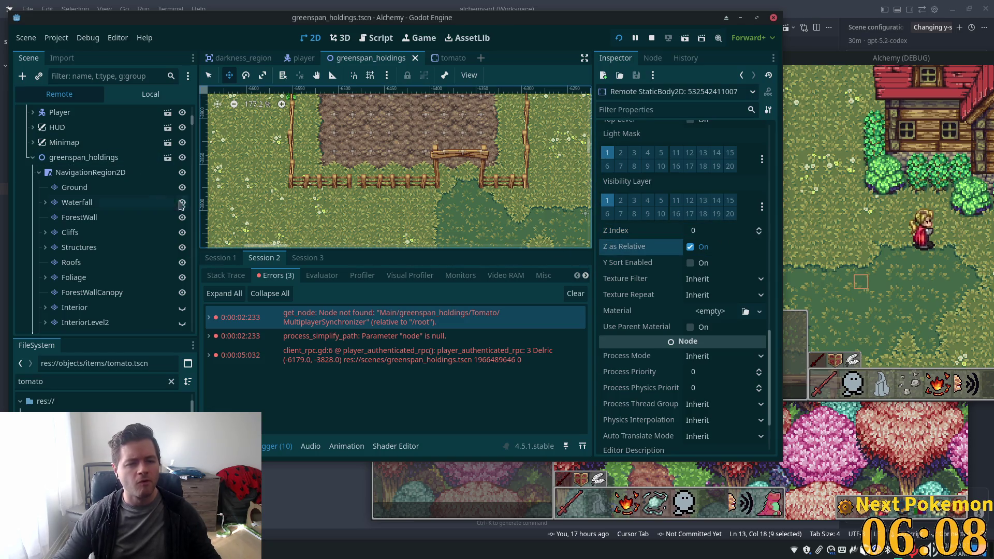
{"action": "left_click", "coordinate": [97, 171]}
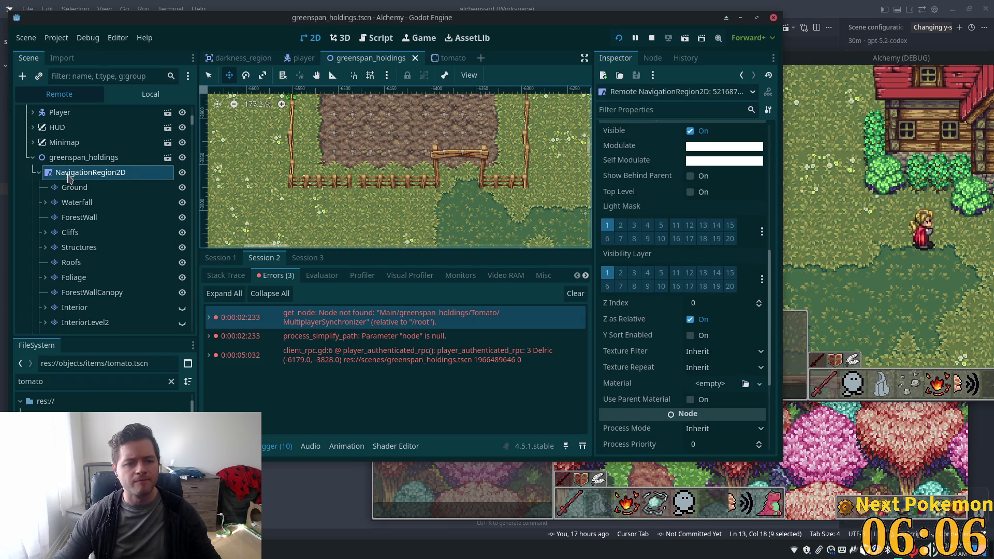
Inspect the live Ground layer's properties.
{"action": "left_click", "coordinate": [76, 190]}
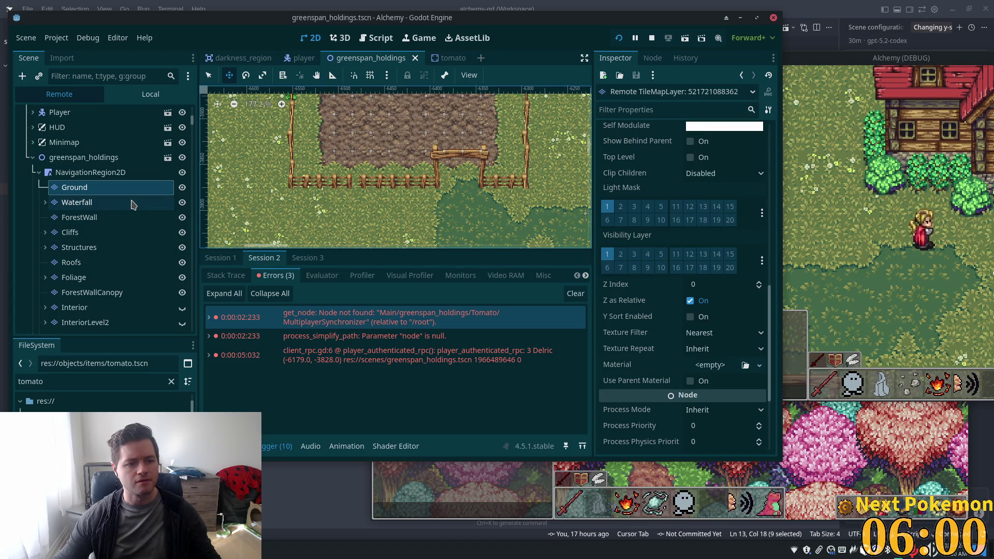
{"action": "scroll", "coordinate": [115, 206], "scroll_direction": "down", "scroll_amount": 2}
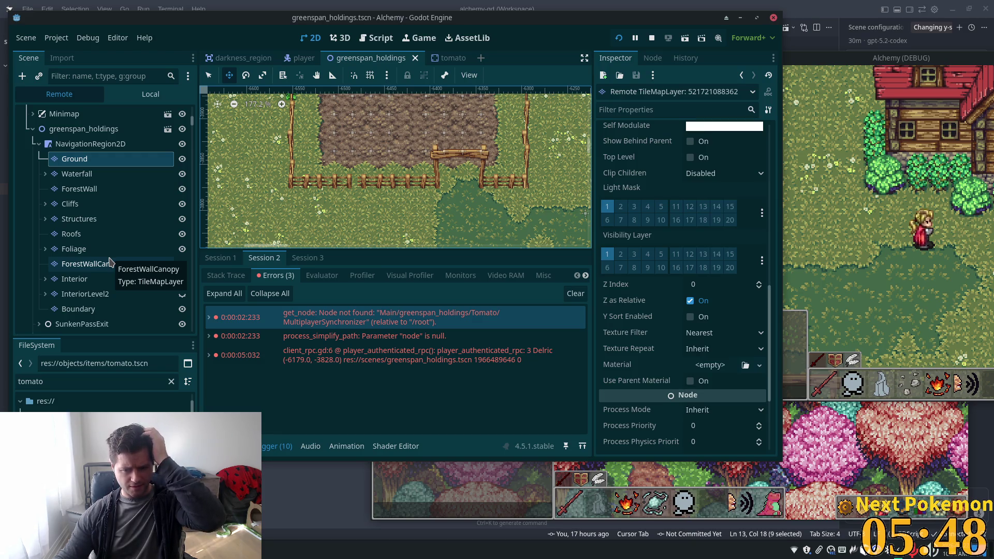
{"action": "scroll", "coordinate": [111, 263], "scroll_direction": "down", "scroll_amount": 4}
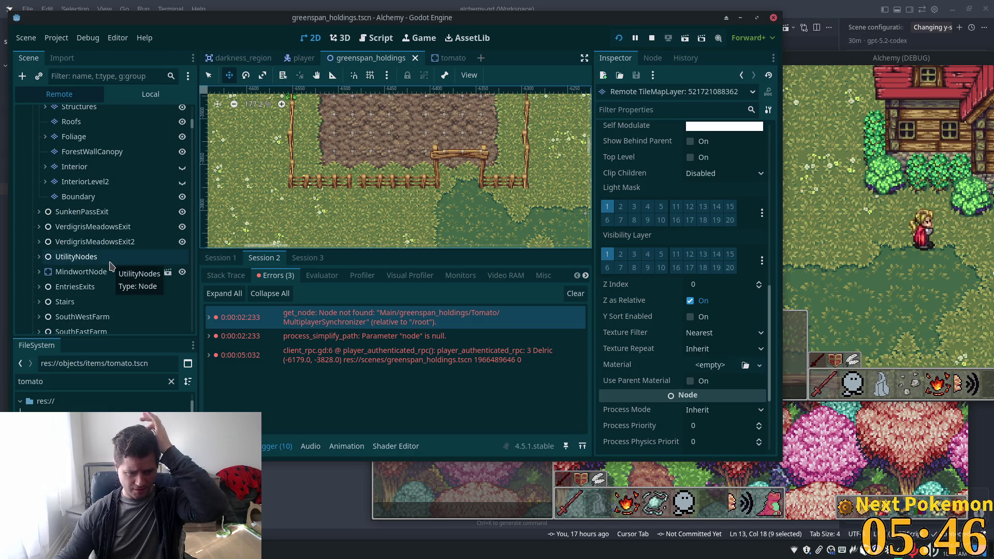
{"action": "scroll", "coordinate": [111, 264], "scroll_direction": "down", "scroll_amount": 1}
{"action": "scroll", "coordinate": [111, 266], "scroll_direction": "down", "scroll_amount": 2}
Inspect Tomato's collision shape, Sprite2D, and the Tomato body itself.
{"action": "left_click", "coordinate": [101, 263]}
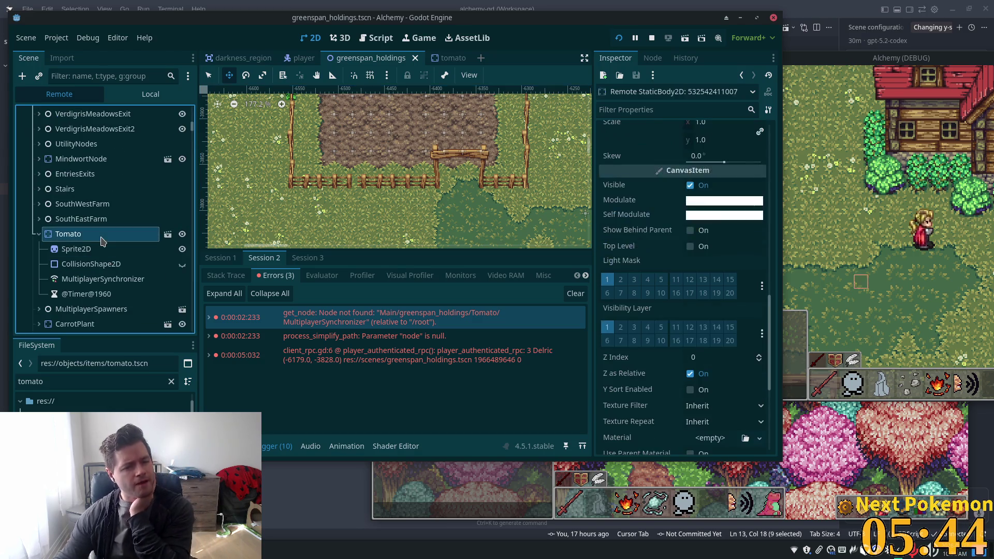
{"action": "left_click", "coordinate": [91, 250]}
{"action": "scroll", "coordinate": [687, 284], "scroll_direction": "down", "scroll_amount": 6}
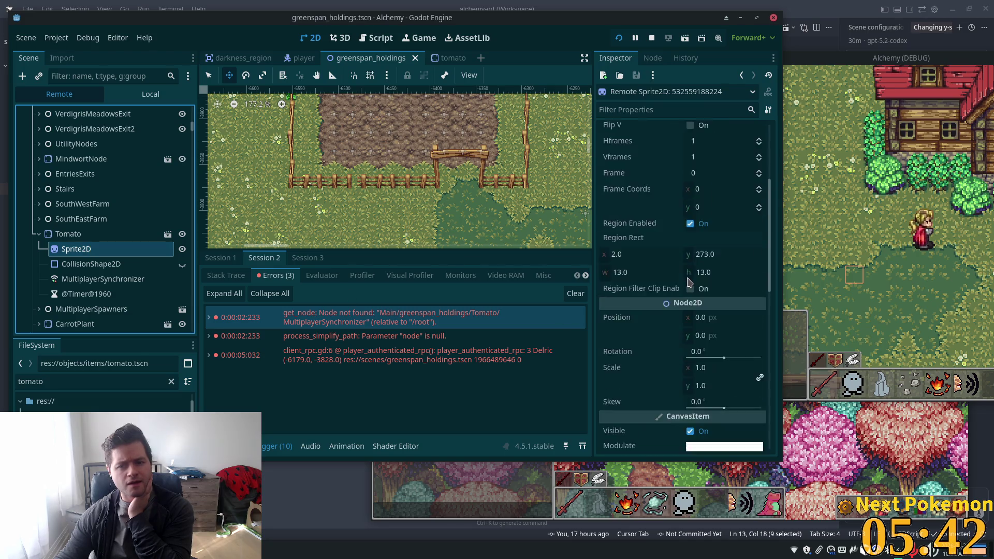
{"action": "scroll", "coordinate": [704, 336], "scroll_direction": "down", "scroll_amount": 4}
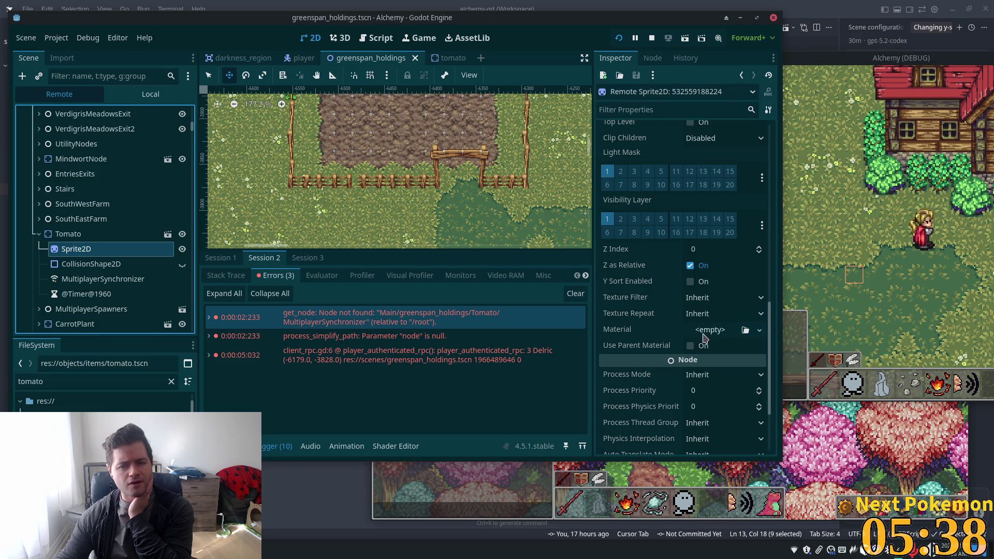
{"action": "left_click", "coordinate": [74, 234]}
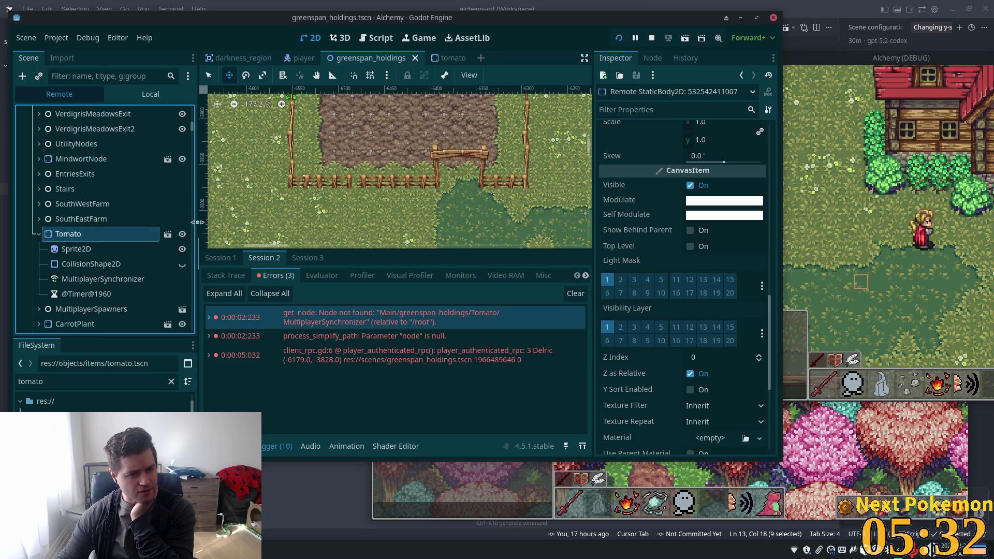
Select the live greenspan_holdings root to view it in the Inspector.
{"action": "left_click", "coordinate": [192, 97]}
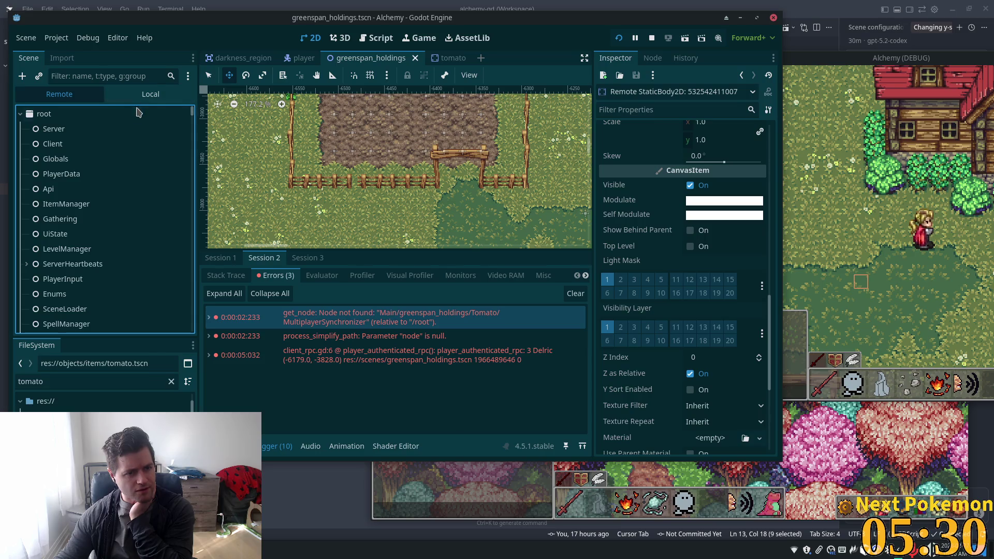
{"action": "scroll", "coordinate": [115, 171], "scroll_direction": "down", "scroll_amount": 5}
{"action": "scroll", "coordinate": [115, 176], "scroll_direction": "down", "scroll_amount": 3}
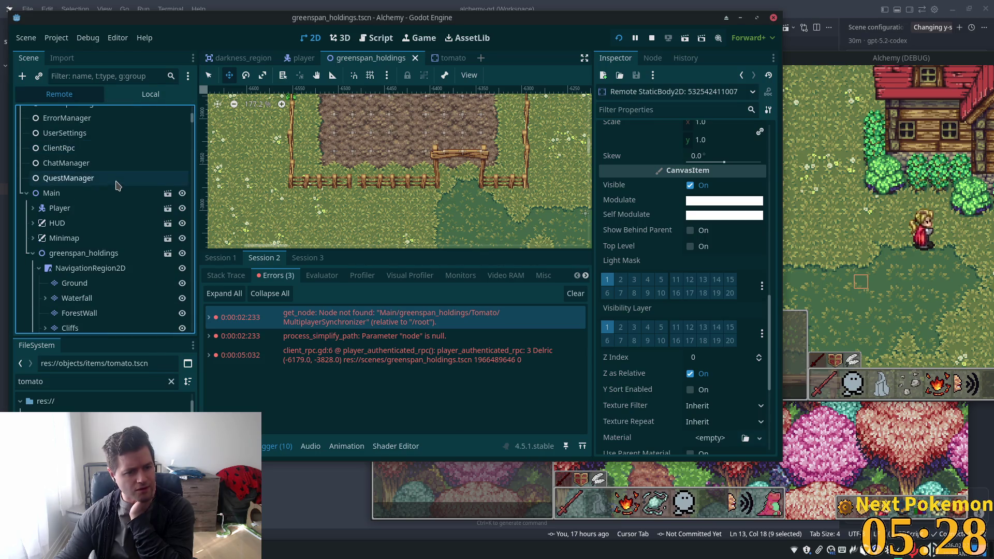
{"action": "left_click", "coordinate": [110, 226]}
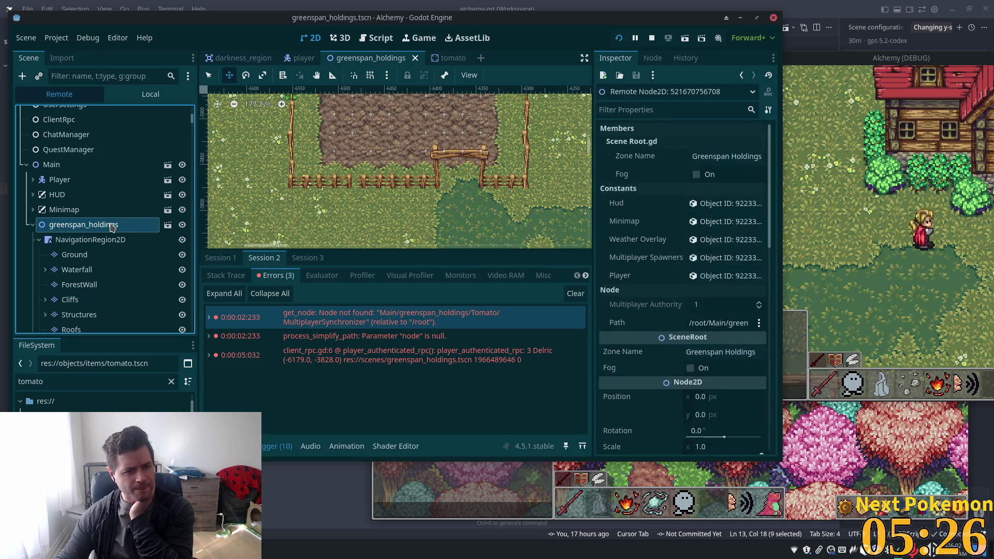
Turn off Y Sort on the live greenspan_holdings root and bring the Alchemy game forward.
{"action": "scroll", "coordinate": [729, 388], "scroll_direction": "down", "scroll_amount": 4}
{"action": "scroll", "coordinate": [729, 388], "scroll_direction": "down", "scroll_amount": 2}
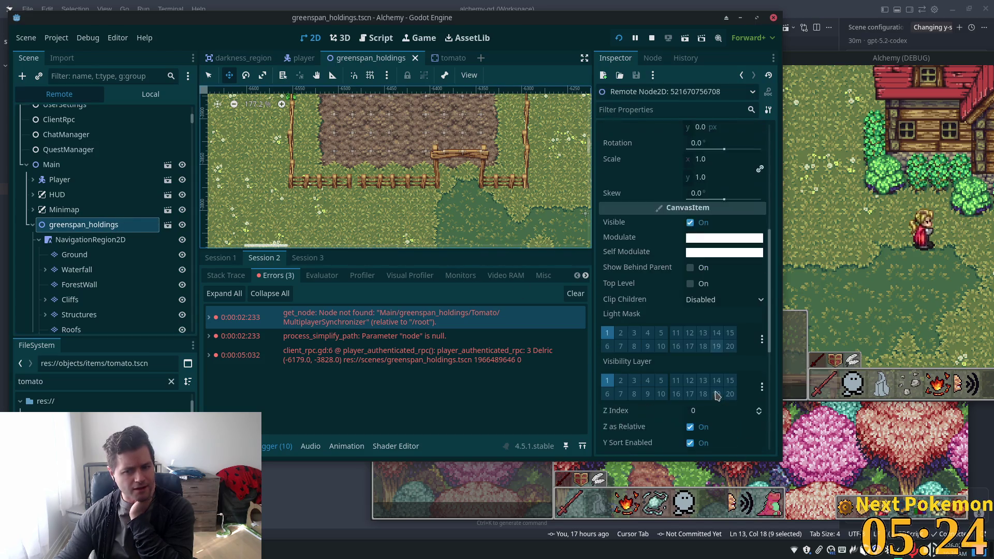
{"action": "scroll", "coordinate": [696, 258], "scroll_direction": "down", "scroll_amount": 4}
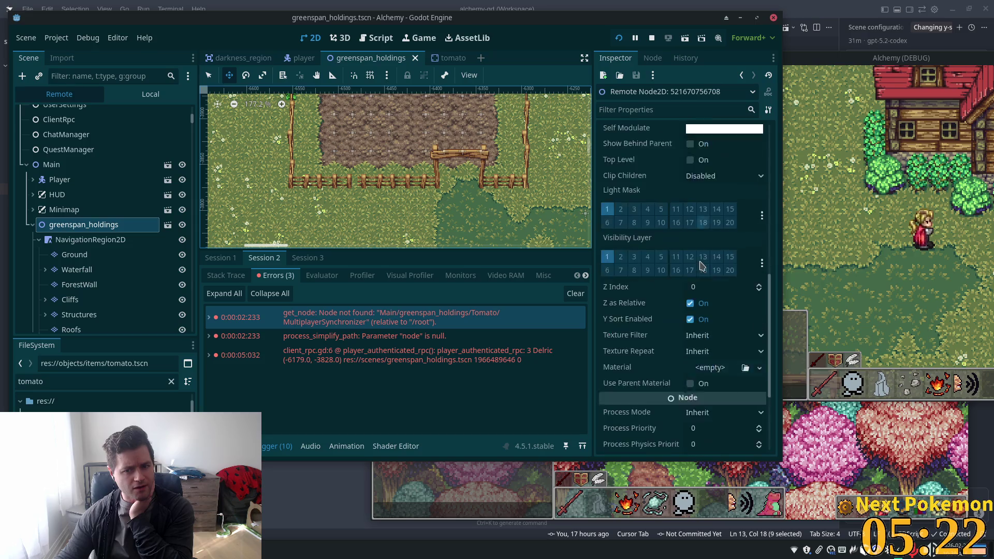
{"action": "left_click", "coordinate": [690, 279]}
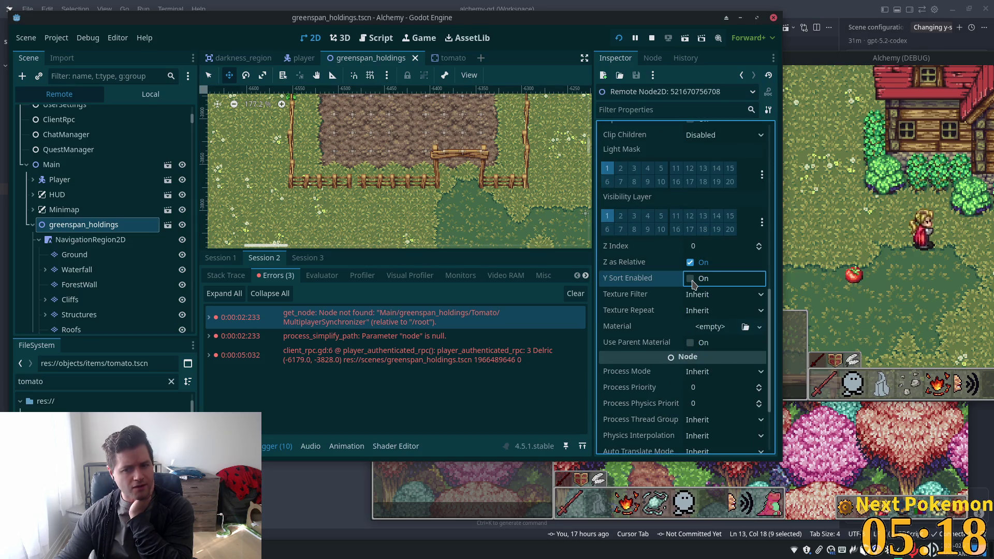
{"action": "left_click", "coordinate": [690, 279]}
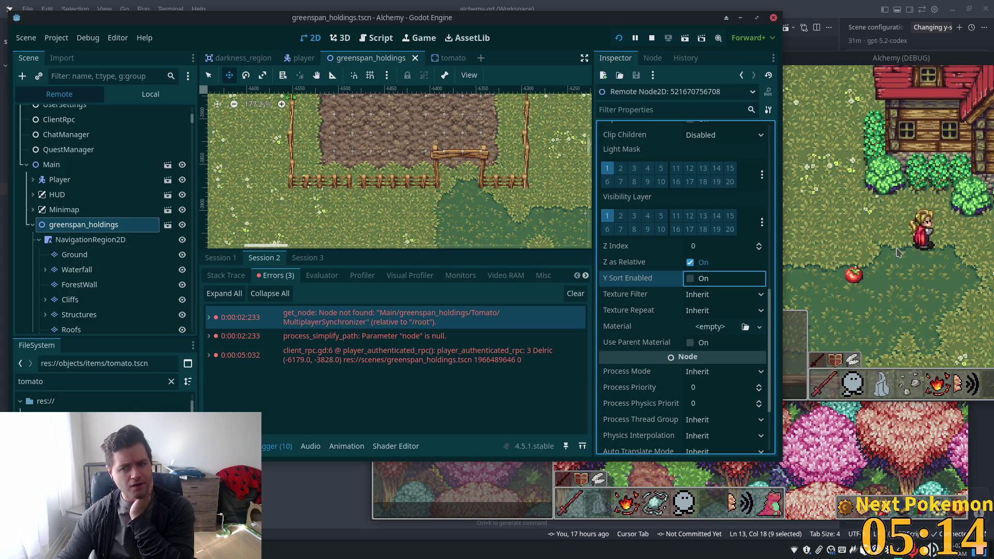
{"action": "left_click", "coordinate": [872, 293]}
Walk the character into the farmhouse, back out, and toward the pond with WASD.
{"action": "key", "text": "d"}
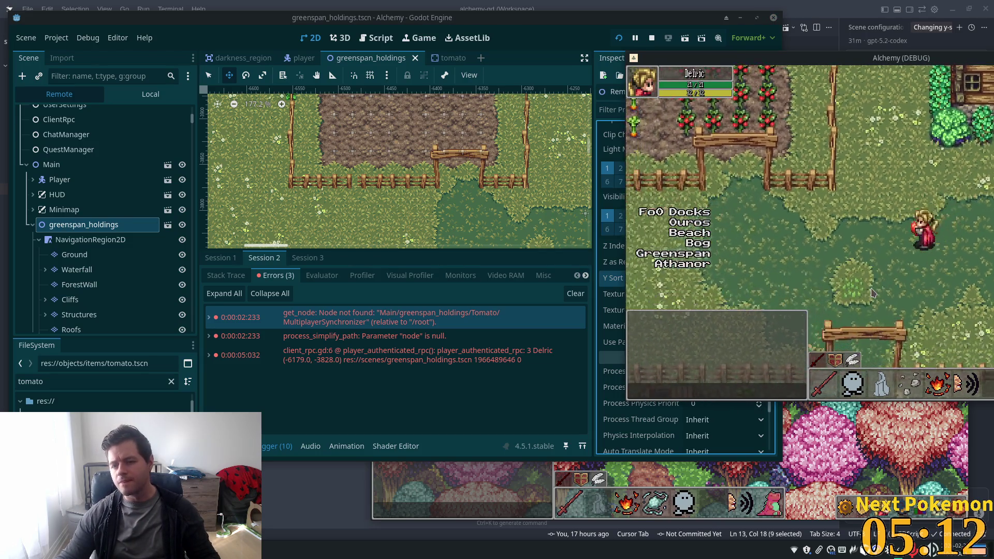
{"action": "key", "text": "w"}
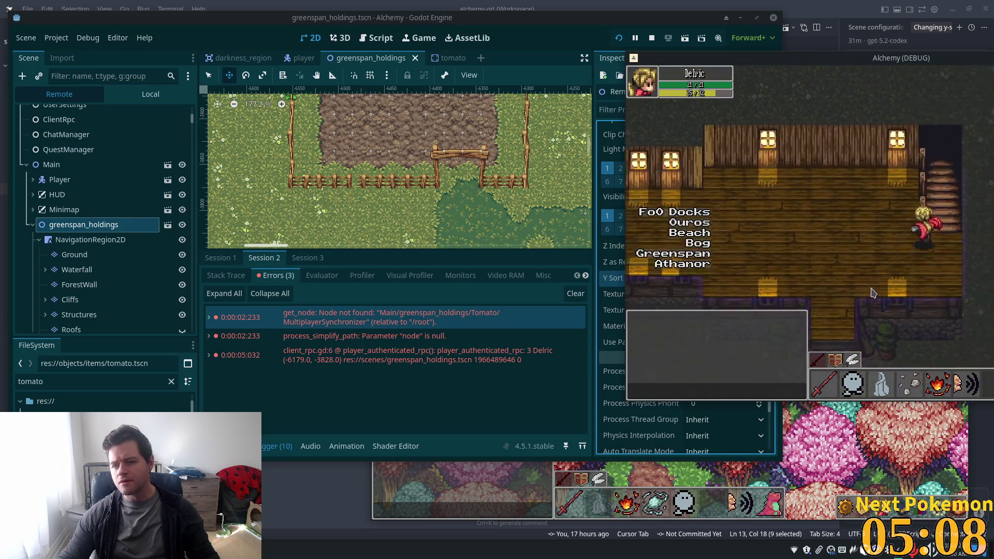
{"action": "key", "text": "a"}
{"action": "key", "text": "s"}
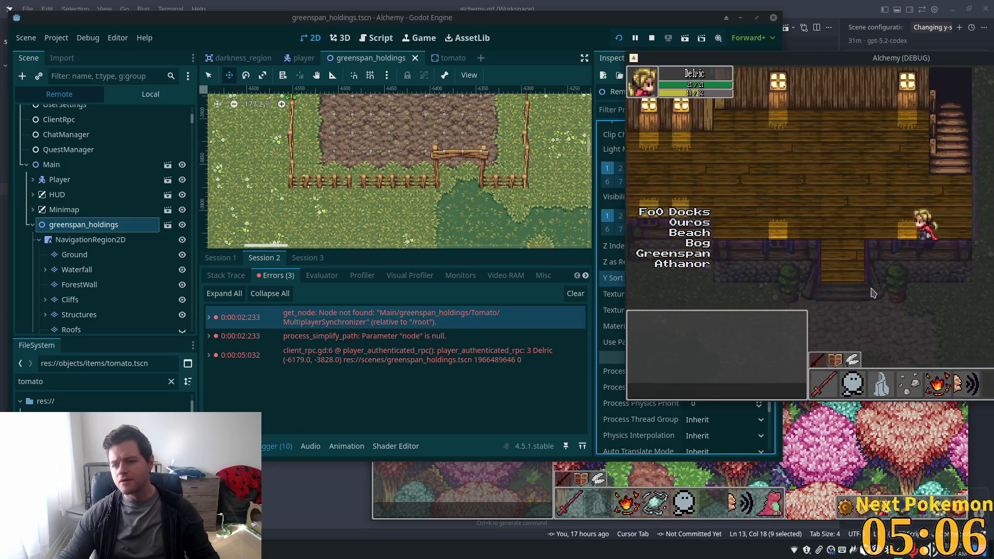
{"action": "key", "text": "d"}
{"action": "key", "text": "d"}
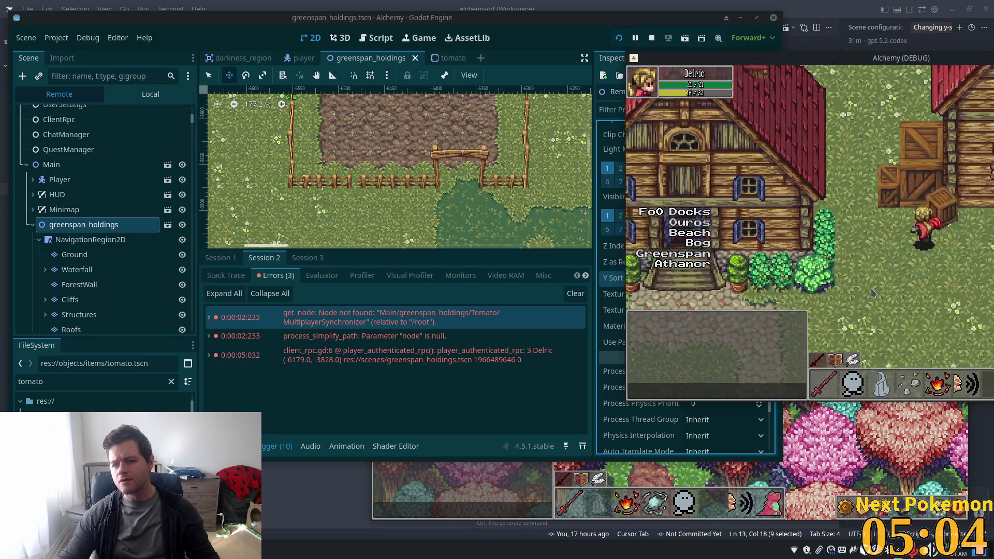
{"action": "key", "text": "d"}
{"action": "key", "text": "w"}
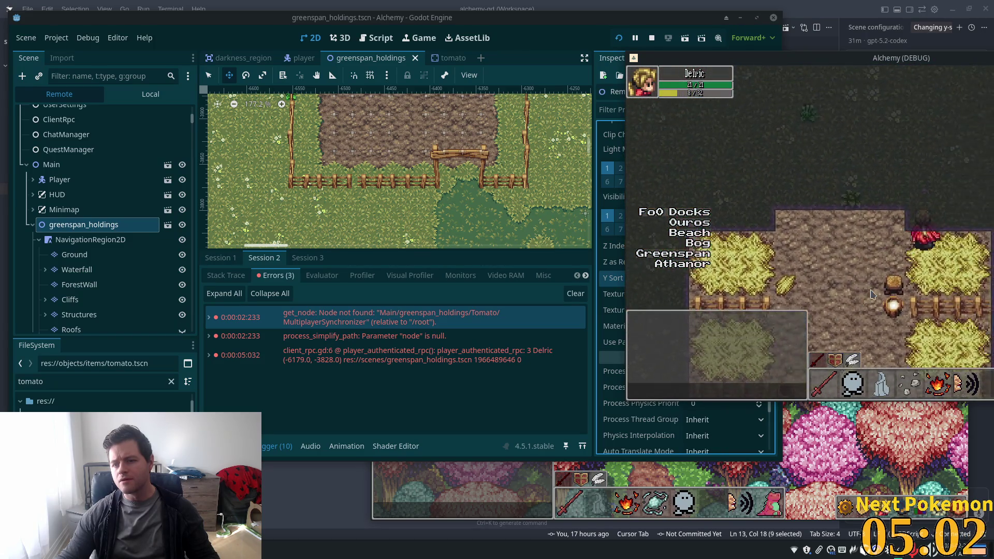
{"action": "key", "text": "d"}
{"action": "key", "text": "d"}
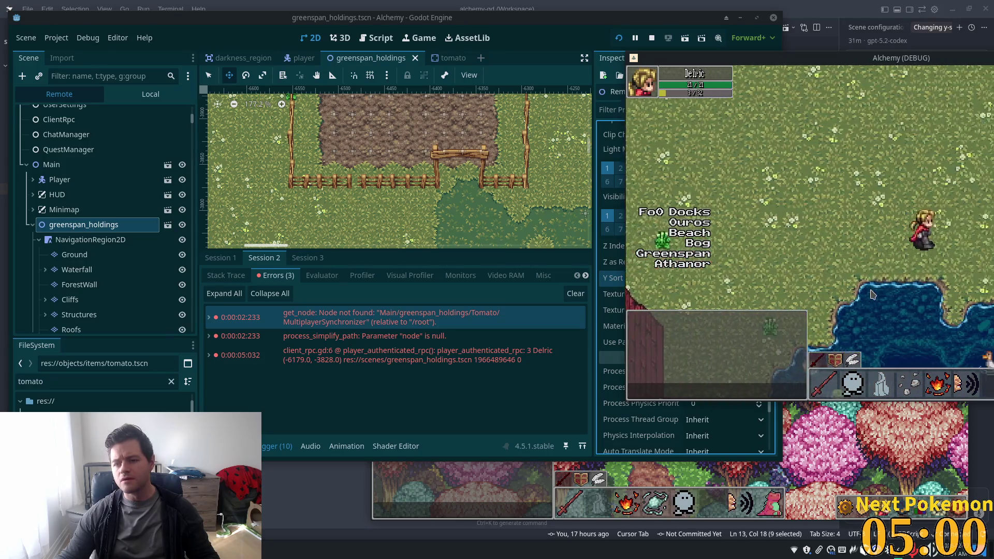
{"action": "key", "text": "d"}
{"action": "key", "text": "d"}
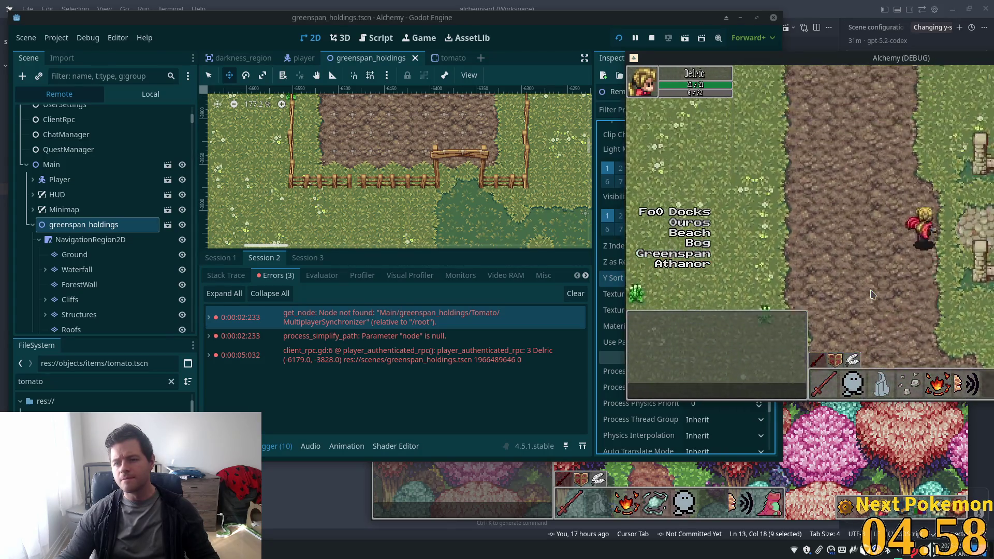
Walk back through the farm area, then re-enable Y Sort on greenspan_holdings.
{"action": "key", "text": "a"}
{"action": "key", "text": "a"}
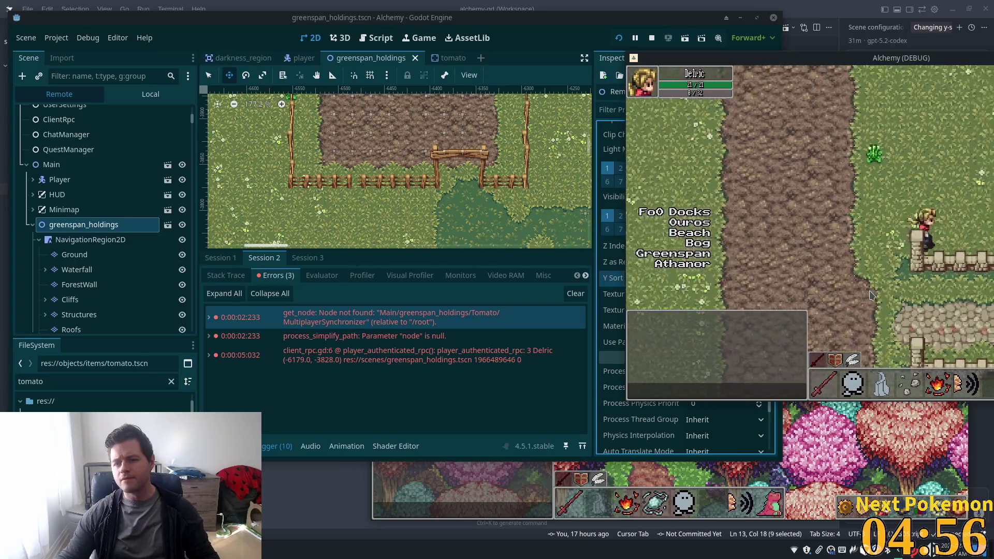
{"action": "key", "text": "a"}
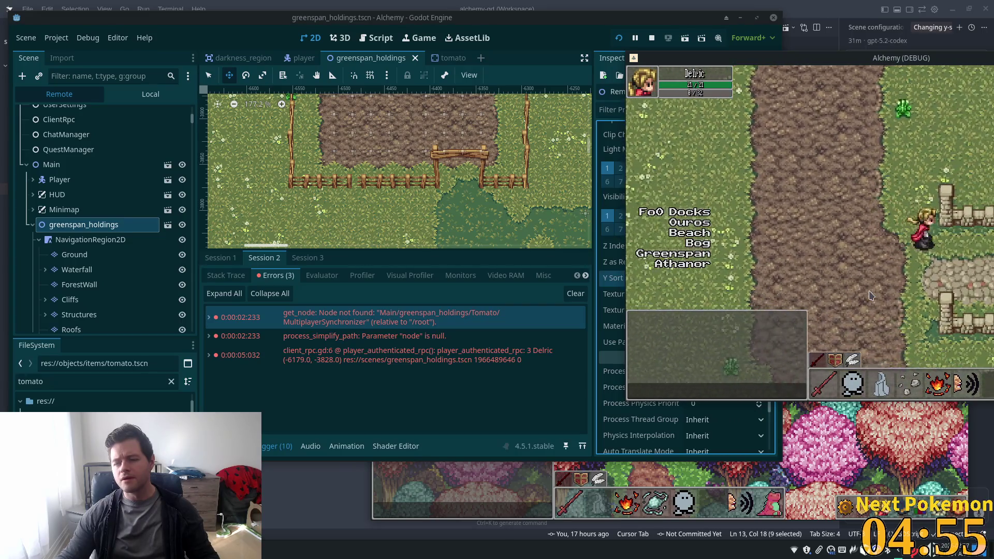
{"action": "key", "text": "w"}
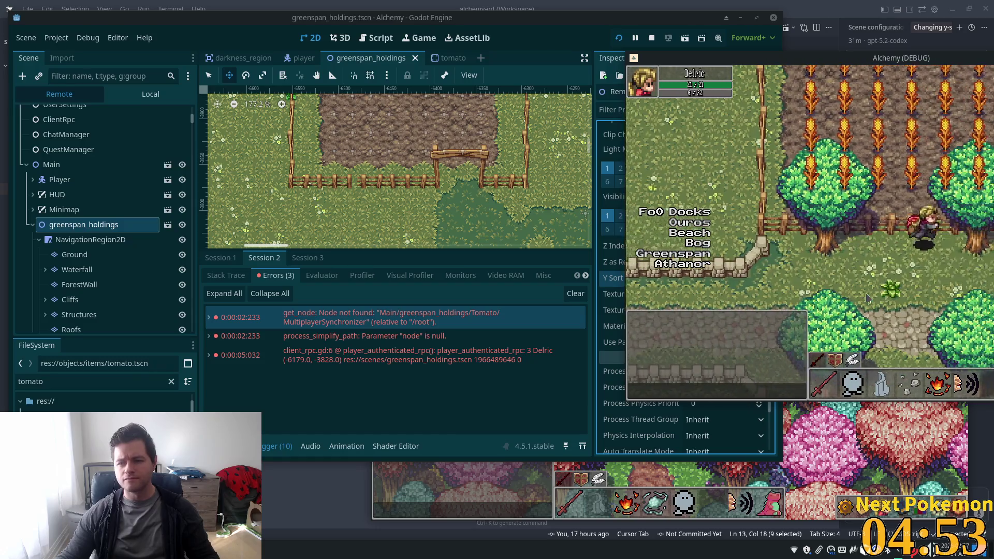
{"action": "key", "text": "s"}
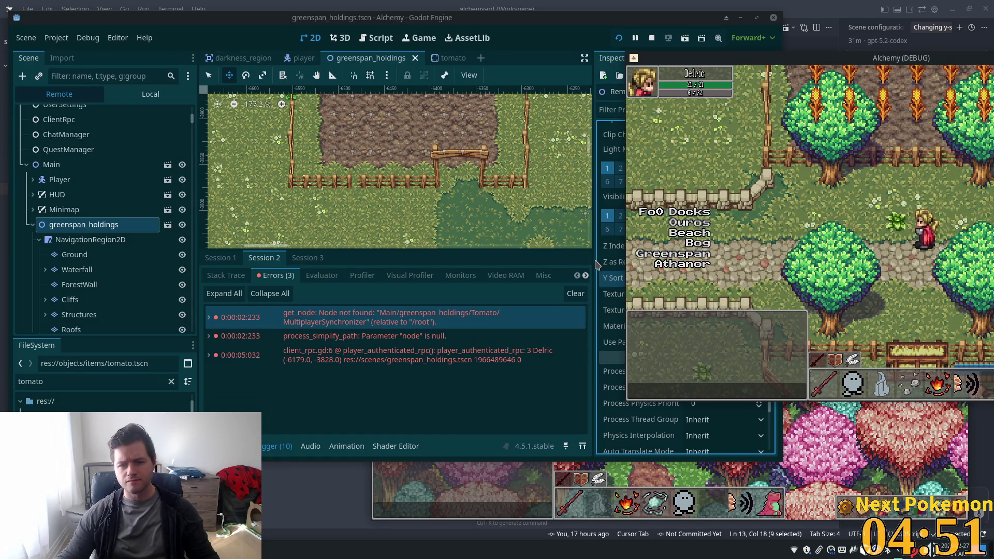
{"action": "left_click", "coordinate": [596, 265]}
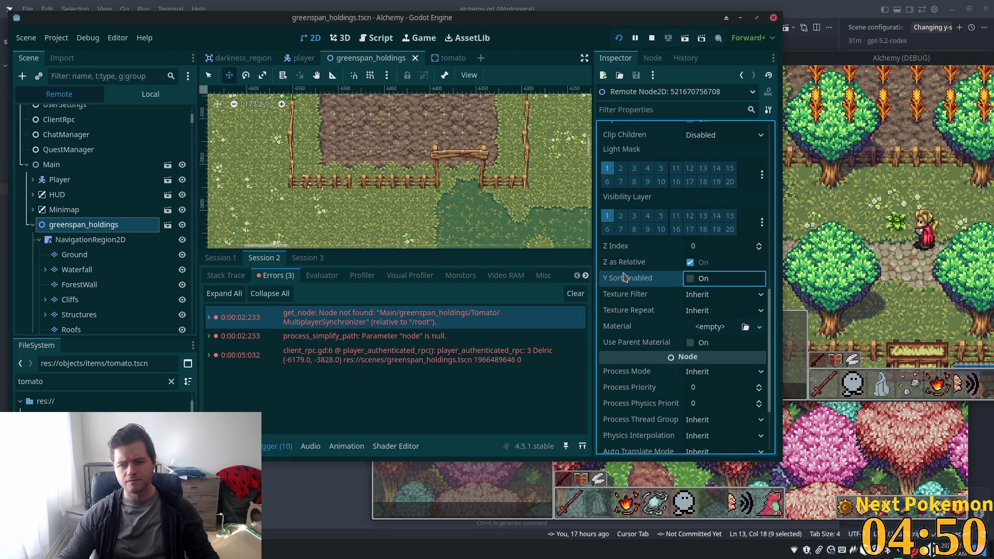
{"action": "left_click", "coordinate": [692, 280]}
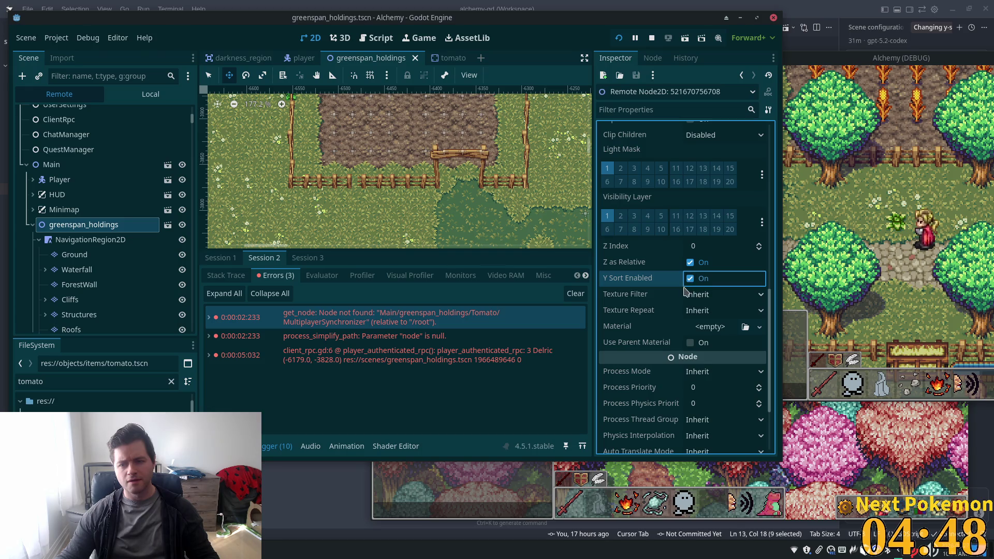
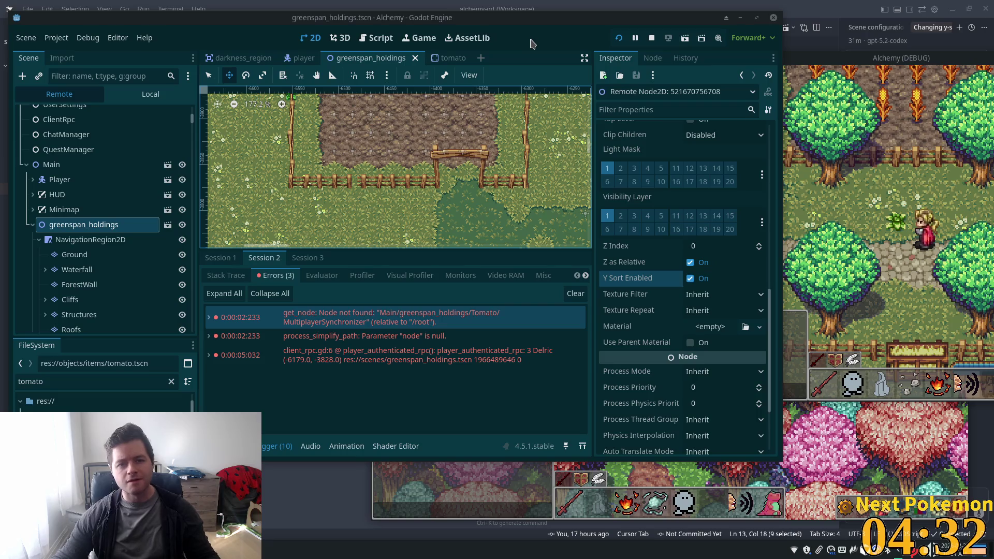
Select the Structures tile layer in the Remote tree, then bring the running Alchemy game window forward.
{"action": "left_click", "coordinate": [526, 150]}
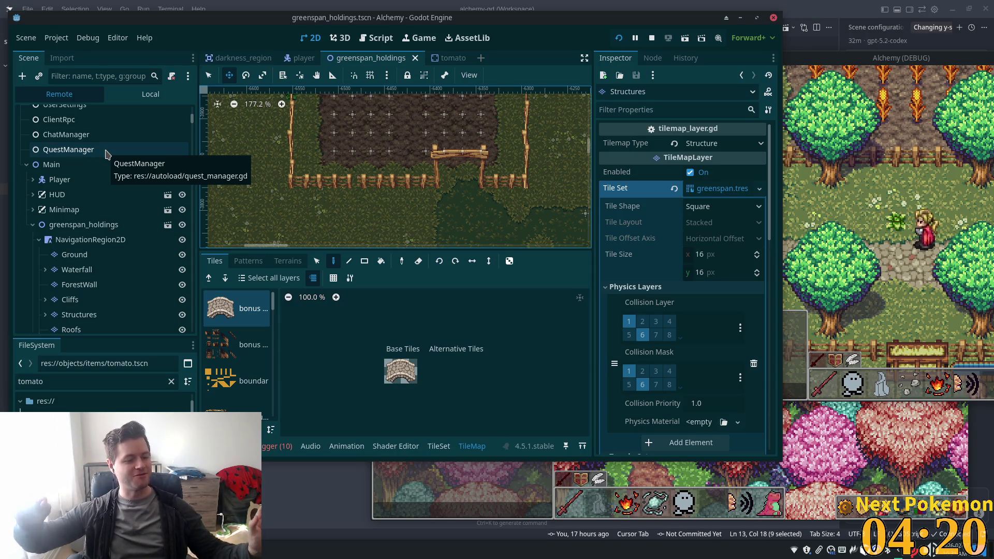
{"action": "left_click", "coordinate": [822, 60]}
{"action": "left_click", "coordinate": [530, 29]}
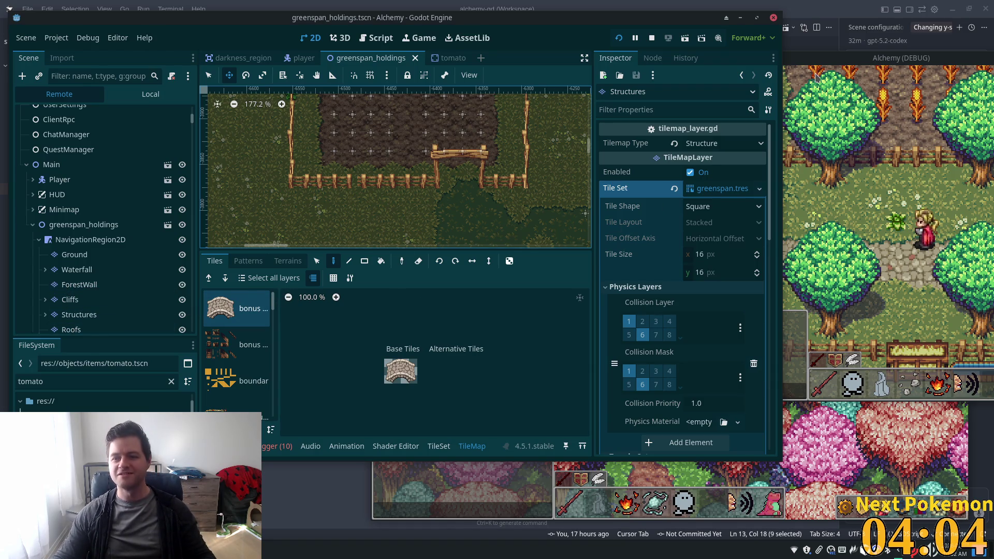
{"action": "left_click", "coordinate": [789, 115]}
Walk the player through the wheat and crop fields toward the fence and cabbages.
{"action": "key", "text": "d"}
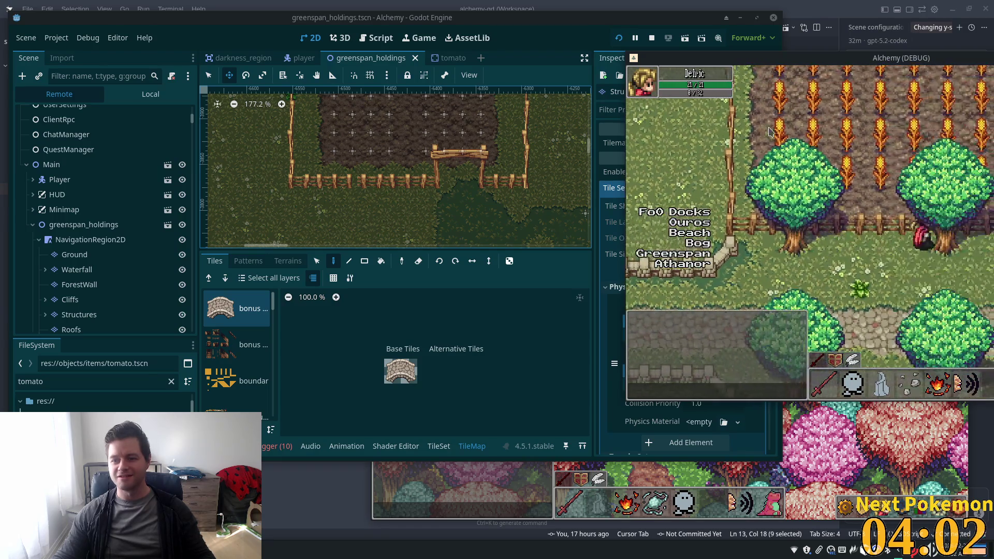
{"action": "key", "text": "a"}
{"action": "key", "text": "w"}
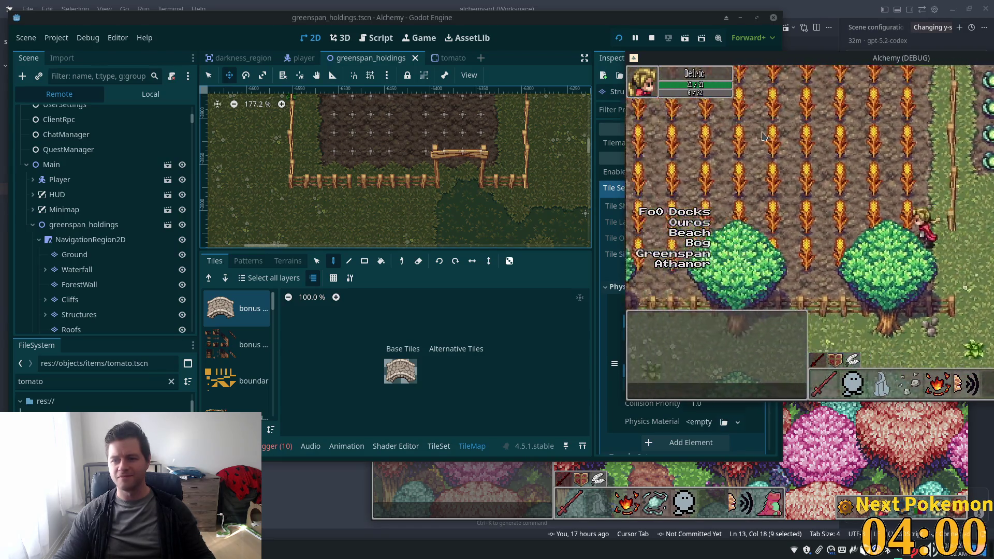
{"action": "key", "text": "a"}
{"action": "key", "text": "a"}
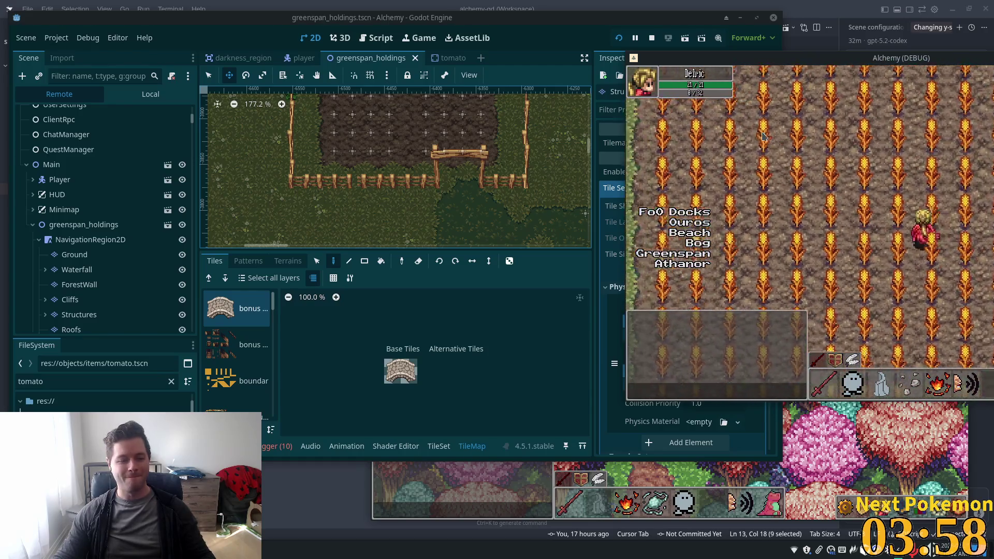
{"action": "key", "text": "w"}
{"action": "key", "text": "a"}
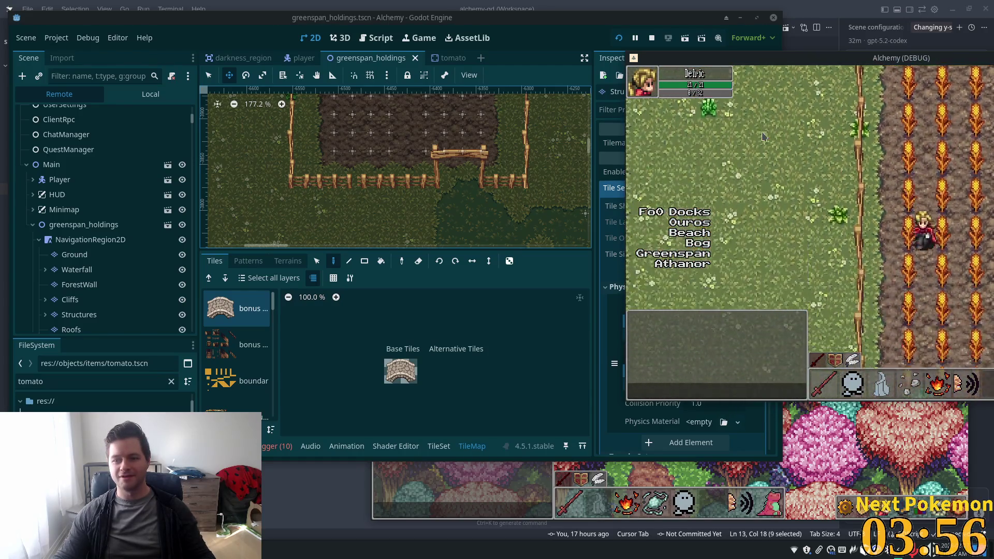
{"action": "key", "text": "d"}
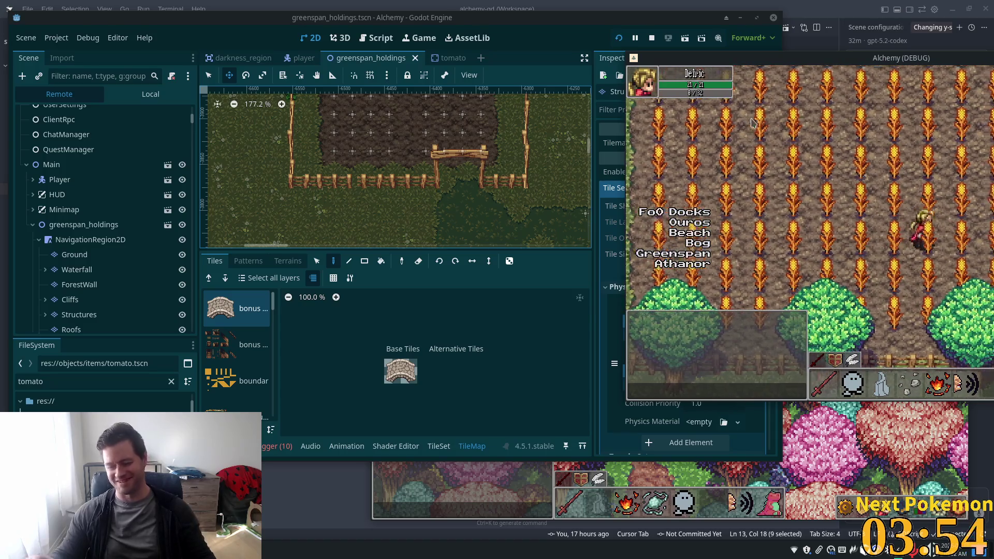
{"action": "key", "text": "d"}
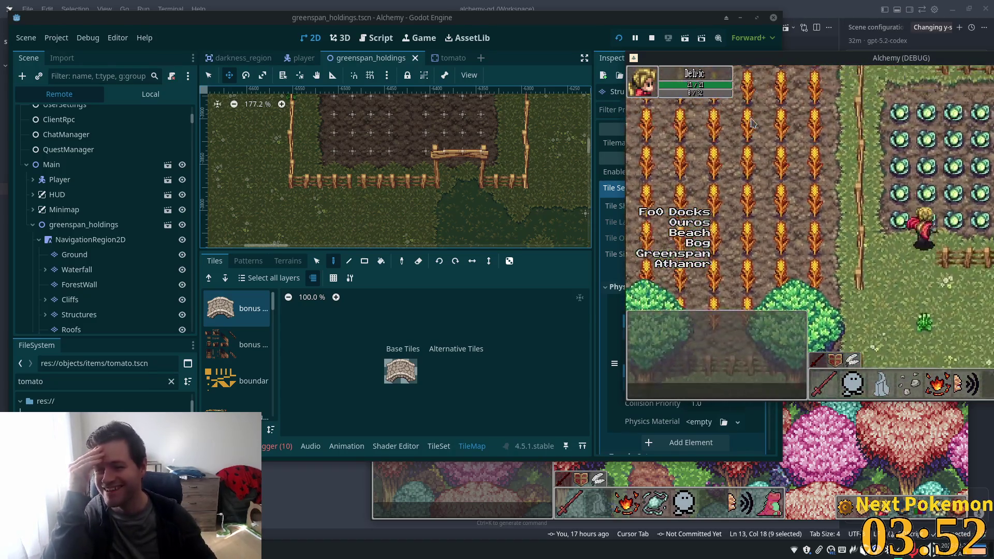
{"action": "key", "text": "w"}
{"action": "key", "text": "w"}
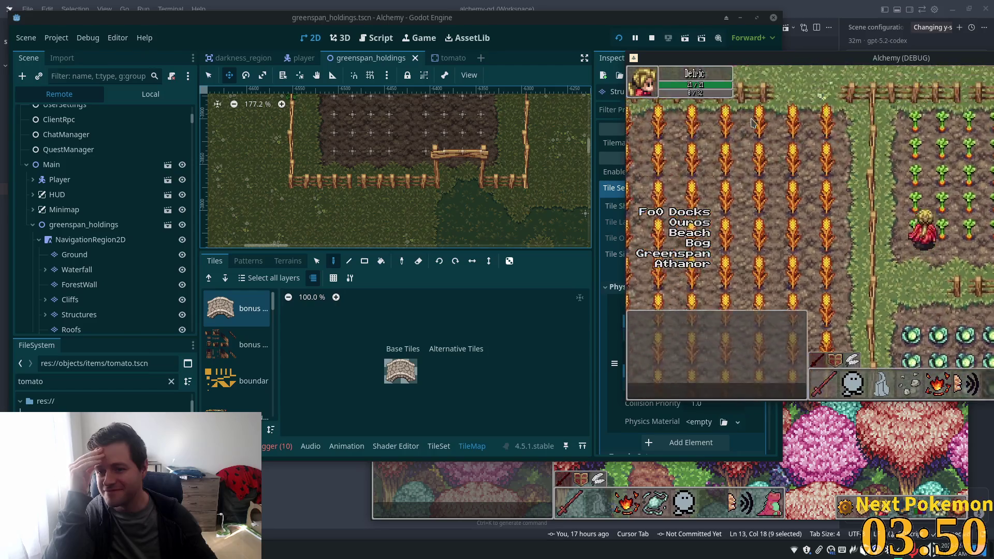
{"action": "key", "text": "d"}
{"action": "key", "text": "s"}
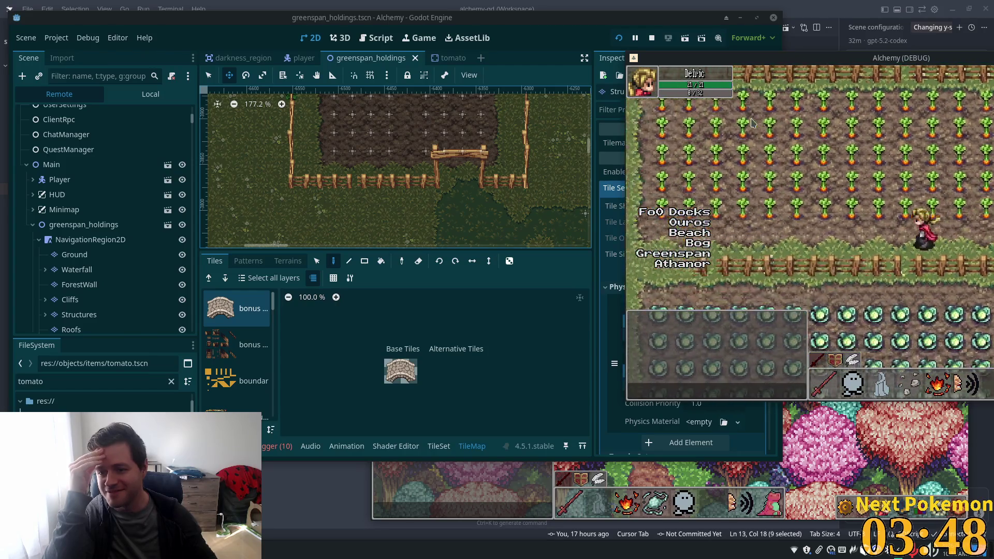
{"action": "key", "text": "a"}
{"action": "key", "text": "s"}
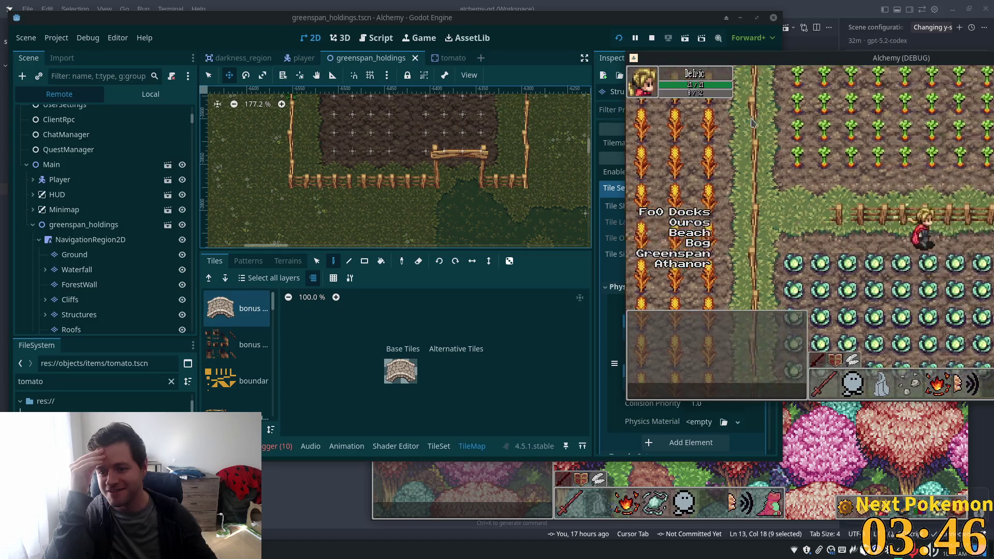
Walk the player under the trees, along the fence and trough, and over to the cows.
{"action": "key", "text": "s"}
{"action": "key", "text": "a"}
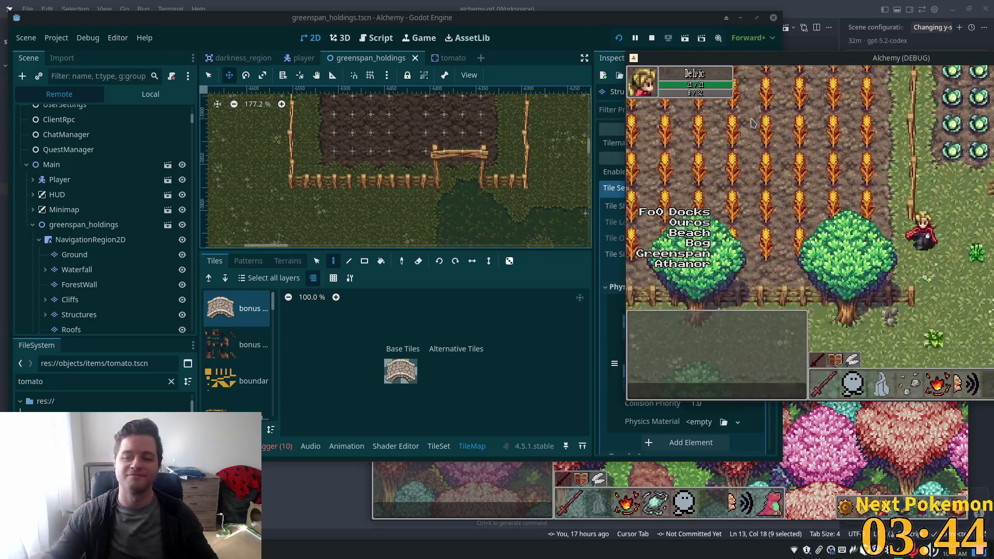
{"action": "key", "text": "s"}
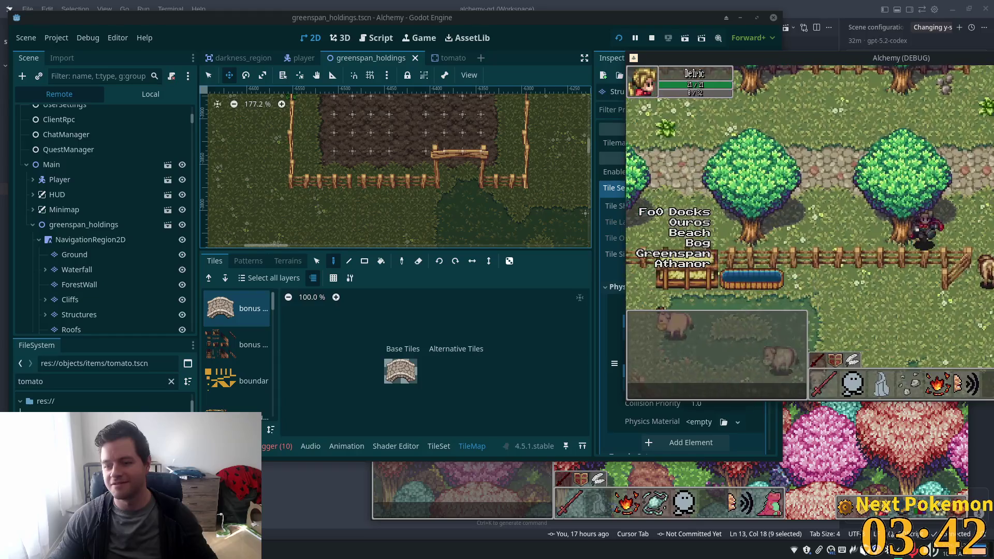
{"action": "key", "text": "s"}
{"action": "key", "text": "s"}
{"action": "key", "text": "d"}
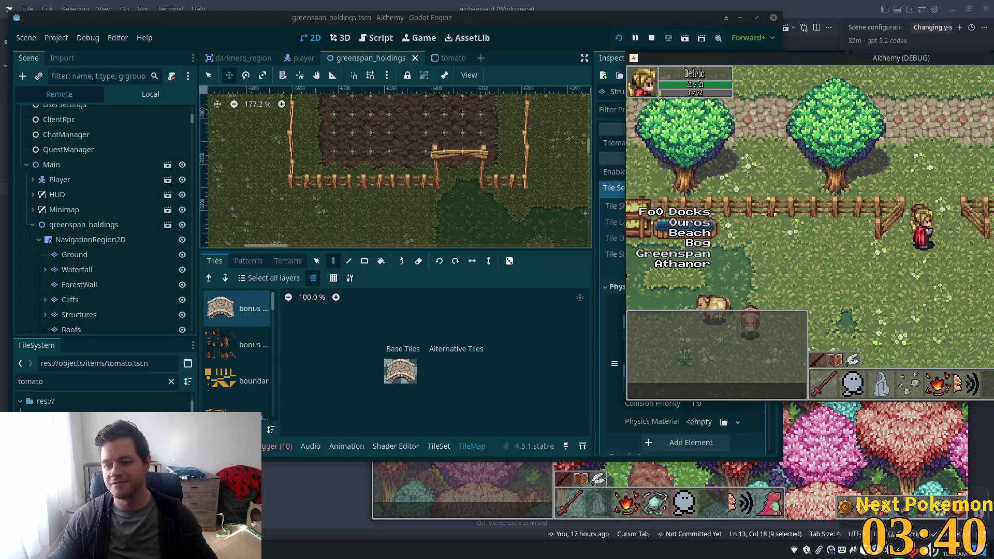
{"action": "key", "text": "s"}
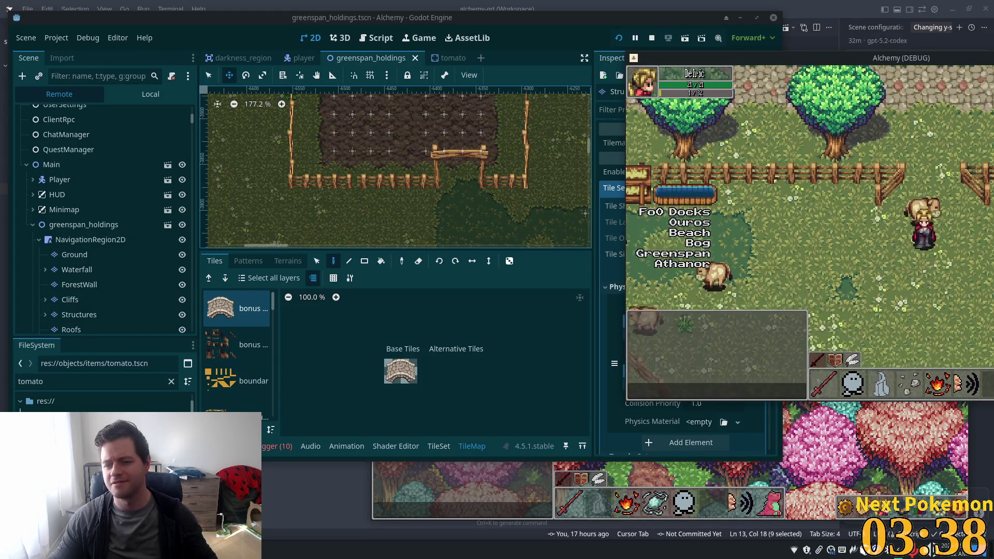
{"action": "key", "text": "s"}
{"action": "key", "text": "s"}
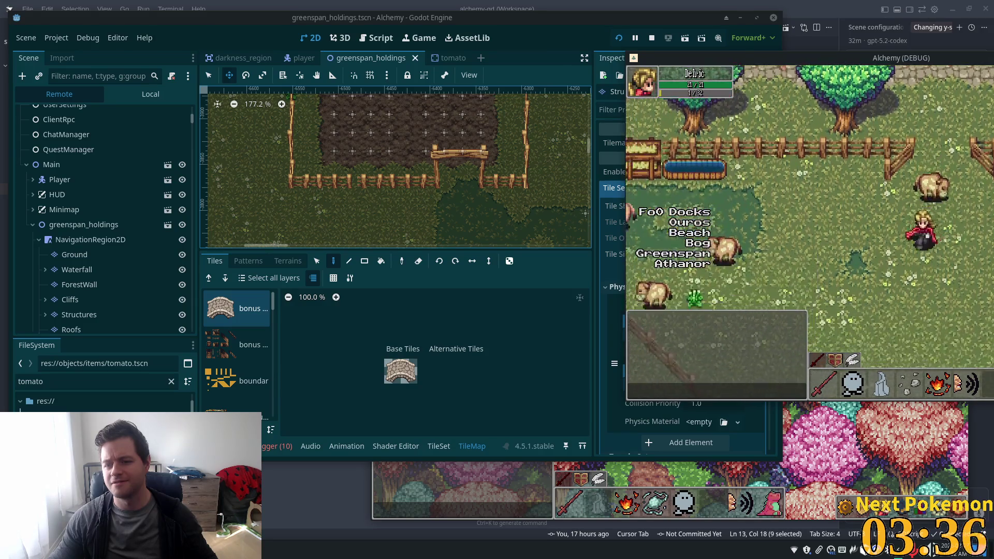
{"action": "key", "text": "a"}
{"action": "key", "text": "w"}
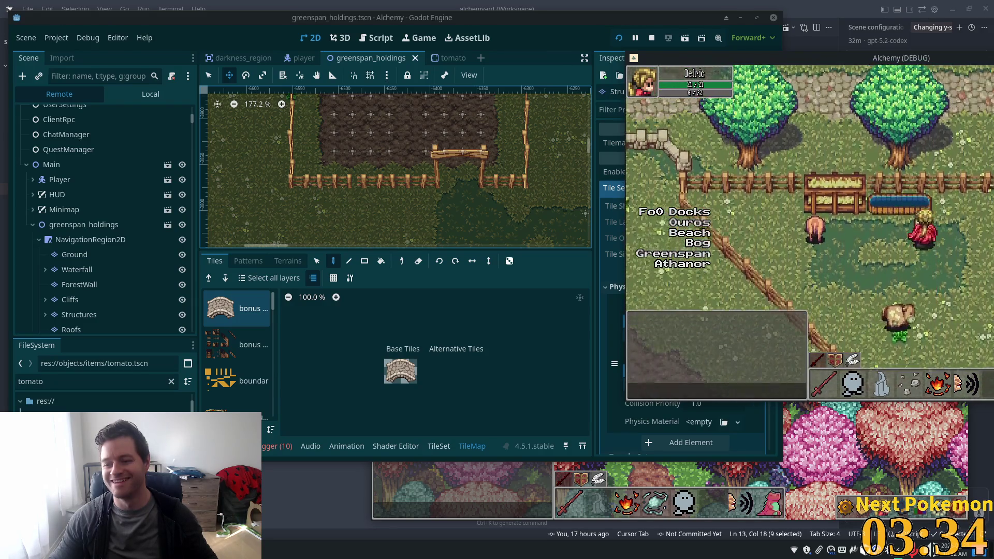
{"action": "key", "text": "a"}
{"action": "key", "text": "d"}
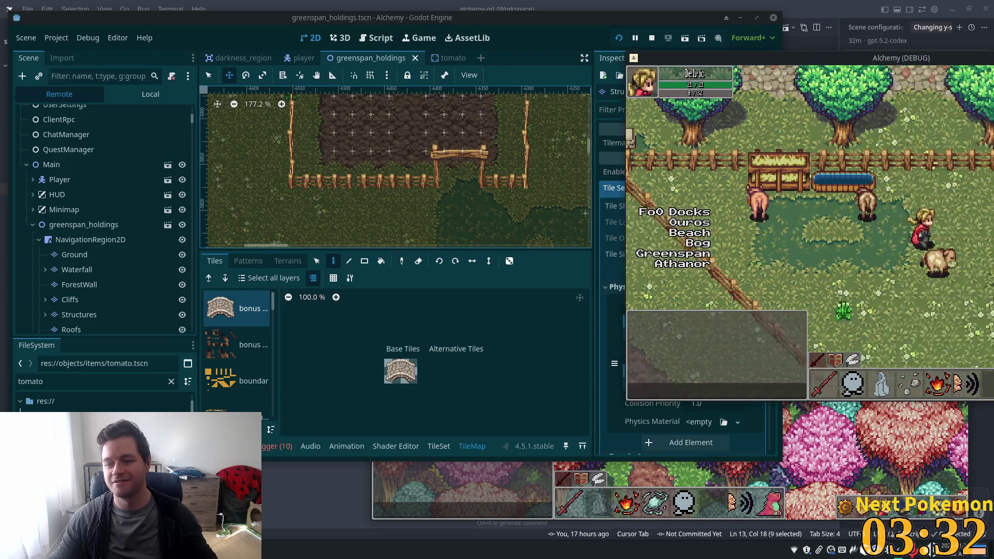
{"action": "key", "text": "w"}
{"action": "key", "text": "w"}
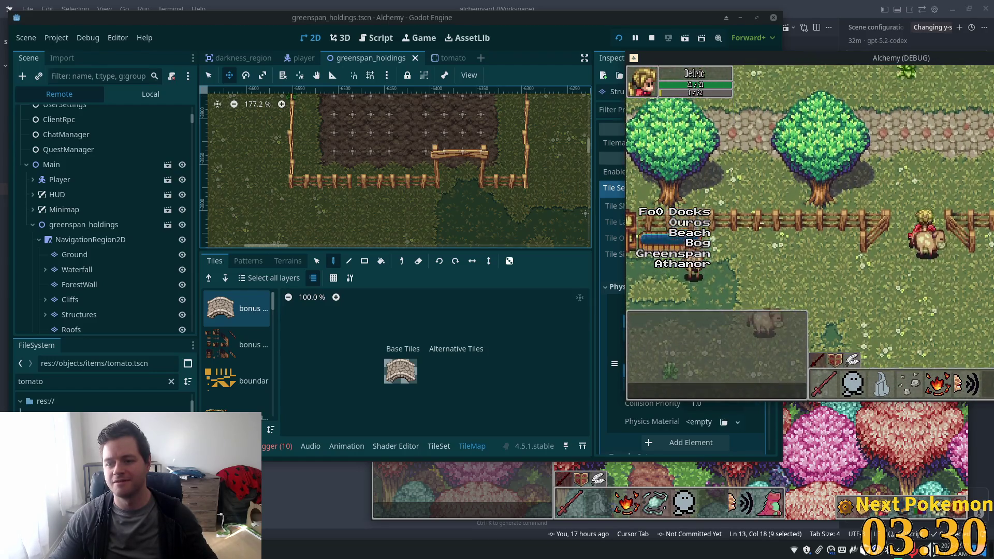
Walk along the stone path, past the red-roofed house, back to the tomato field.
{"action": "key", "text": "d"}
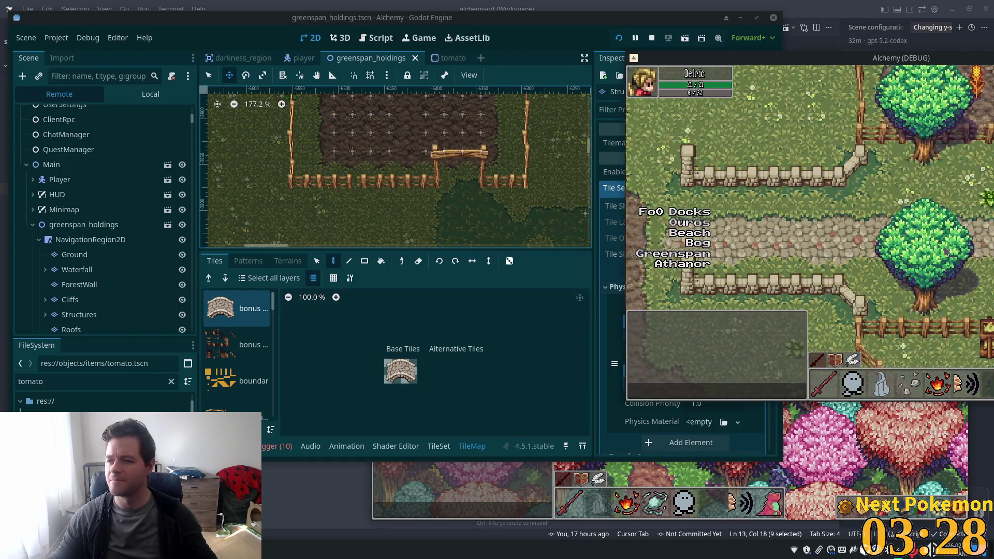
{"action": "key", "text": "a"}
{"action": "key", "text": "a"}
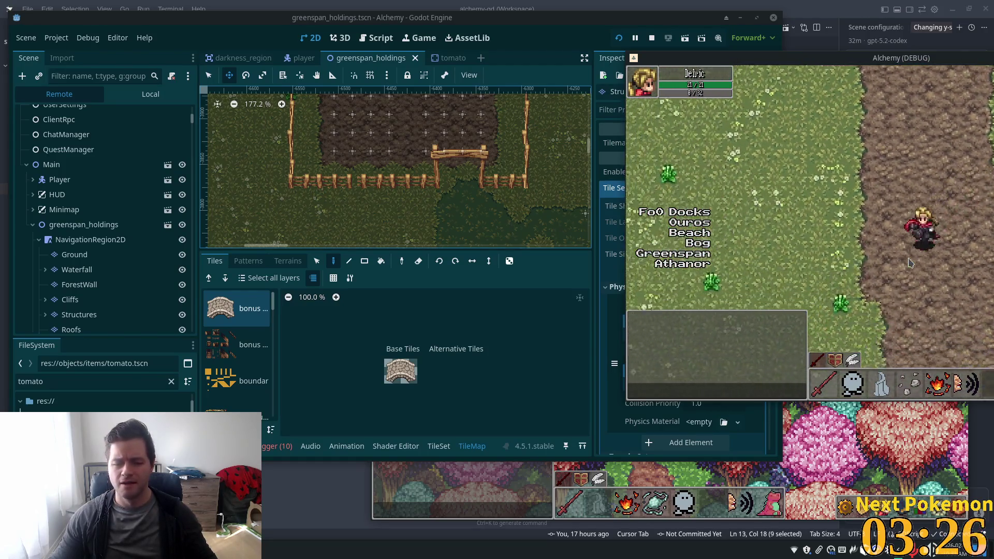
{"action": "key", "text": "w"}
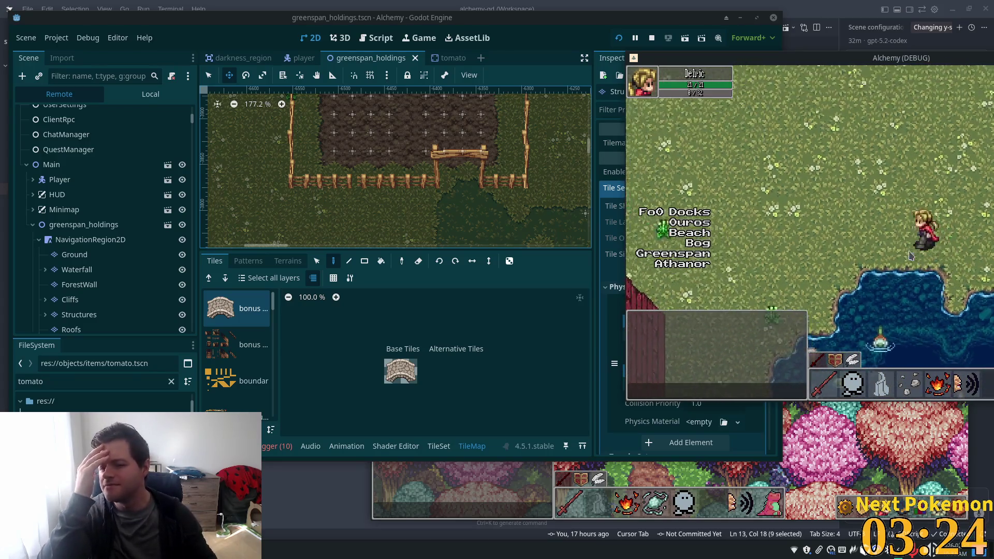
{"action": "key", "text": "s"}
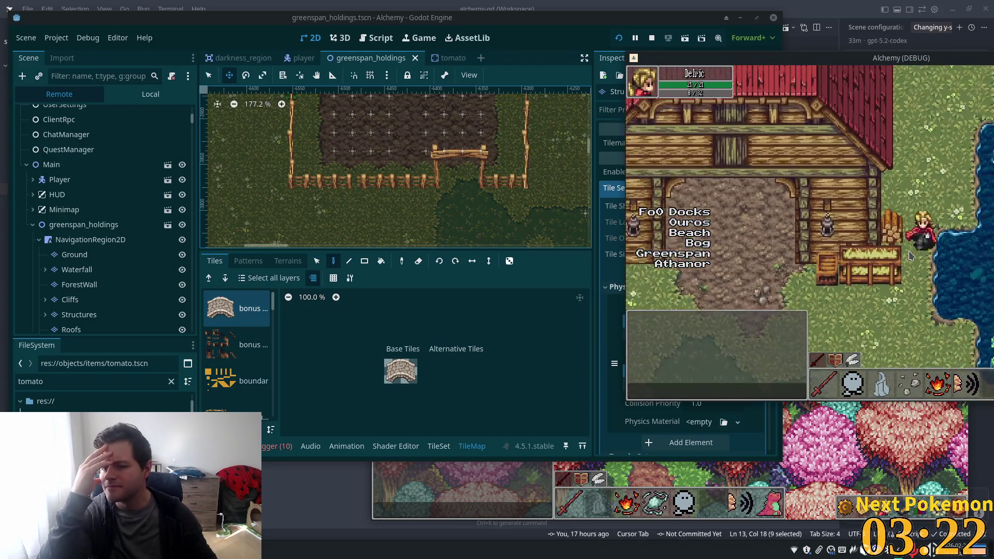
{"action": "key", "text": "a"}
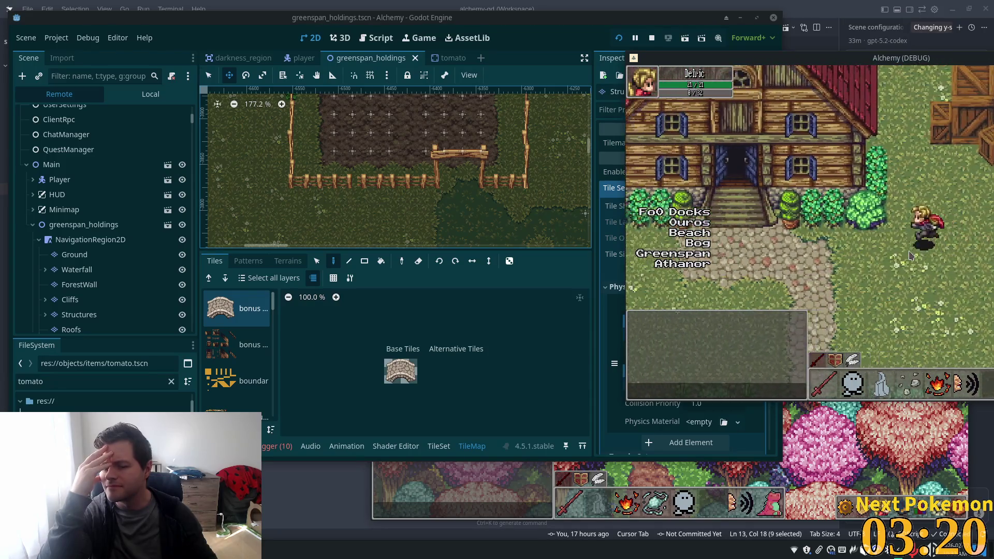
{"action": "key", "text": "a"}
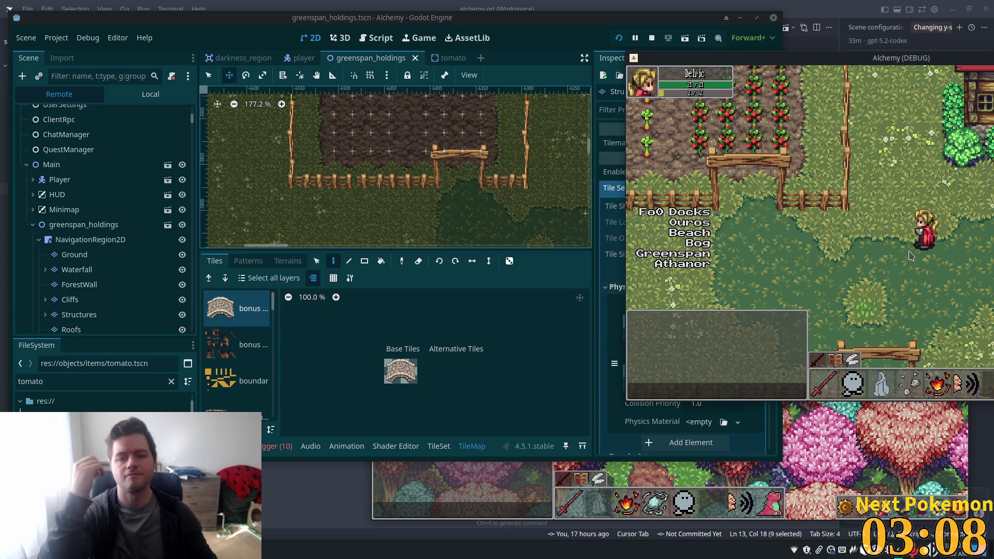
In the tomato scene, try Y Sort Enabled on the sprite, then revert it and save.
{"action": "left_click", "coordinate": [553, 55]}
{"action": "scroll", "coordinate": [439, 164], "scroll_direction": "down", "scroll_amount": 5}
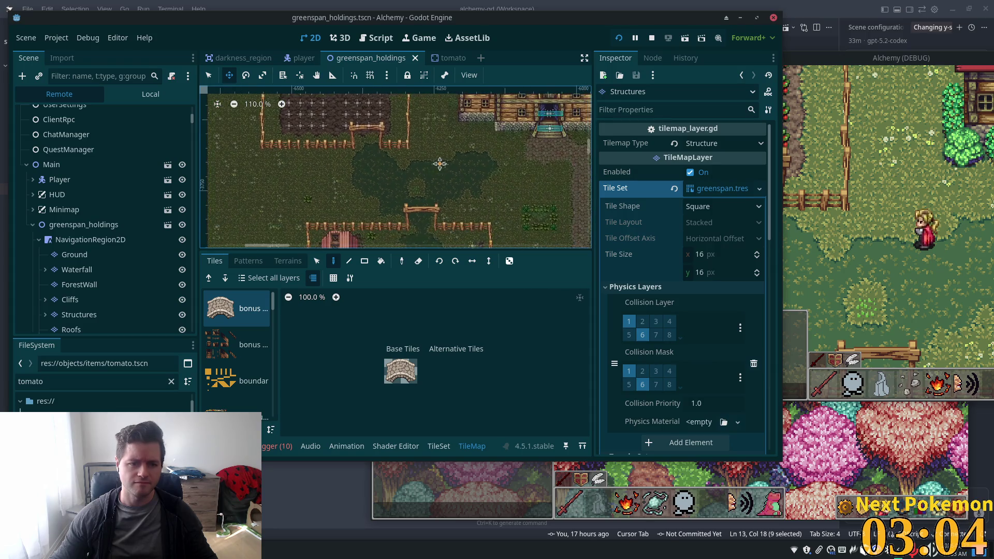
{"action": "left_click", "coordinate": [449, 58]}
{"action": "left_click", "coordinate": [716, 341]}
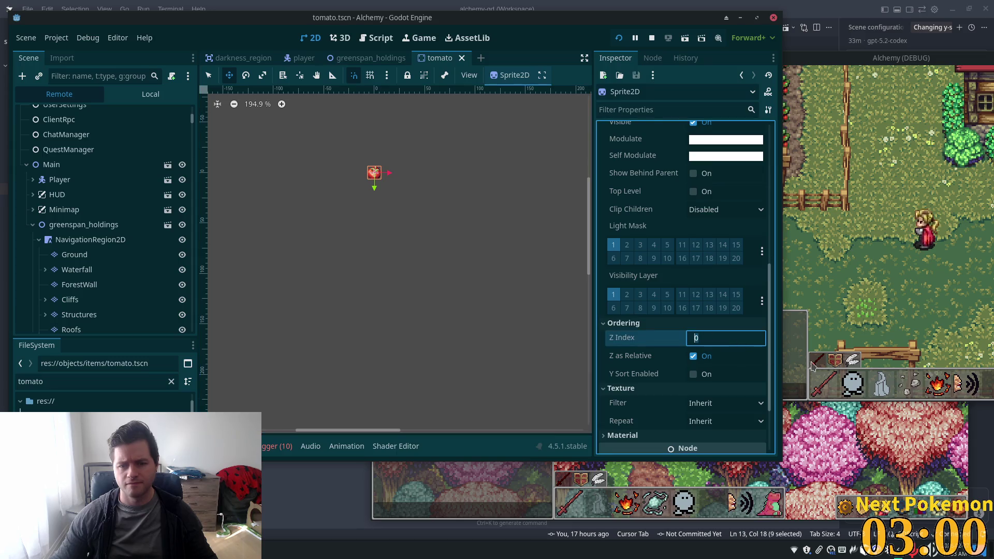
{"action": "left_click", "coordinate": [693, 373]}
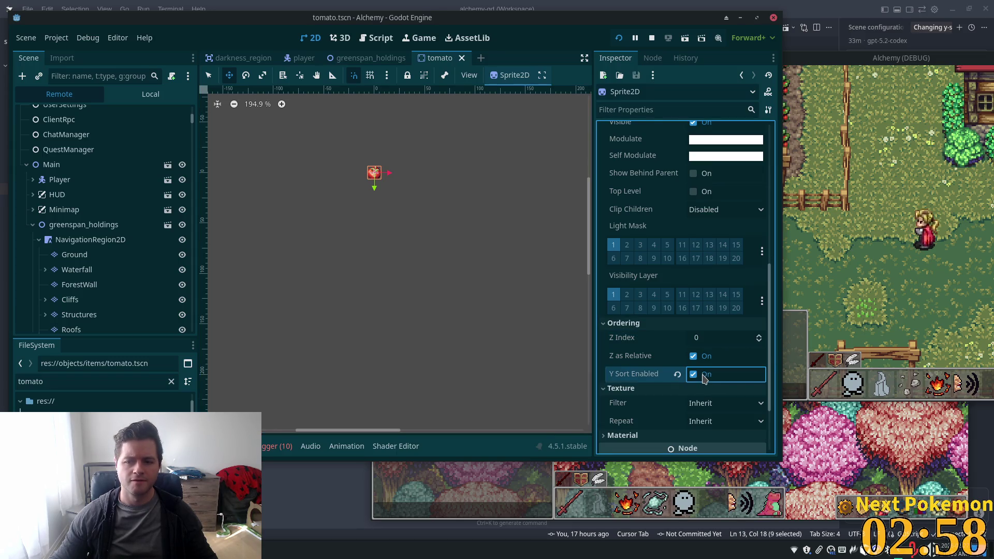
{"action": "scroll", "coordinate": [147, 194], "scroll_direction": "up", "scroll_amount": 10}
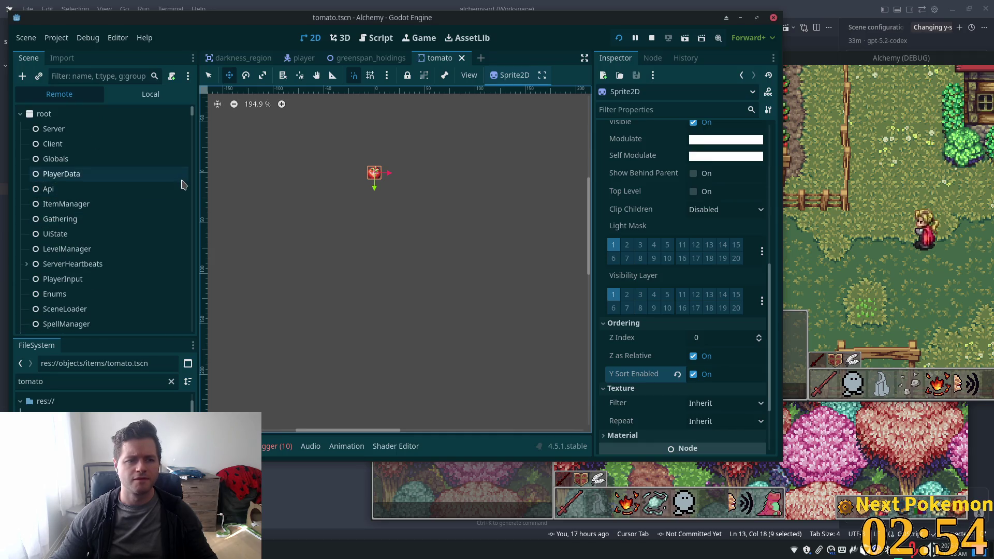
{"action": "key", "text": "ctrl+z"}
{"action": "key", "text": "ctrl+s"}
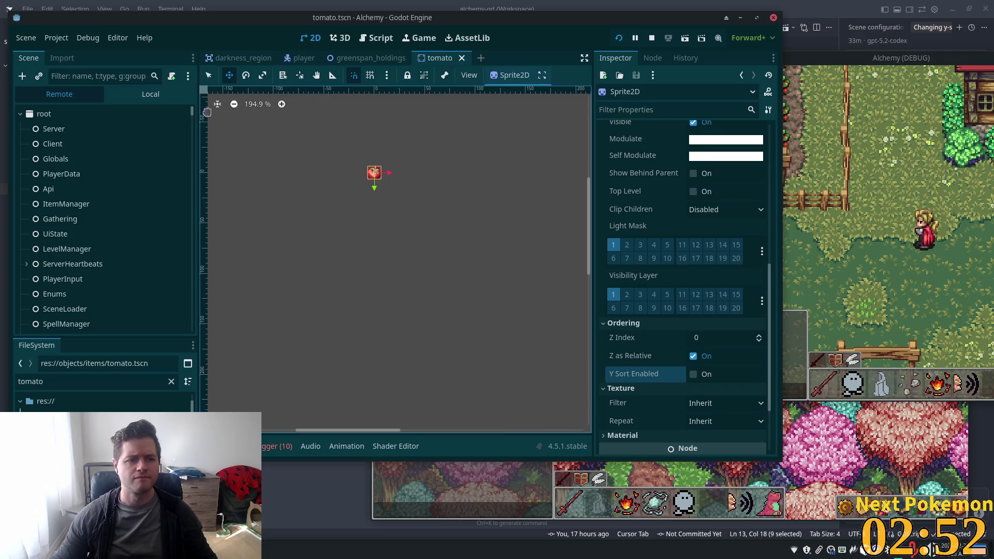
Turn on Y Sort Enabled for the Tomato root node in its local scene tree.
{"action": "left_click", "coordinate": [150, 93]}
{"action": "left_click", "coordinate": [62, 115]}
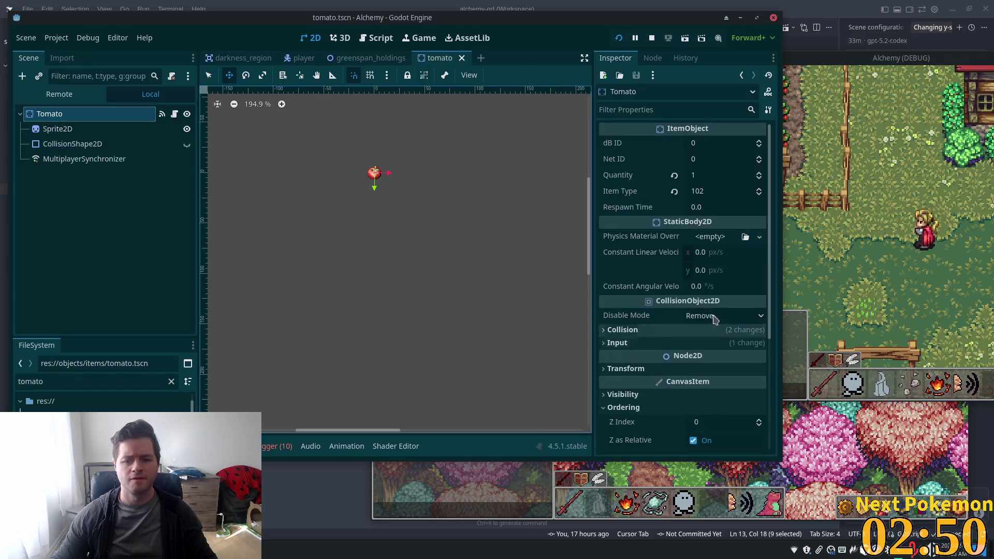
{"action": "scroll", "coordinate": [725, 259], "scroll_direction": "down", "scroll_amount": 4}
{"action": "left_click", "coordinate": [728, 259]}
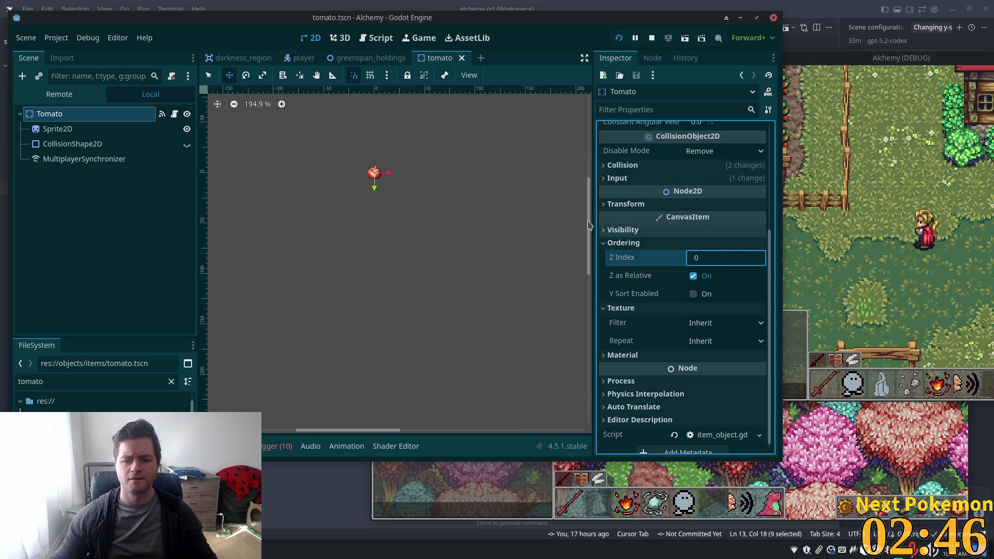
{"action": "left_click", "coordinate": [697, 293]}
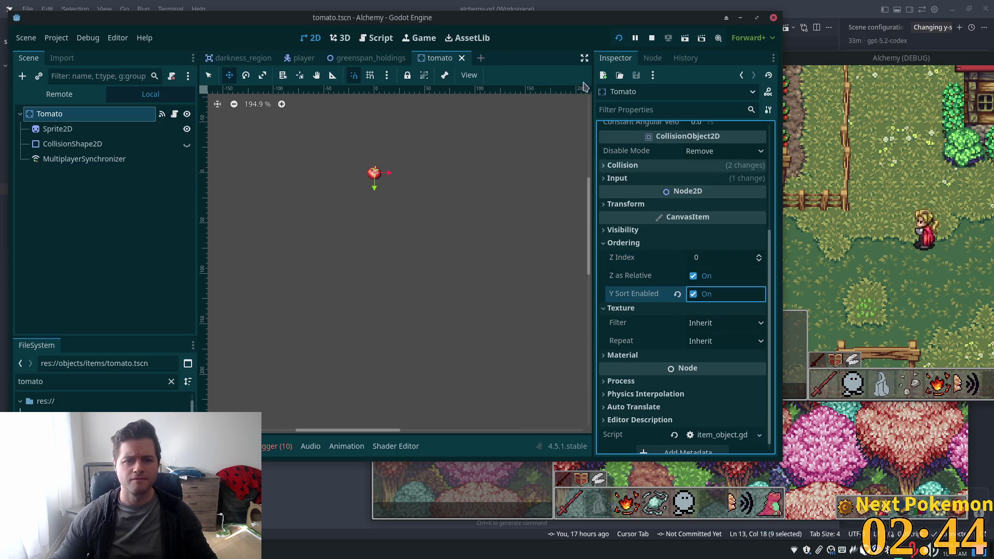
Go back to the greenspan_holdings map scene.
{"action": "key", "text": "alt+Tab"}
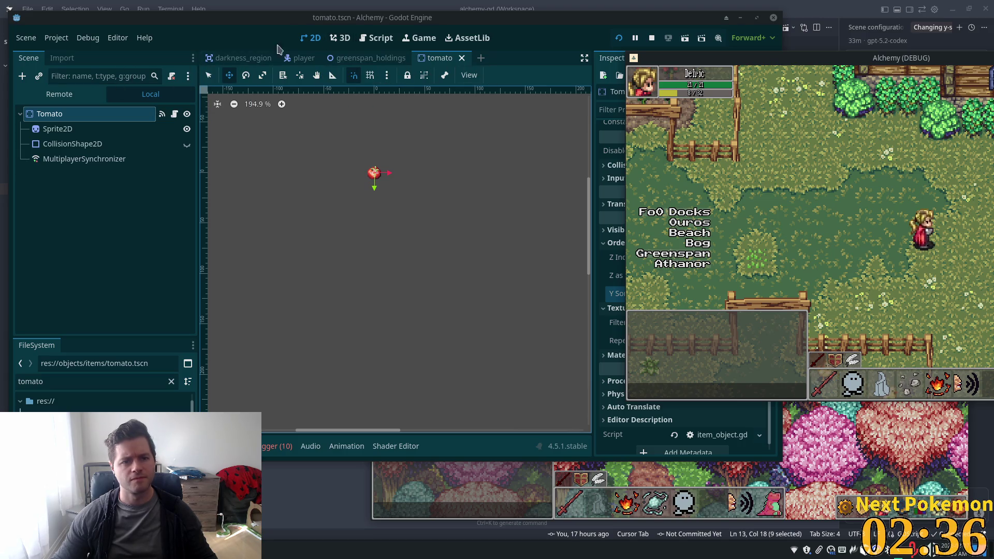
{"action": "left_click", "coordinate": [357, 58]}
{"action": "scroll", "coordinate": [193, 150], "scroll_direction": "down", "scroll_amount": 10}
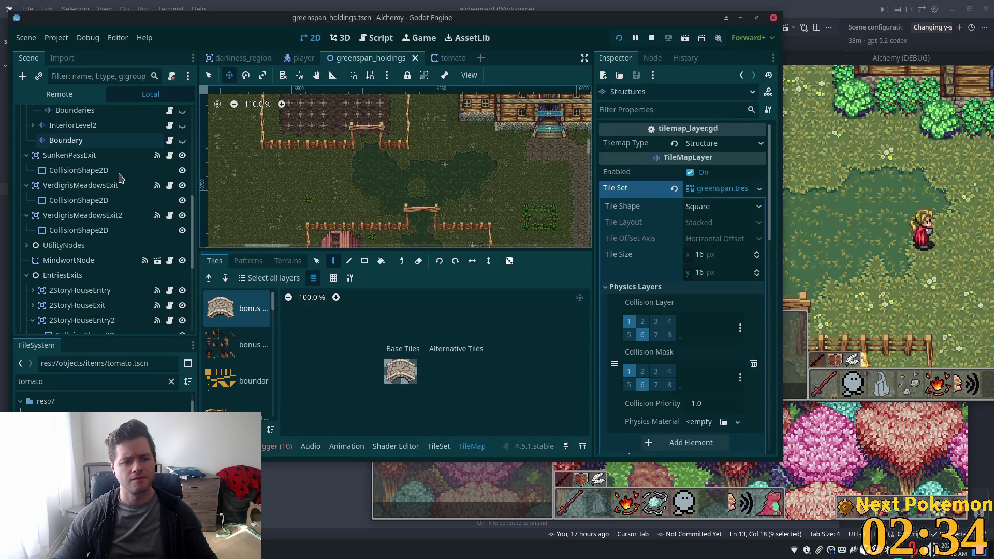
{"action": "left_click", "coordinate": [2, 231]}
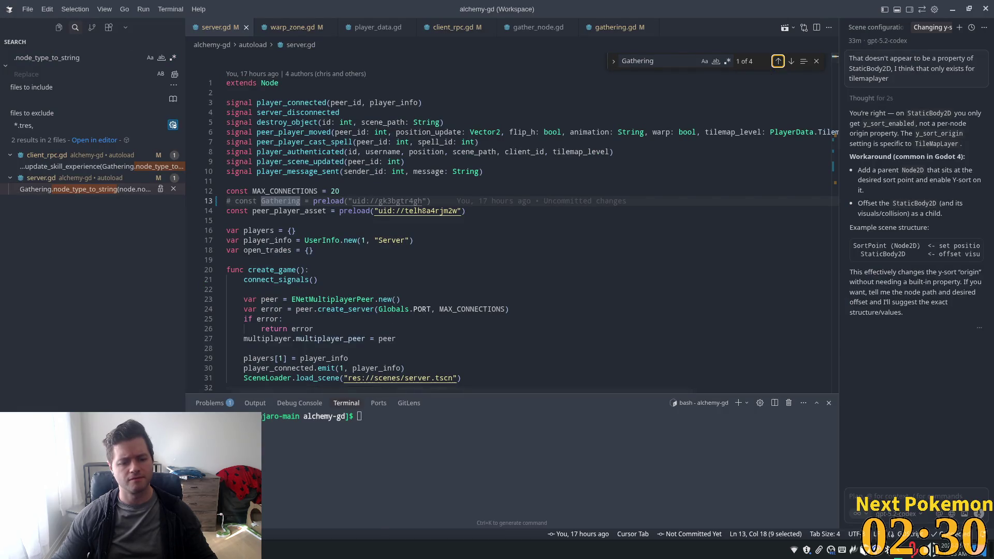
Bring back the greenspan_holdings editor window and delete the Tomato node, confirming with OK.
{"action": "left_click", "coordinate": [261, 549]}
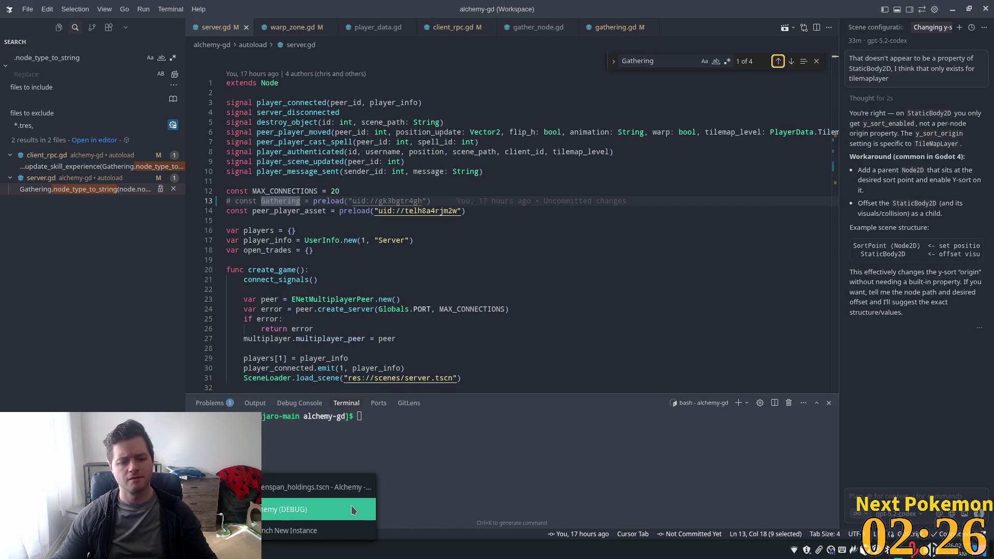
{"action": "left_click", "coordinate": [354, 489]}
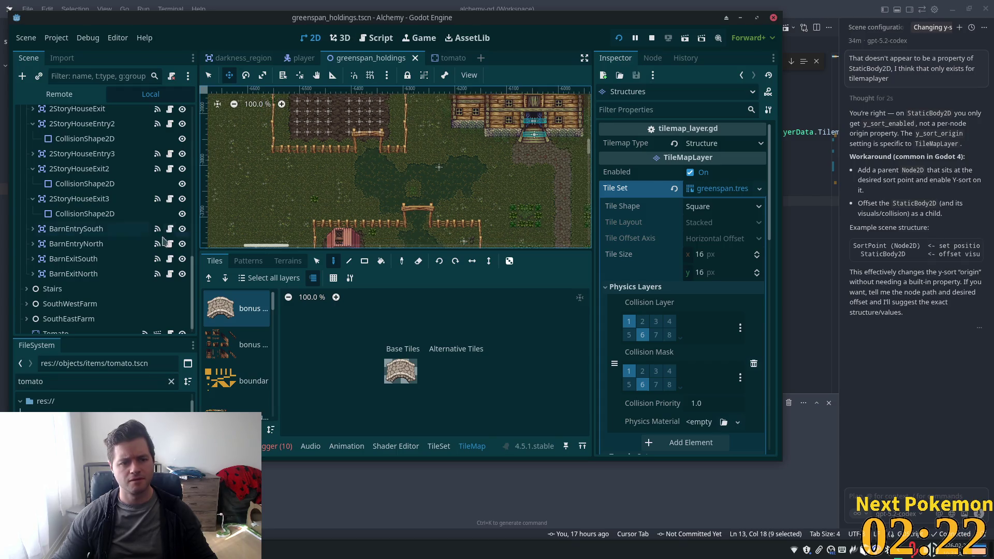
{"action": "scroll", "coordinate": [155, 259], "scroll_direction": "down", "scroll_amount": 1}
{"action": "left_click", "coordinate": [156, 323]}
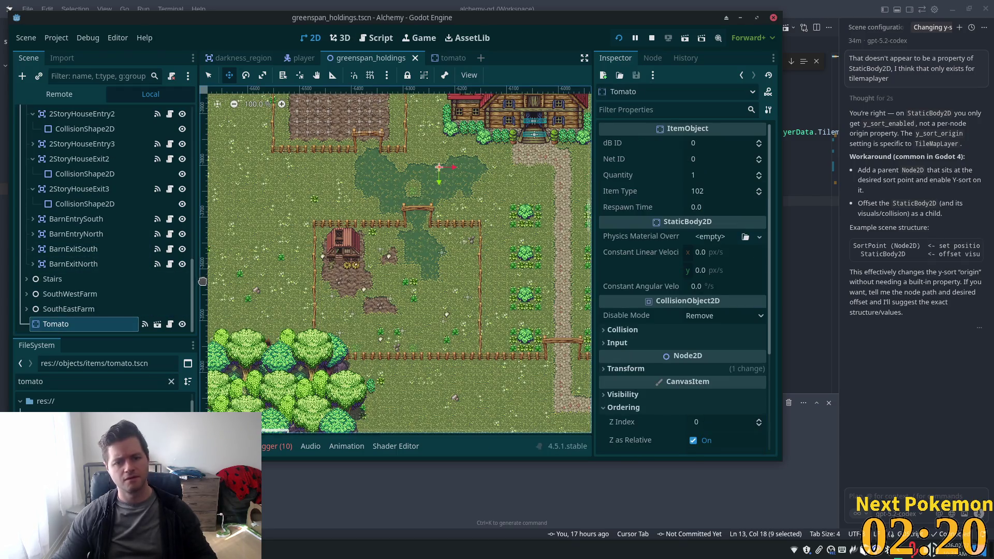
{"action": "key", "text": "Delete"}
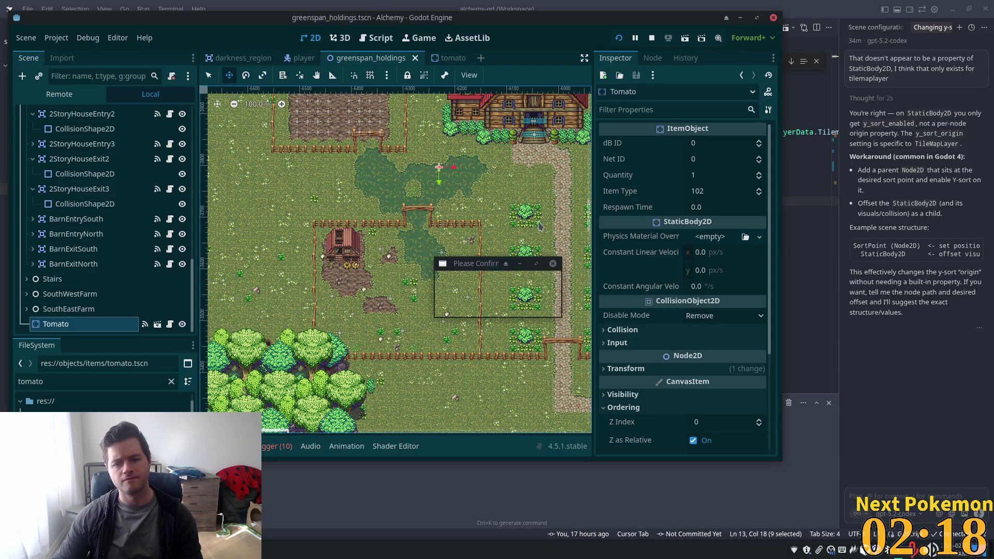
{"action": "left_click", "coordinate": [515, 290]}
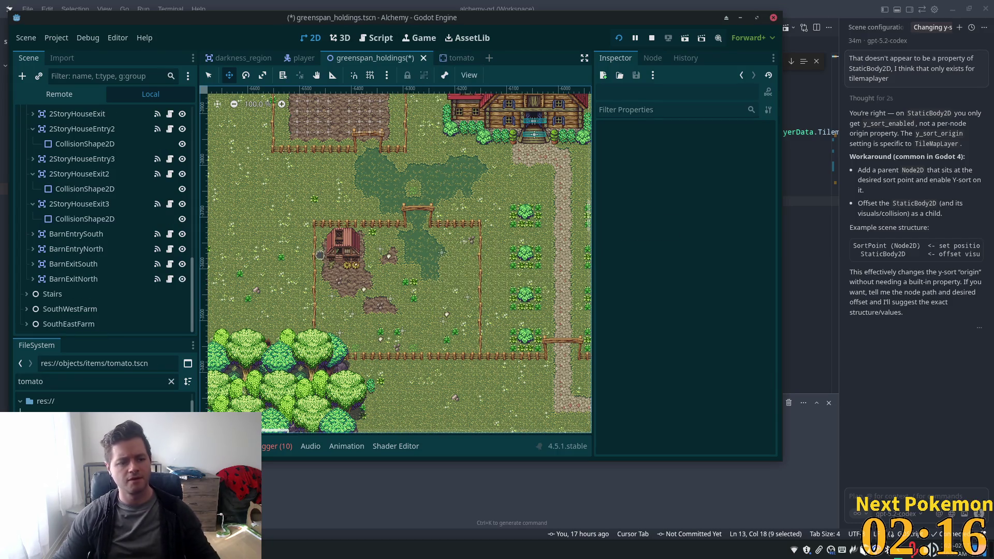
Save the map, then turn on Ordering > Y Sort Enabled for the tomato's CollisionShape2D.
{"action": "key", "text": "ctrl+s"}
{"action": "left_click", "coordinate": [455, 58]}
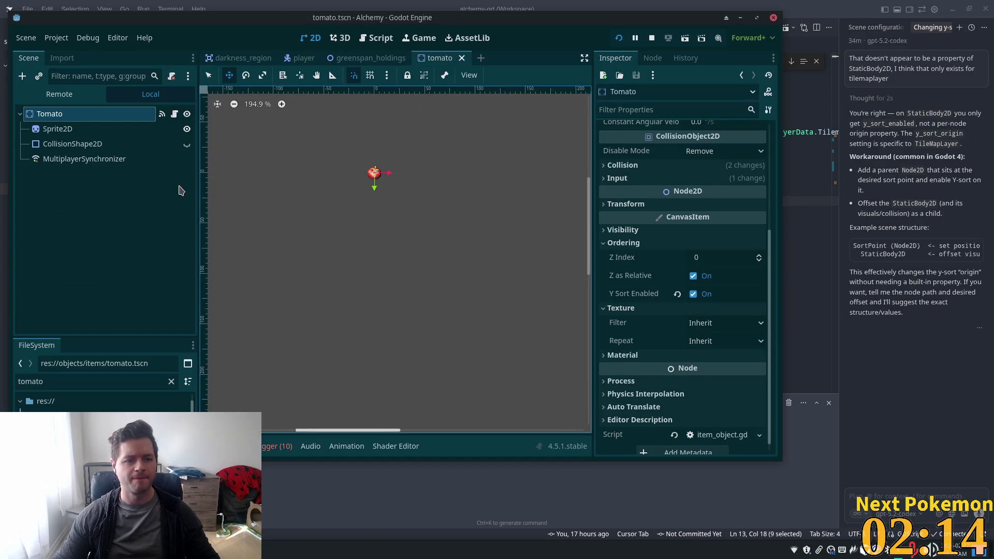
{"action": "left_click", "coordinate": [72, 144]}
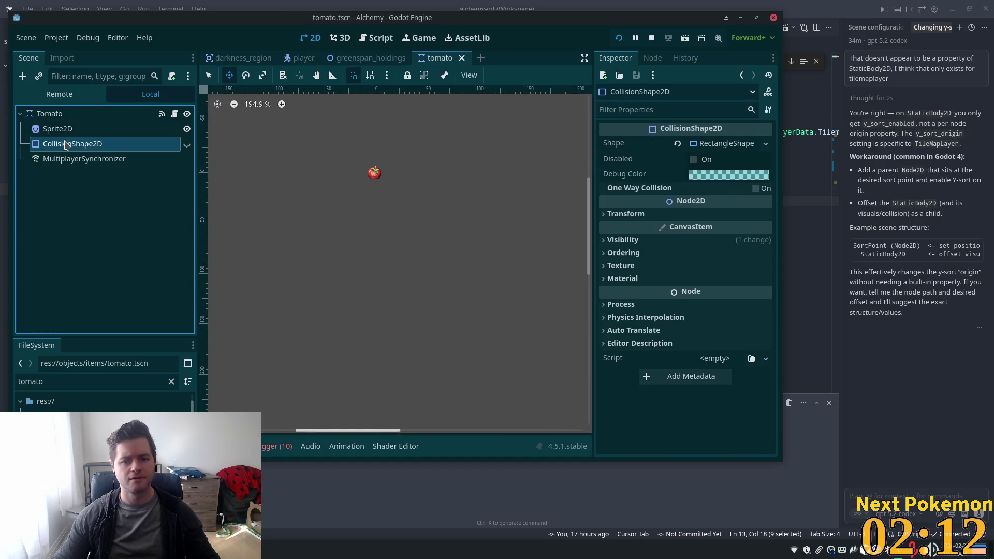
{"action": "left_click", "coordinate": [645, 240]}
{"action": "left_click", "coordinate": [645, 240]}
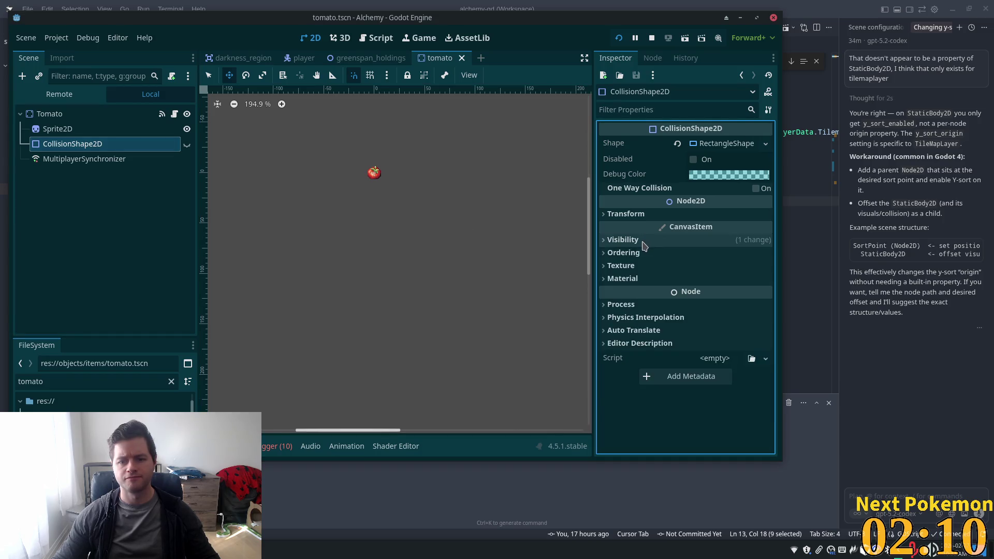
{"action": "left_click", "coordinate": [643, 252]}
{"action": "left_click", "coordinate": [696, 304]}
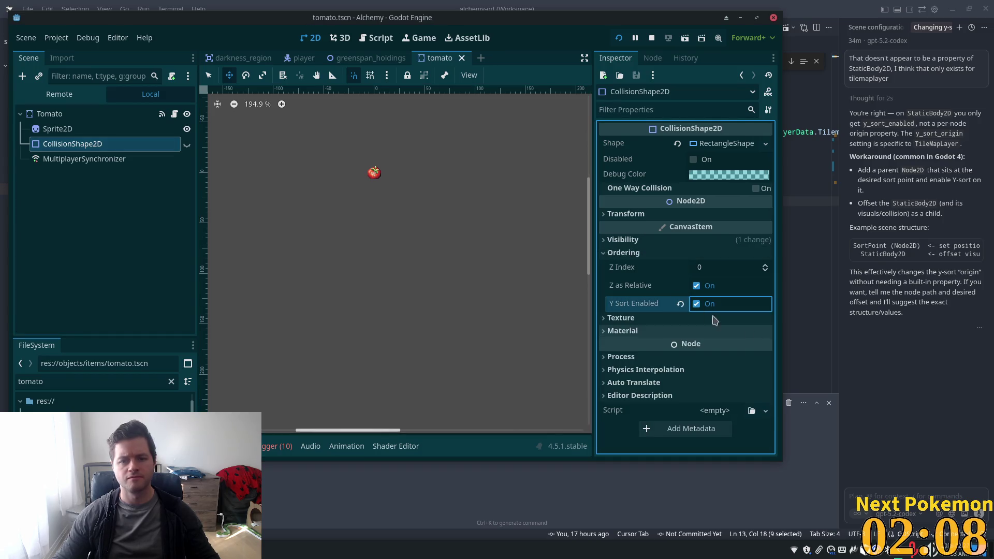
{"action": "left_click", "coordinate": [359, 58]}
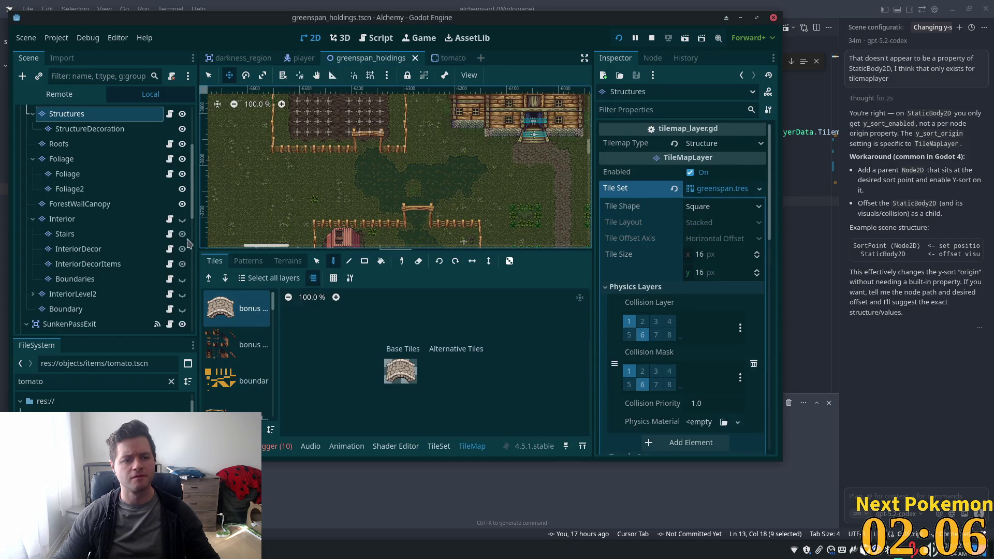
Drop tomato.tscn into the grass above the fence, save greenspan_holdings, and open the player scene.
{"action": "scroll", "coordinate": [113, 293], "scroll_direction": "down", "scroll_amount": 5}
{"action": "scroll", "coordinate": [113, 293], "scroll_direction": "down", "scroll_amount": 6}
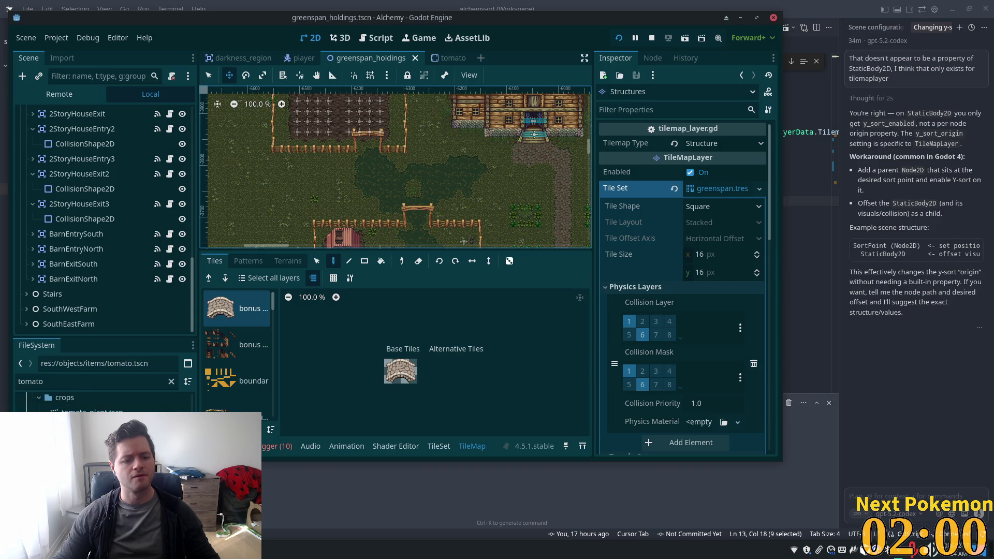
{"action": "left_click_drag", "start_coordinate": [463, 241], "coordinate": [459, 176]}
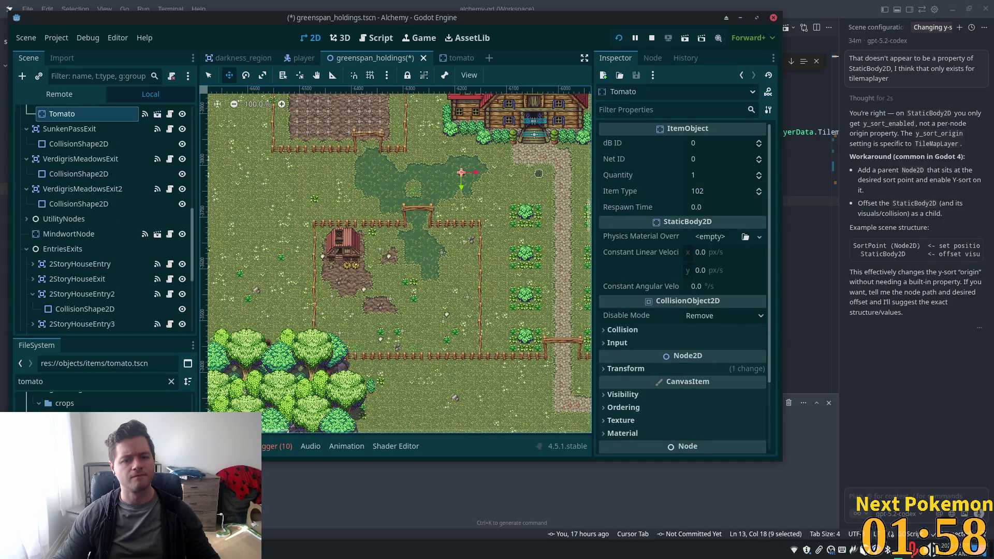
{"action": "scroll", "coordinate": [475, 171], "scroll_direction": "up", "scroll_amount": 6}
{"action": "scroll", "coordinate": [474, 170], "scroll_direction": "up", "scroll_amount": 5}
{"action": "key", "text": "ctrl+s"}
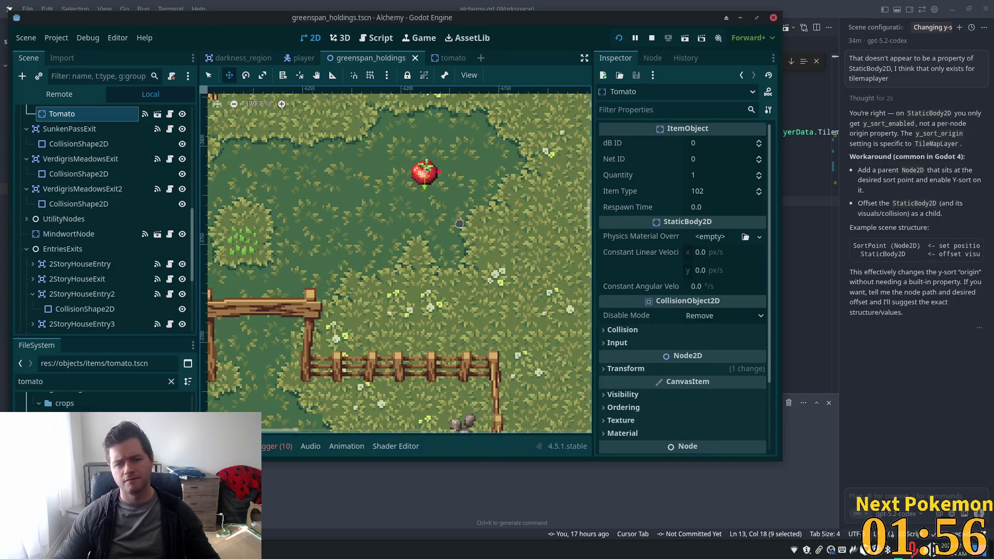
{"action": "key", "text": "alt+Tab"}
{"action": "key", "text": "alt+Tab"}
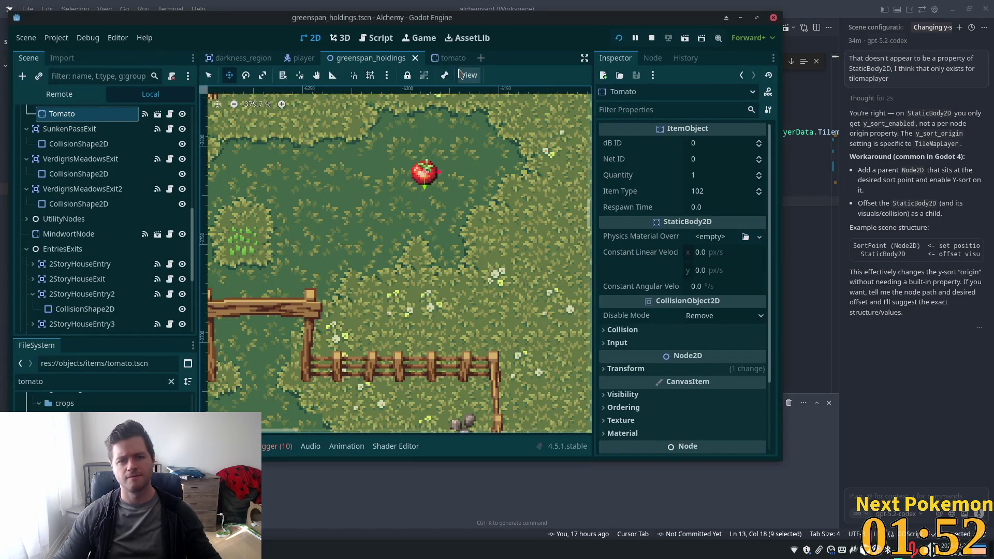
{"action": "left_click", "coordinate": [299, 58]}
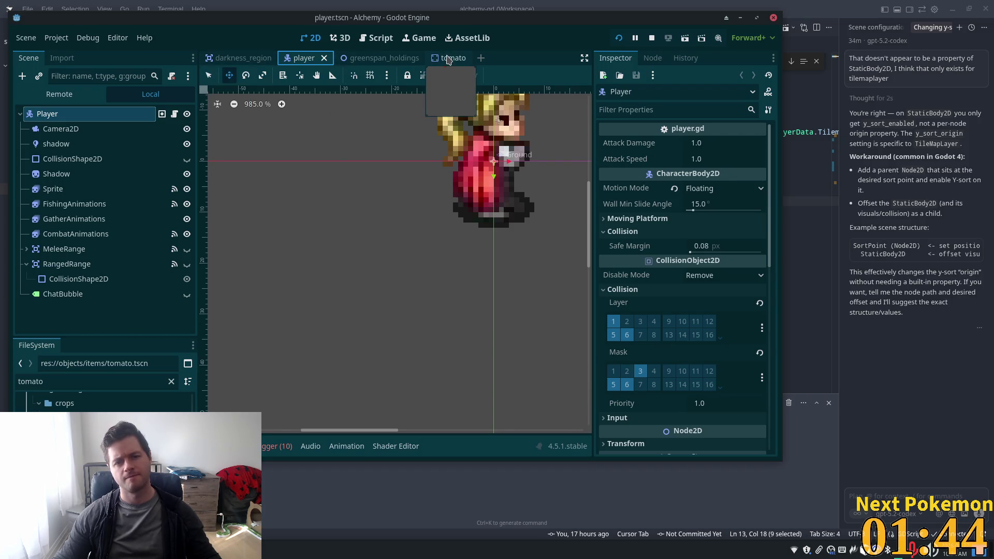
Switch to the tomato scene tab and show the Alchemy game window list.
{"action": "left_click", "coordinate": [442, 59]}
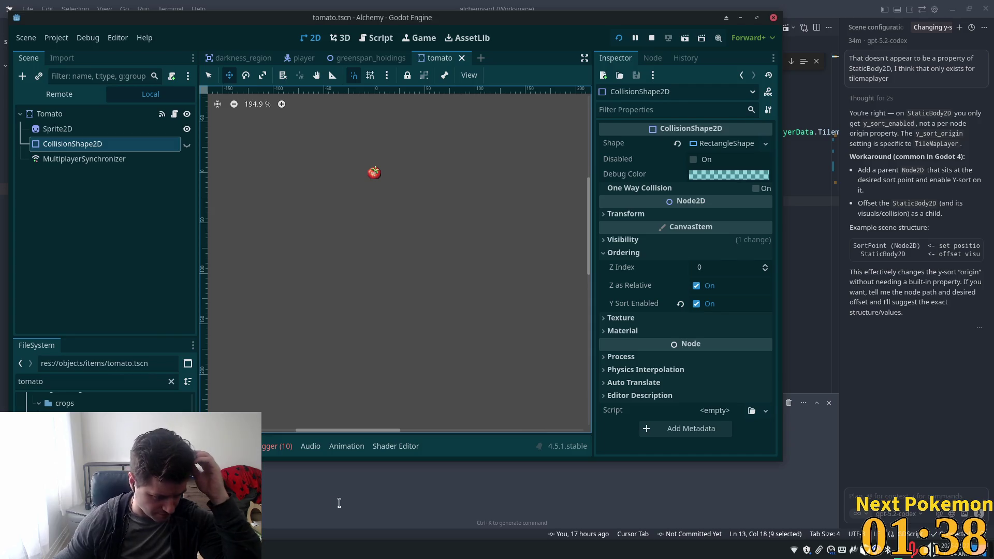
{"action": "left_click", "coordinate": [233, 550]}
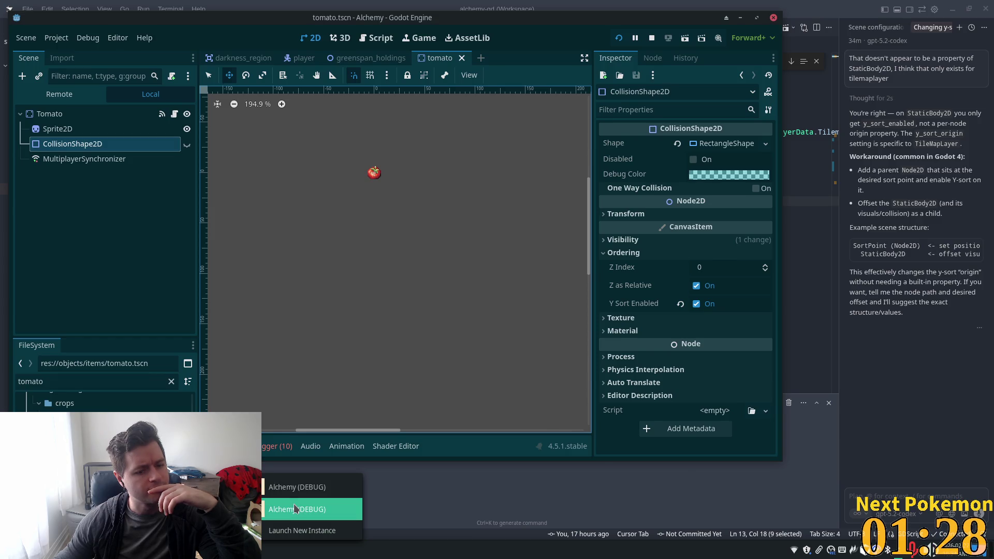
Raise the Alchemy game window and walk the character to the tomato and toward the house.
{"action": "left_click", "coordinate": [295, 508]}
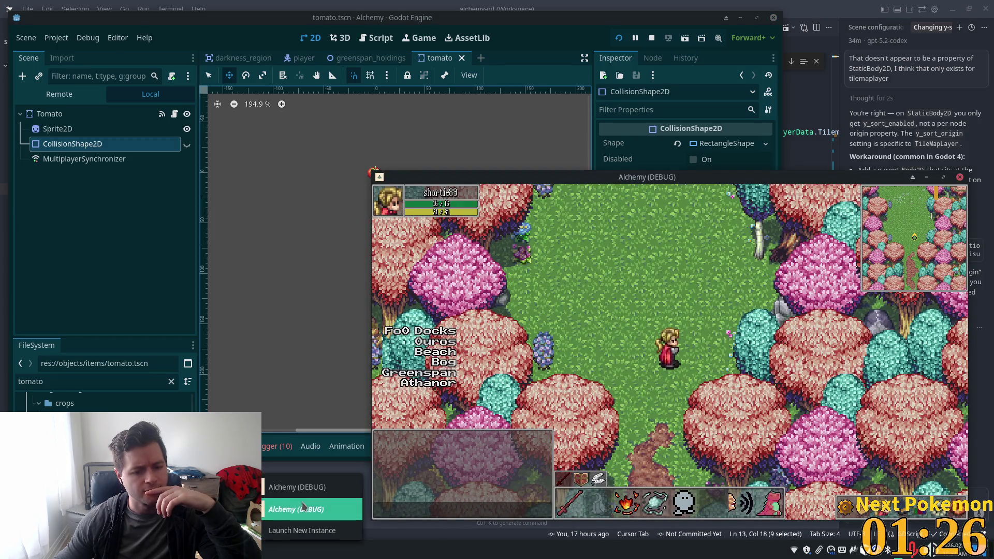
{"action": "left_click", "coordinate": [306, 489]}
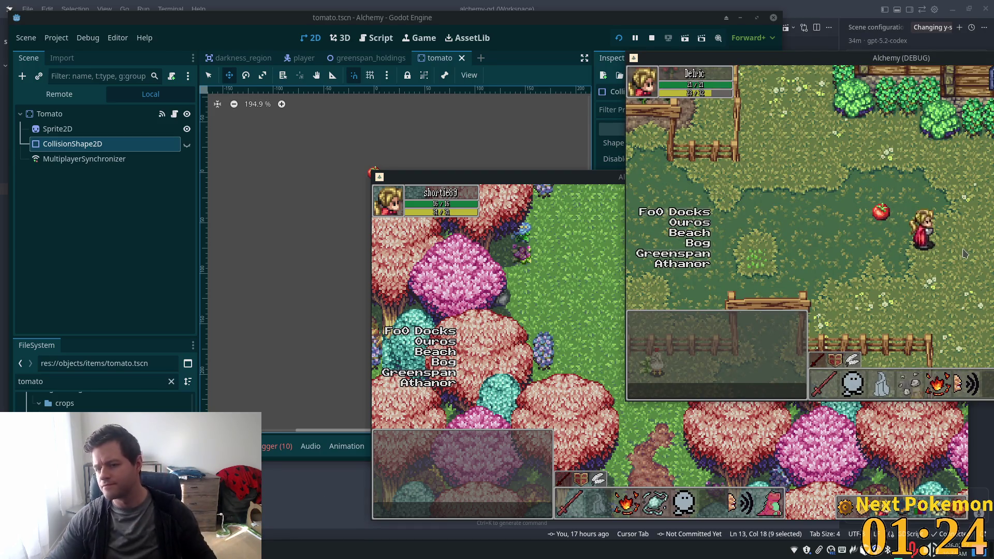
{"action": "key", "text": "Left"}
{"action": "key", "text": "Up"}
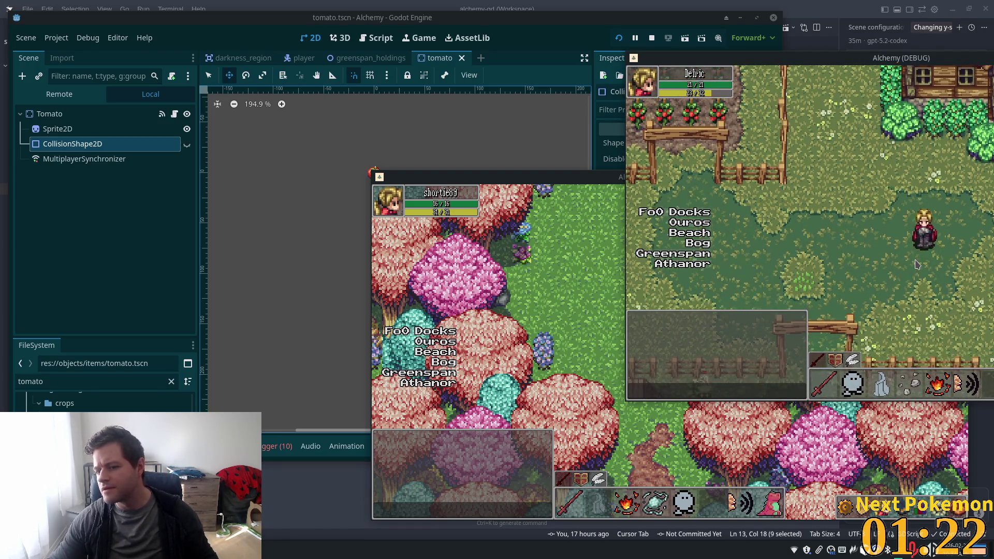
{"action": "key", "text": "Right"}
{"action": "key", "text": "Up"}
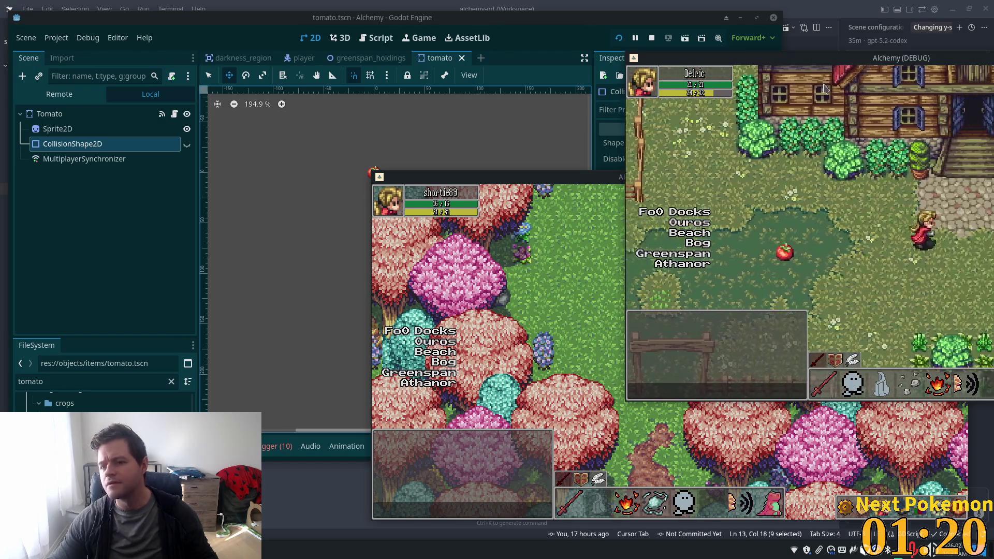
{"action": "key", "text": "Left"}
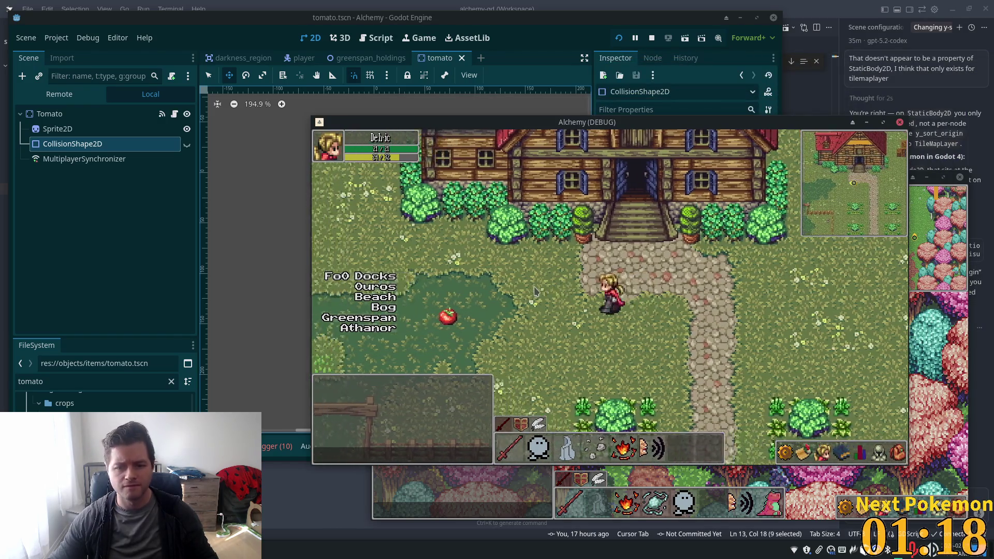
{"action": "key", "text": "Down"}
Walk the character back and forth beside the tomato to test sorting, then refocus Godot.
{"action": "key", "text": "Up"}
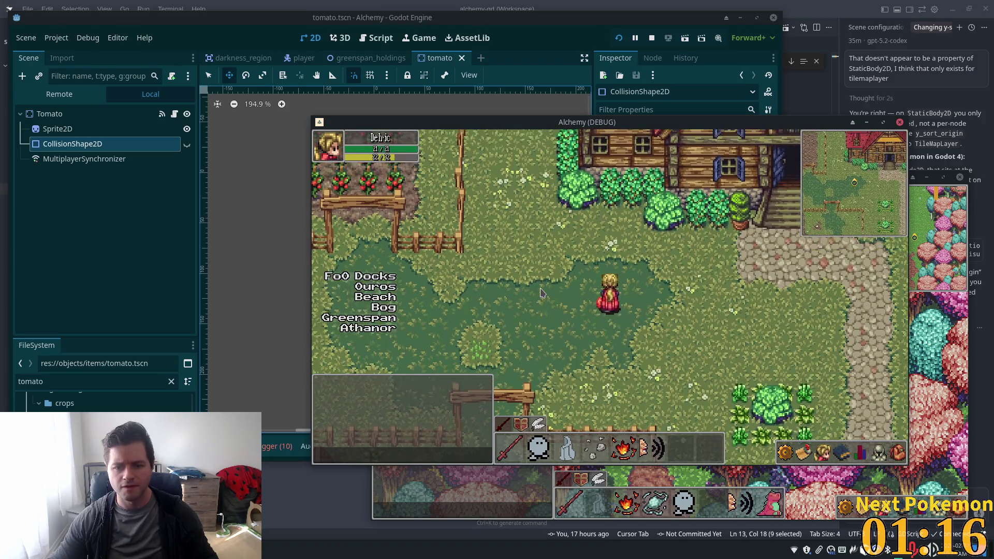
{"action": "key", "text": "Right"}
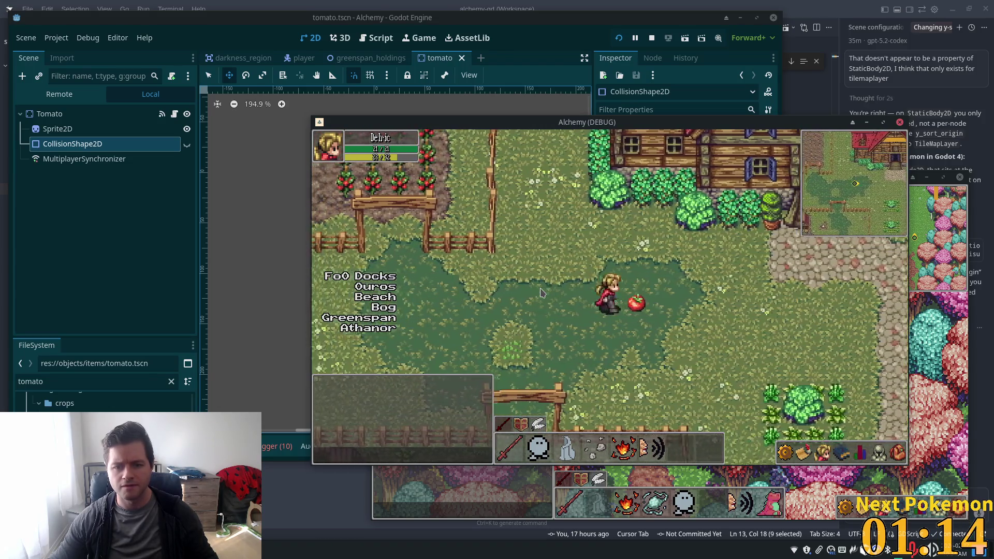
{"action": "key", "text": "Left"}
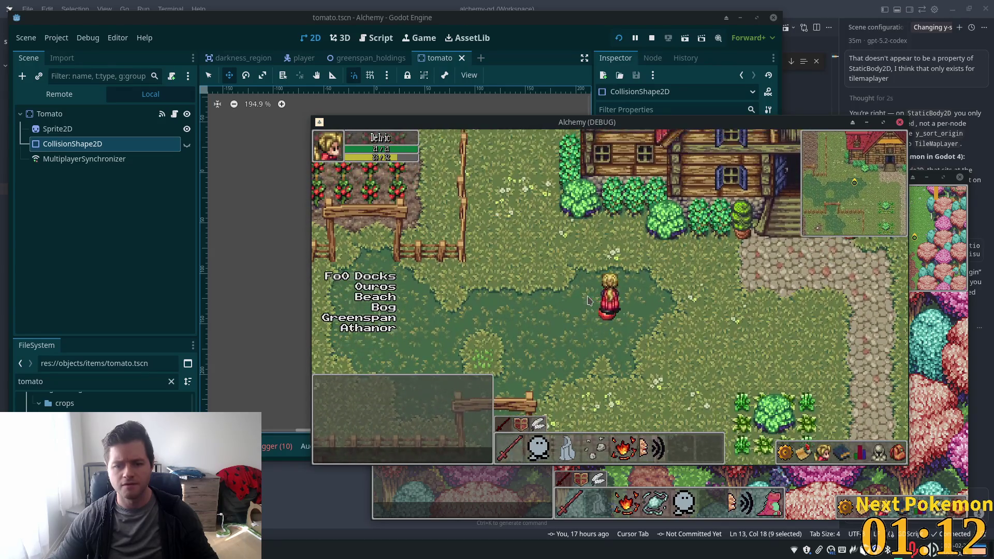
{"action": "key", "text": "Right"}
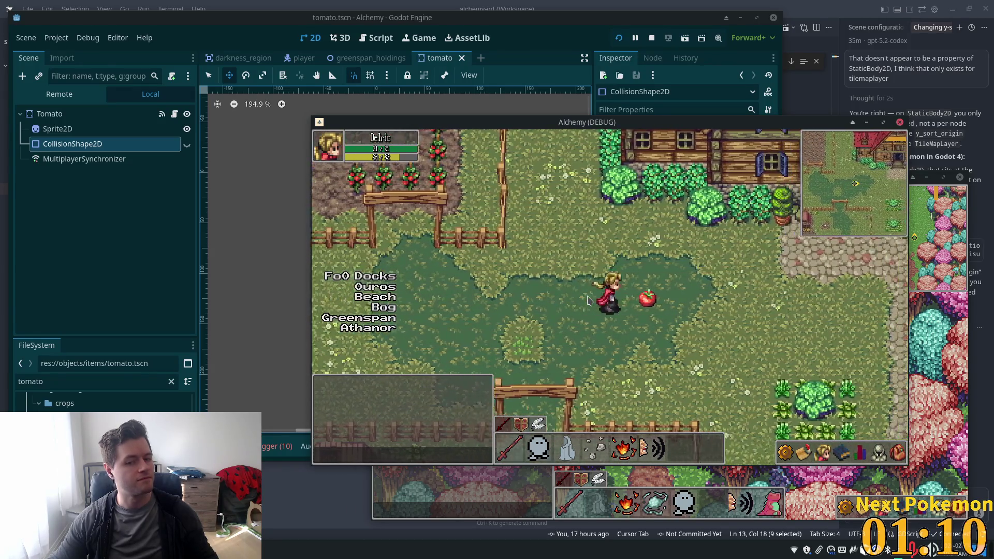
{"action": "key", "text": "Left"}
{"action": "key", "text": "Right"}
{"action": "left_click", "coordinate": [535, 51]}
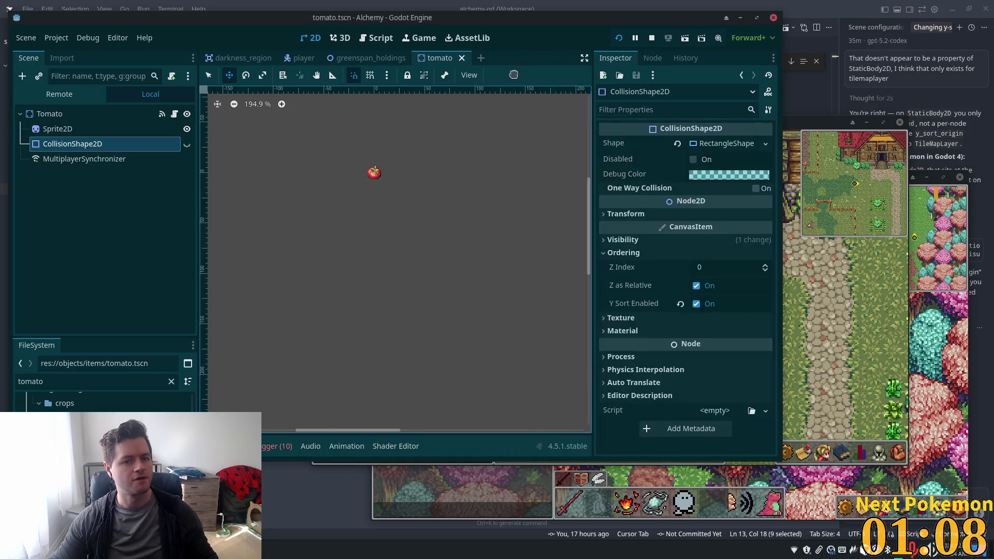
In greenspan_holdings, drag the Tomato node to the bottom of the Scene tree after SouthEastFarm.
{"action": "left_click", "coordinate": [362, 58]}
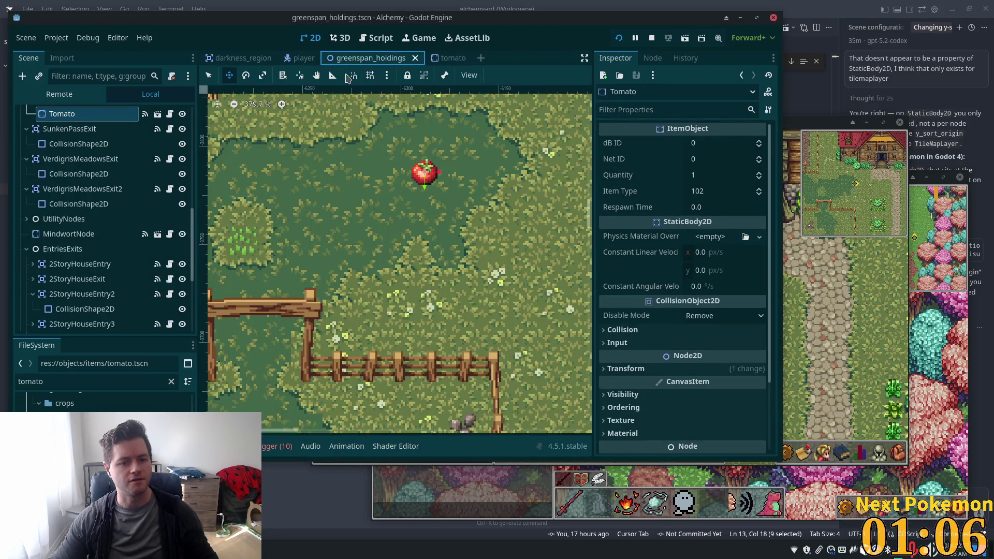
{"action": "scroll", "coordinate": [87, 251], "scroll_direction": "down", "scroll_amount": 1}
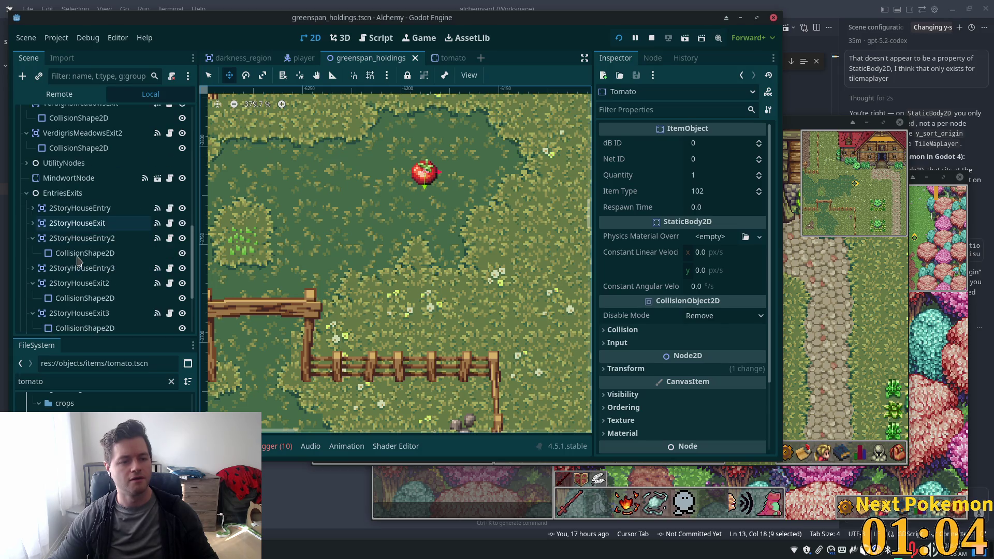
{"action": "scroll", "coordinate": [86, 250], "scroll_direction": "up", "scroll_amount": 1}
{"action": "scroll", "coordinate": [87, 250], "scroll_direction": "up", "scroll_amount": 10}
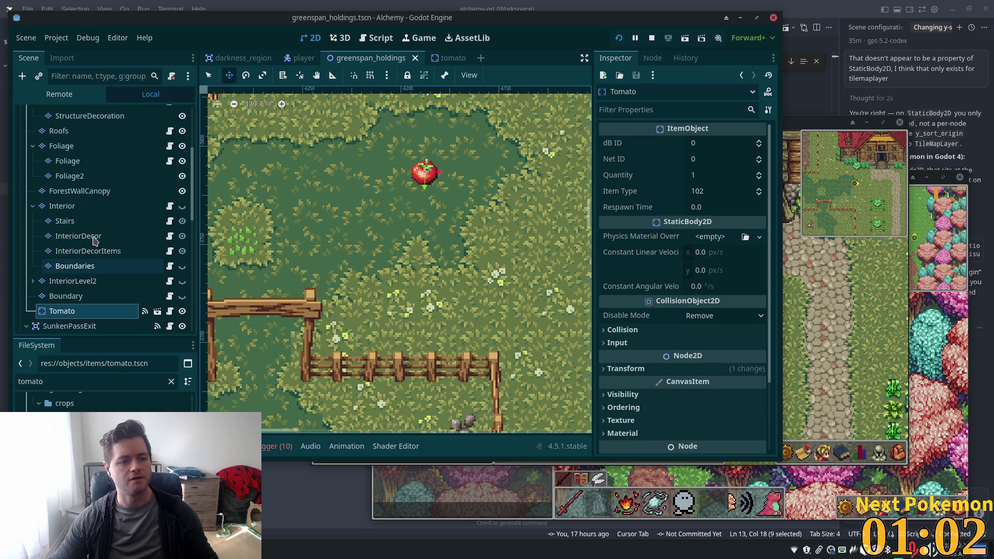
{"action": "scroll", "coordinate": [95, 240], "scroll_direction": "down", "scroll_amount": 5}
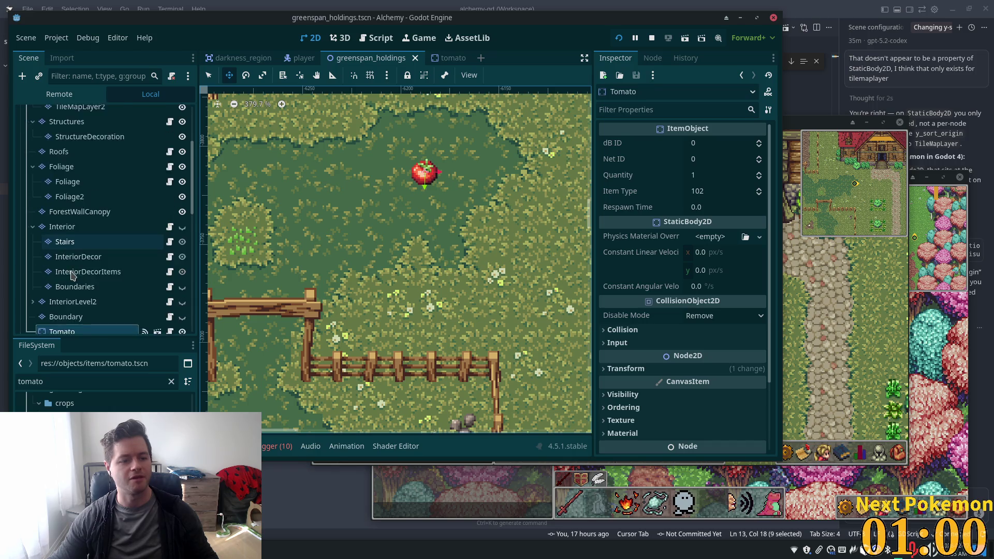
{"action": "scroll", "coordinate": [23, 280], "scroll_direction": "up", "scroll_amount": 5}
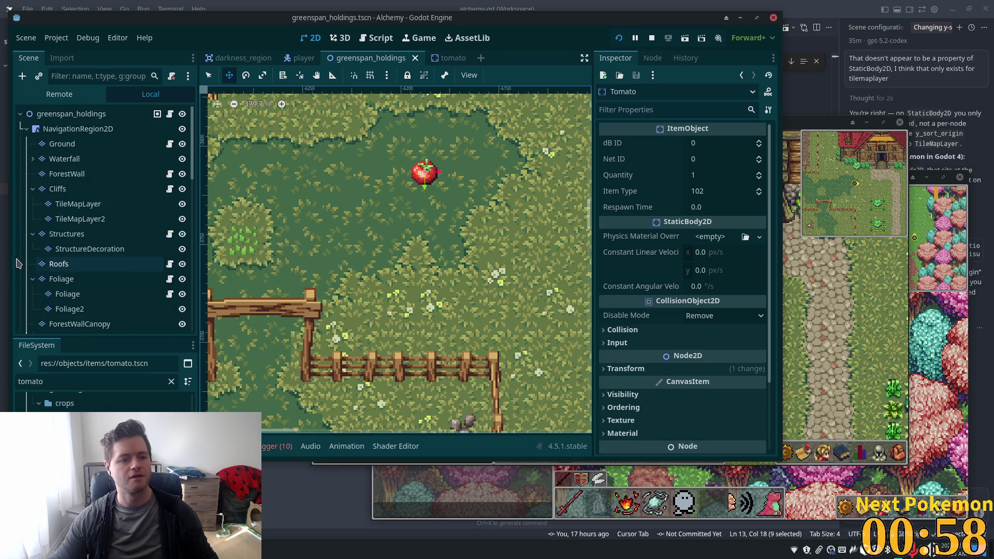
{"action": "scroll", "coordinate": [23, 263], "scroll_direction": "down", "scroll_amount": 6}
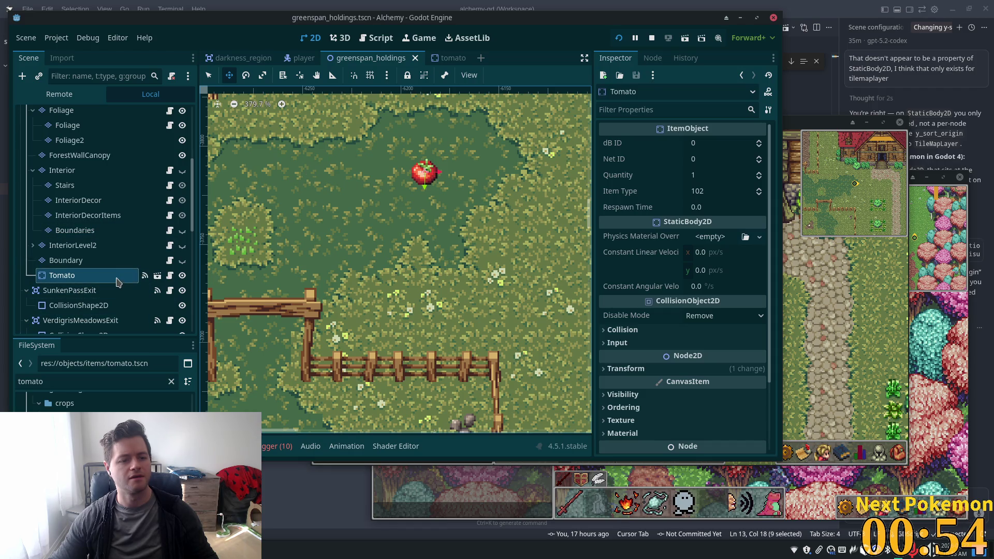
{"action": "scroll", "coordinate": [133, 249], "scroll_direction": "up", "scroll_amount": 1}
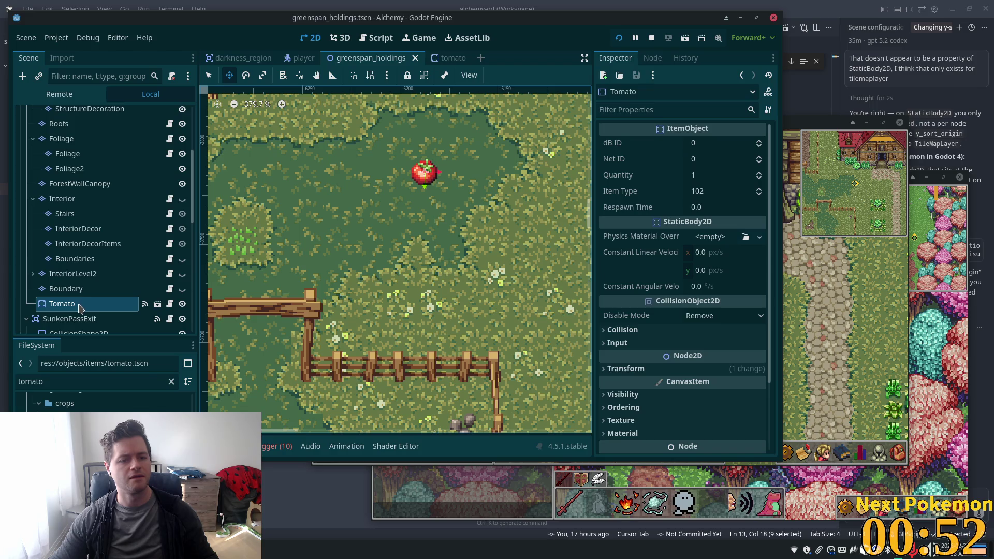
{"action": "mouse_move", "coordinate": [80, 306]}
{"action": "left_mouse_down"}
{"action": "mouse_move", "coordinate": [82, 67]}
{"action": "mouse_move", "coordinate": [61, 130]}
{"action": "mouse_move", "coordinate": [58, 116]}
{"action": "left_mouse_up"}
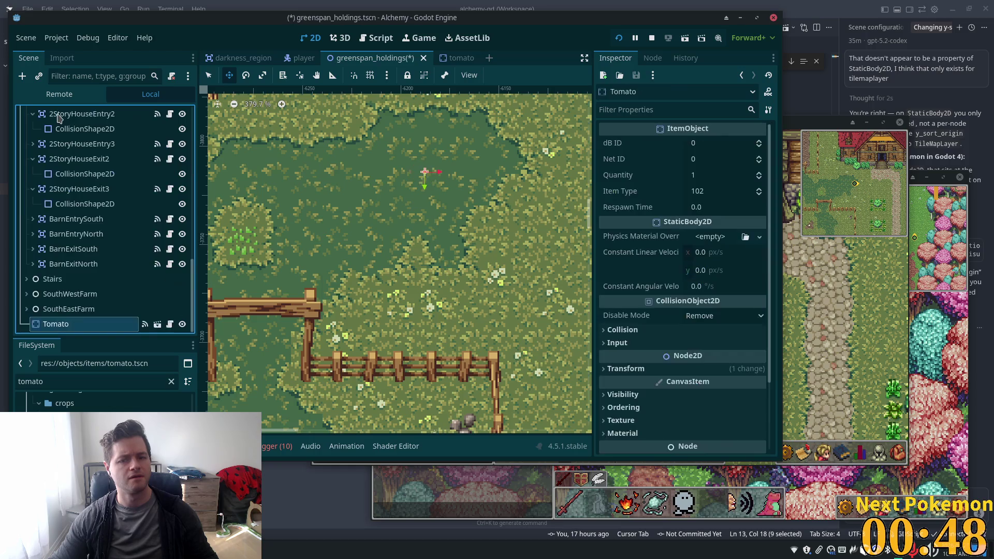
Set the map Tomato's Ordering Z Index to 1 and save greenspan_holdings.
{"action": "scroll", "coordinate": [212, 207], "scroll_direction": "down", "scroll_amount": 1}
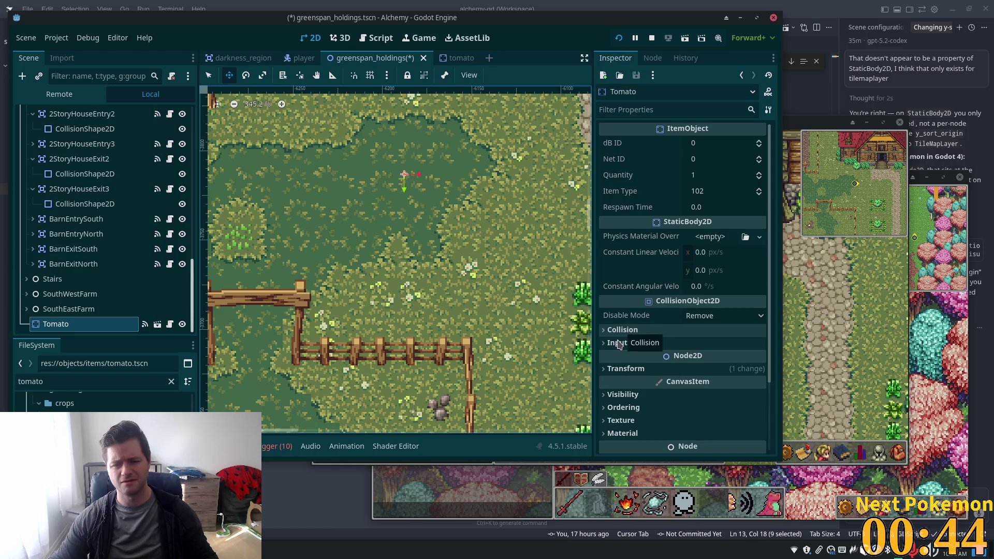
{"action": "left_click", "coordinate": [624, 407]}
{"action": "scroll", "coordinate": [718, 364], "scroll_direction": "down", "scroll_amount": 3}
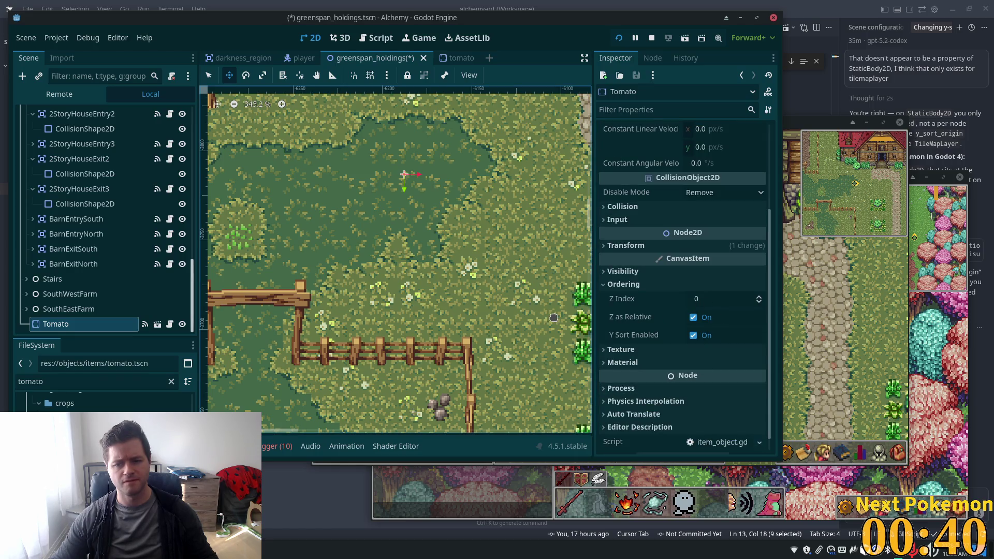
{"action": "left_click", "coordinate": [710, 298]}
{"action": "type", "text": "1"}
{"action": "key", "text": "Tab"}
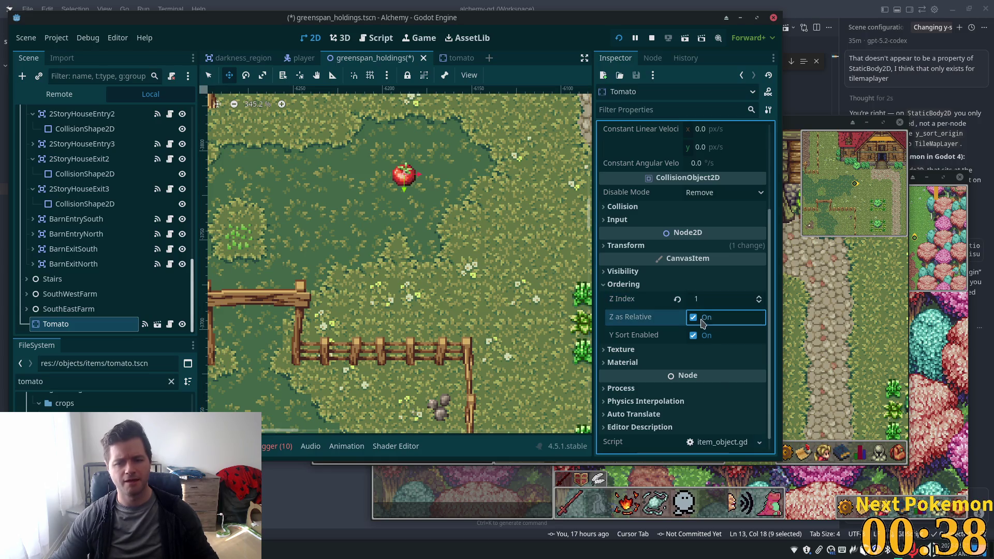
{"action": "key", "text": "ctrl+s"}
Run the game with F5 and walk the player past the tomato to check its layering.
{"action": "key", "text": "F5"}
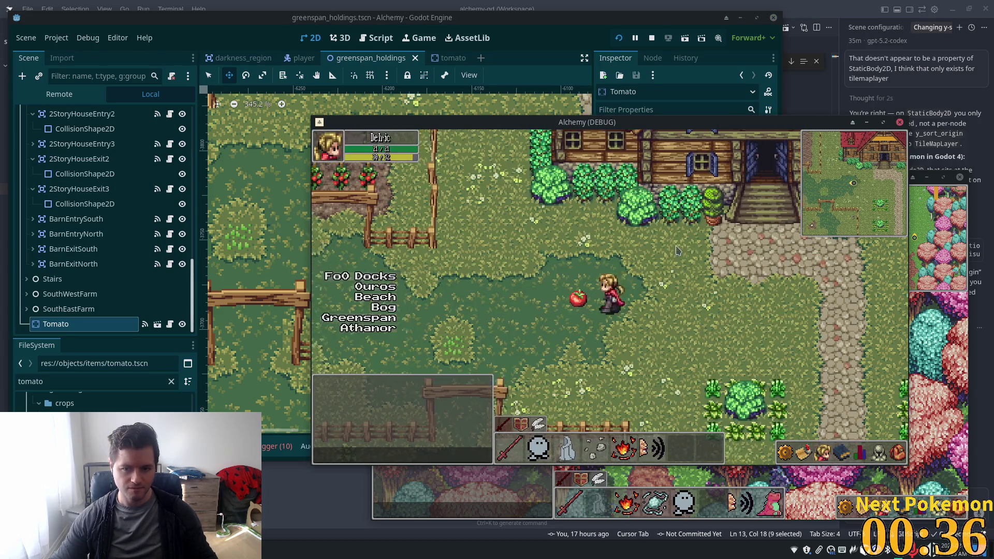
{"action": "key", "text": "Right"}
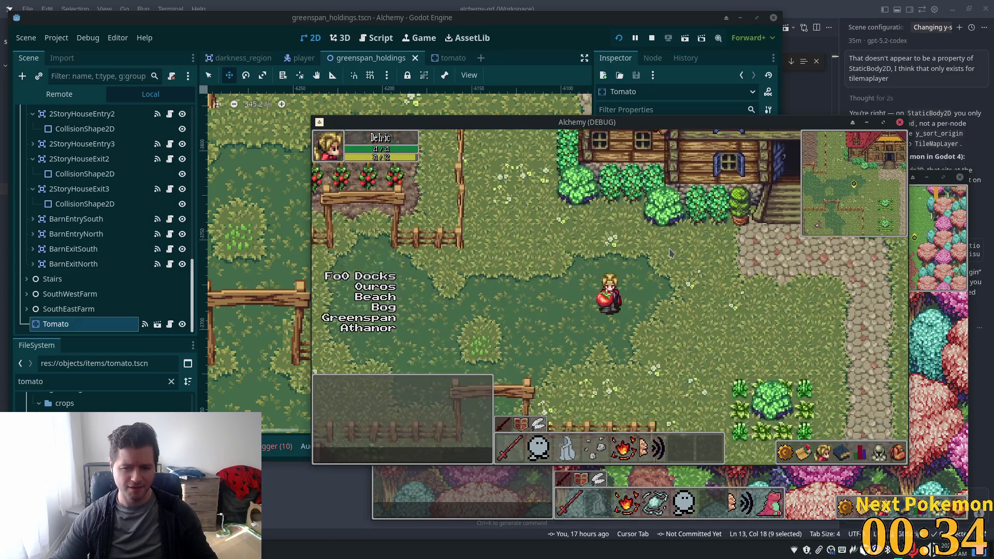
{"action": "key", "text": "Left"}
{"action": "key", "text": "Right"}
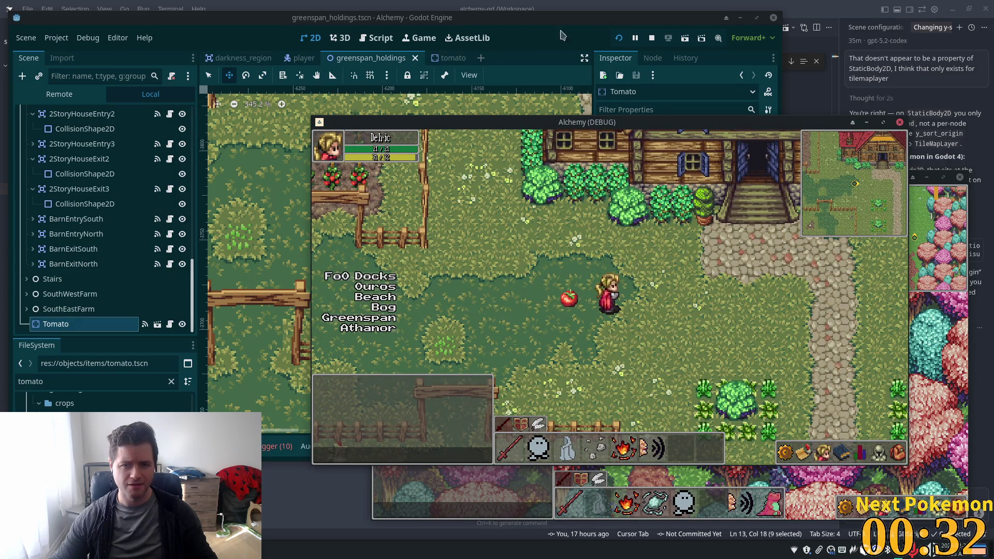
{"action": "left_click", "coordinate": [563, 35]}
{"action": "left_click", "coordinate": [745, 299]}
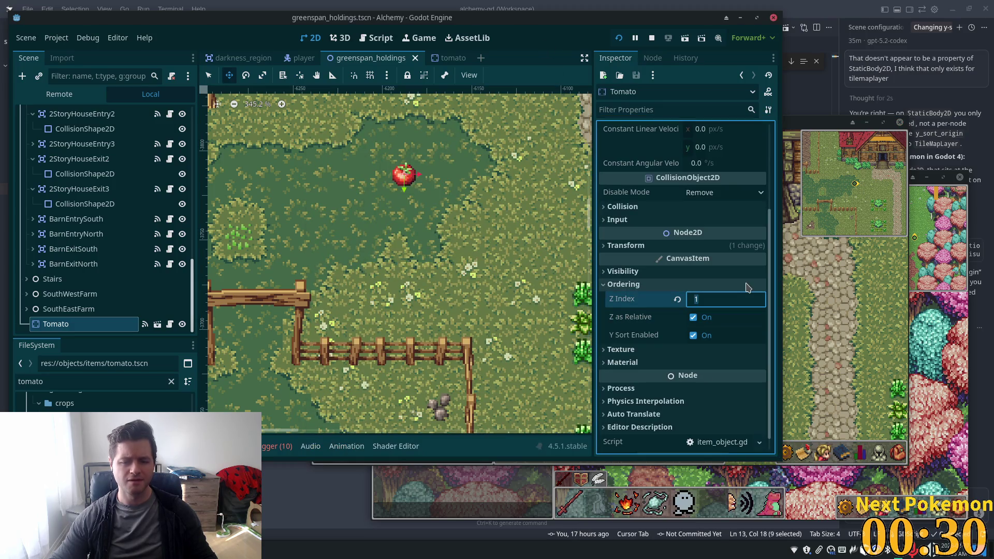
Set the Tomato's Z Index back to 0, then tick Y Sort Enabled on NavigationRegion2D.
{"action": "type", "text": "0"}
{"action": "key", "text": "Return"}
{"action": "scroll", "coordinate": [177, 194], "scroll_direction": "up", "scroll_amount": 3}
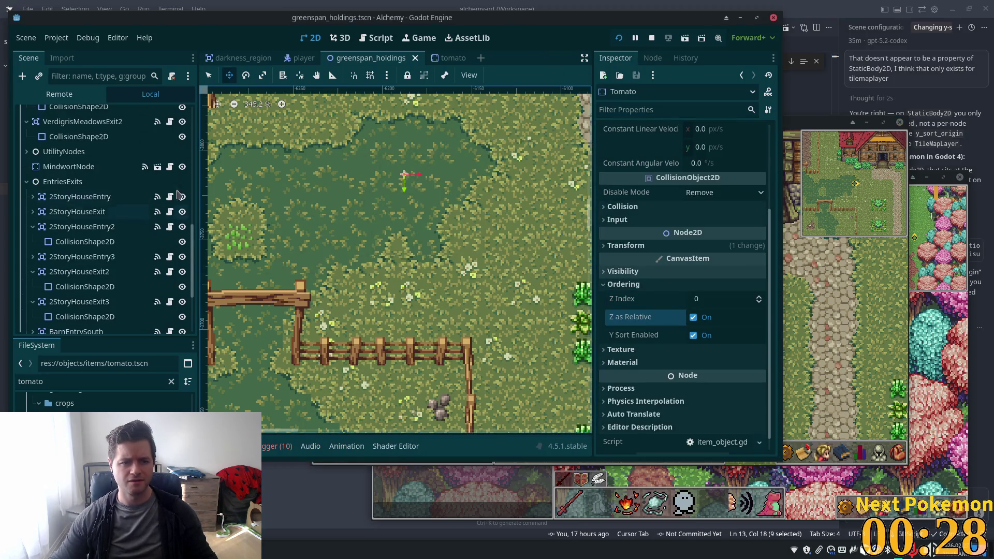
{"action": "scroll", "coordinate": [129, 217], "scroll_direction": "up", "scroll_amount": 10}
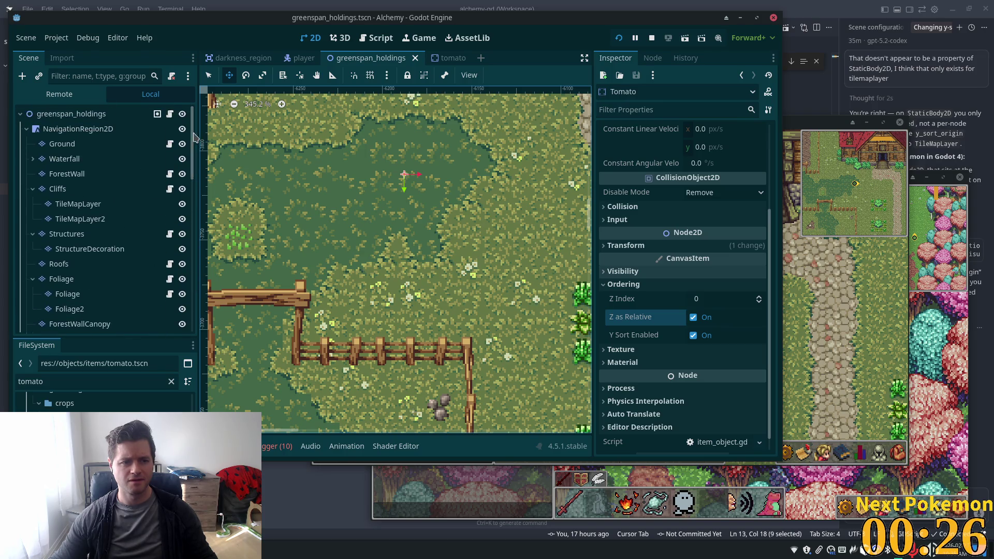
{"action": "left_click", "coordinate": [62, 129]}
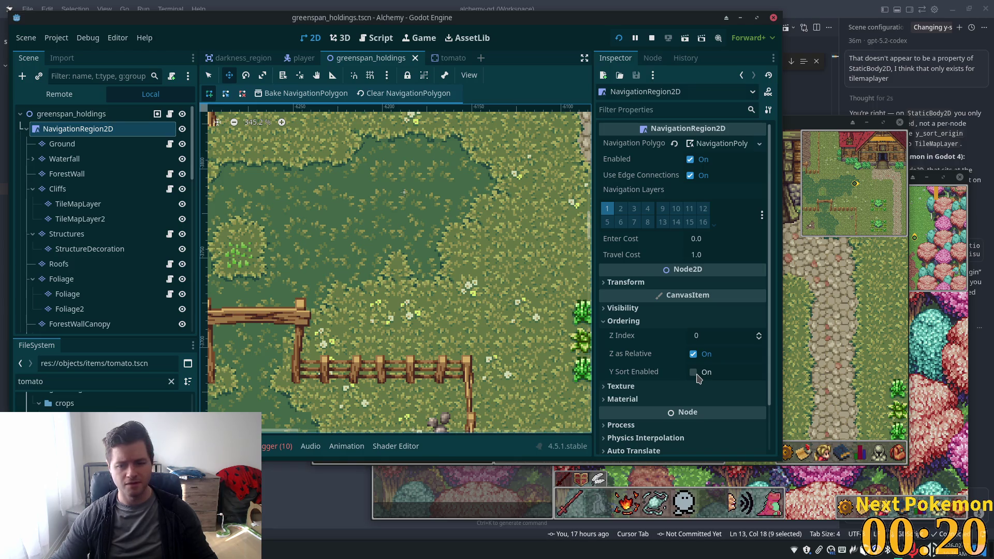
{"action": "left_click", "coordinate": [693, 374]}
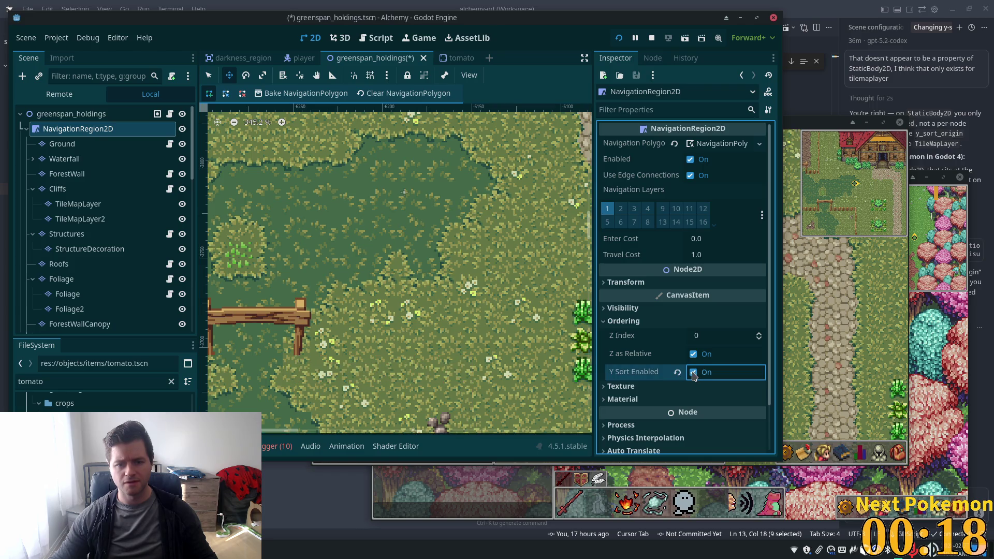
Tick Y Sort Enabled under Ordering for the Ground layer and save greenspan_holdings.
{"action": "left_click", "coordinate": [93, 144]}
{"action": "scroll", "coordinate": [711, 370], "scroll_direction": "down", "scroll_amount": 15}
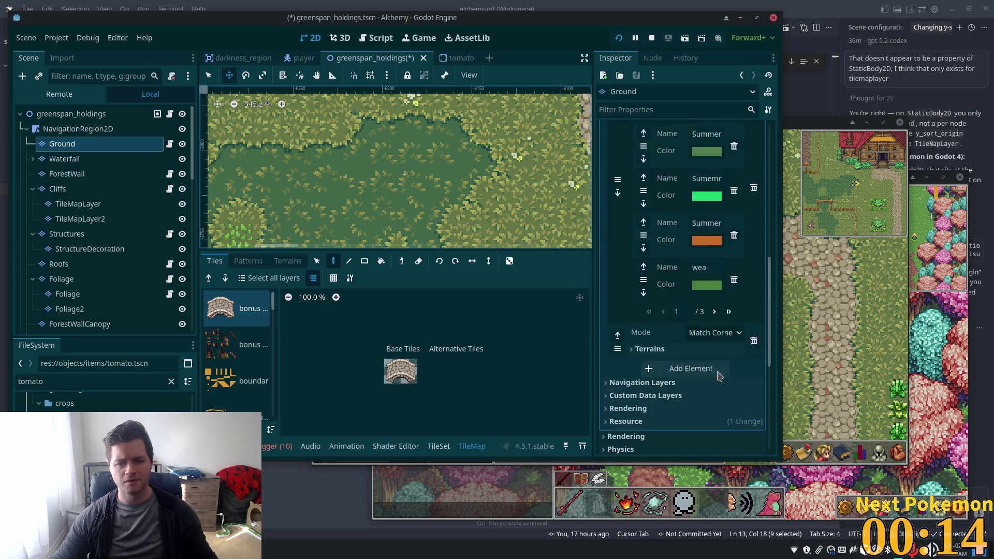
{"action": "scroll", "coordinate": [723, 371], "scroll_direction": "down", "scroll_amount": 3}
{"action": "left_click", "coordinate": [693, 331]}
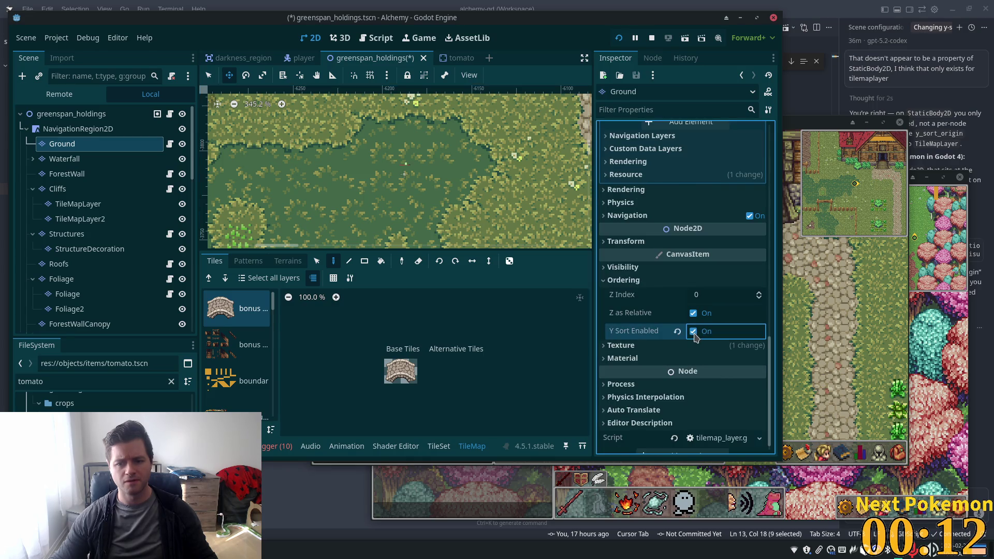
{"action": "key", "text": "ctrl+s"}
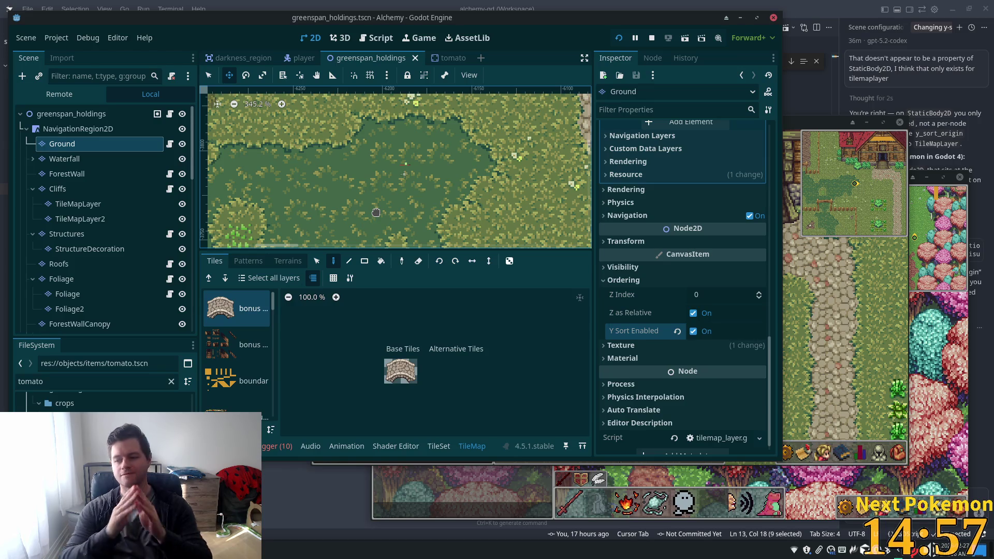
{"action": "mouse_move", "coordinate": [991, 259]}
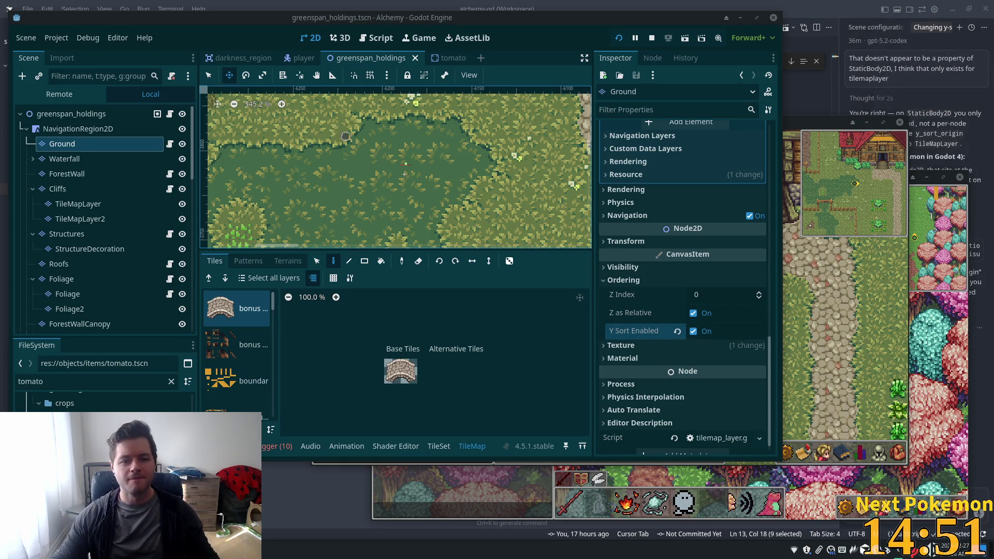
Select the Tomato node and reposition the tomato on the map.
{"action": "left_click", "coordinate": [118, 121]}
{"action": "left_click_drag", "start_coordinate": [192, 140], "coordinate": [190, 361]}
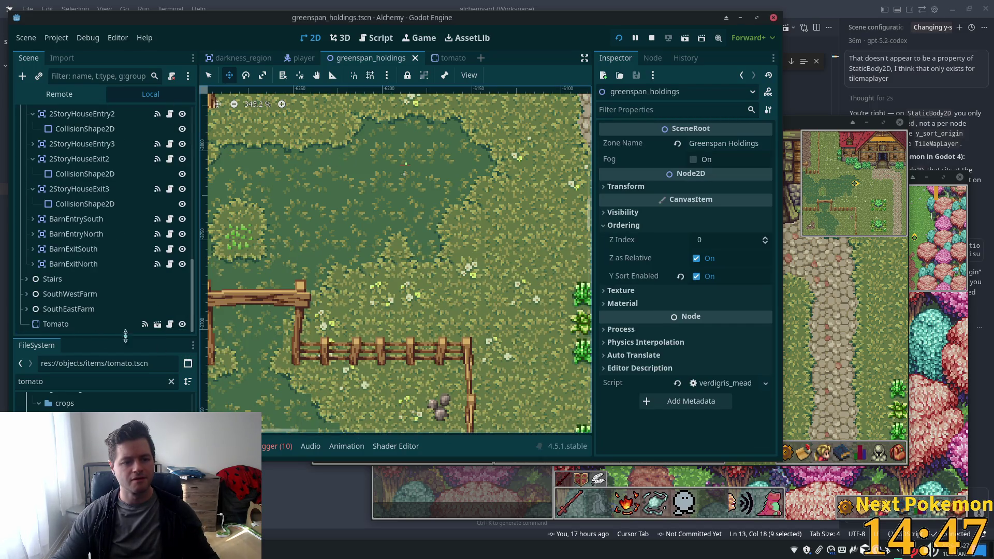
{"action": "left_click", "coordinate": [56, 324]}
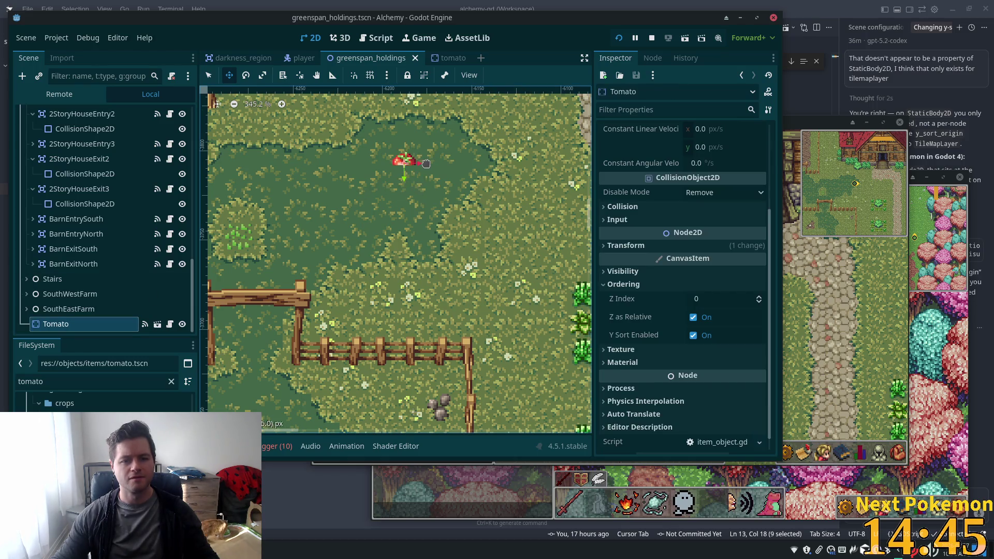
{"action": "left_click", "coordinate": [425, 163]}
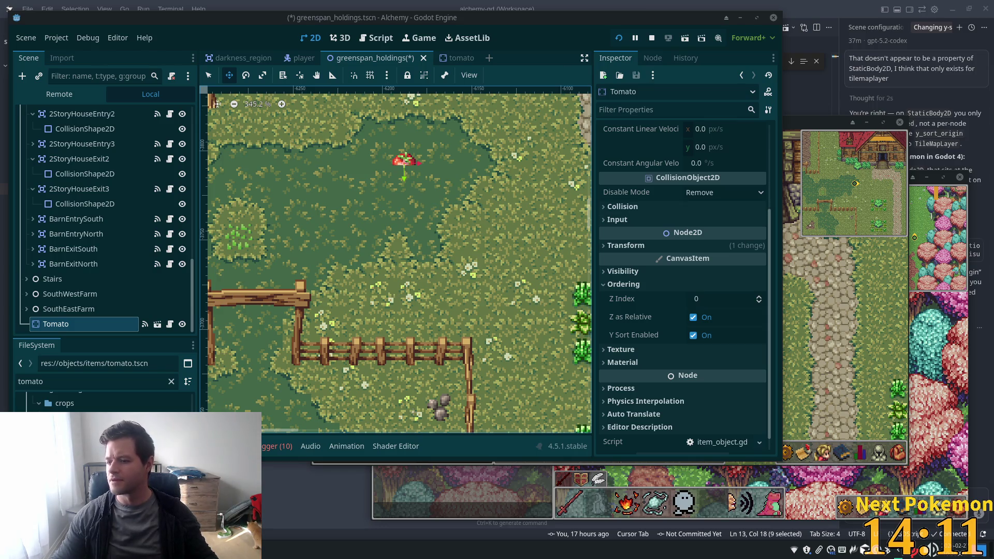
Pan the map around the tomato to check its sorting, then select the Ground tile layer.
{"action": "scroll", "coordinate": [390, 194], "scroll_direction": "down", "scroll_amount": 6}
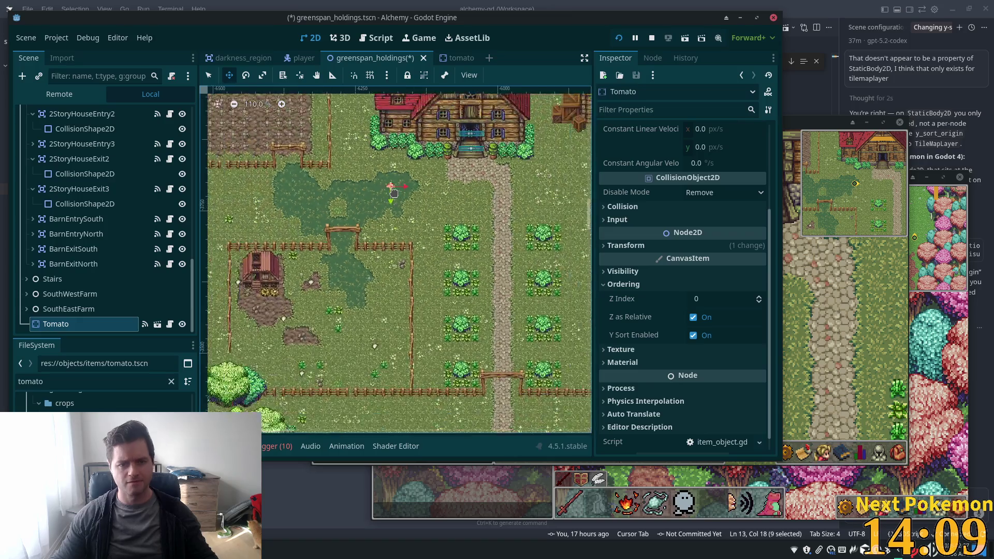
{"action": "scroll", "coordinate": [394, 193], "scroll_direction": "up", "scroll_amount": 8}
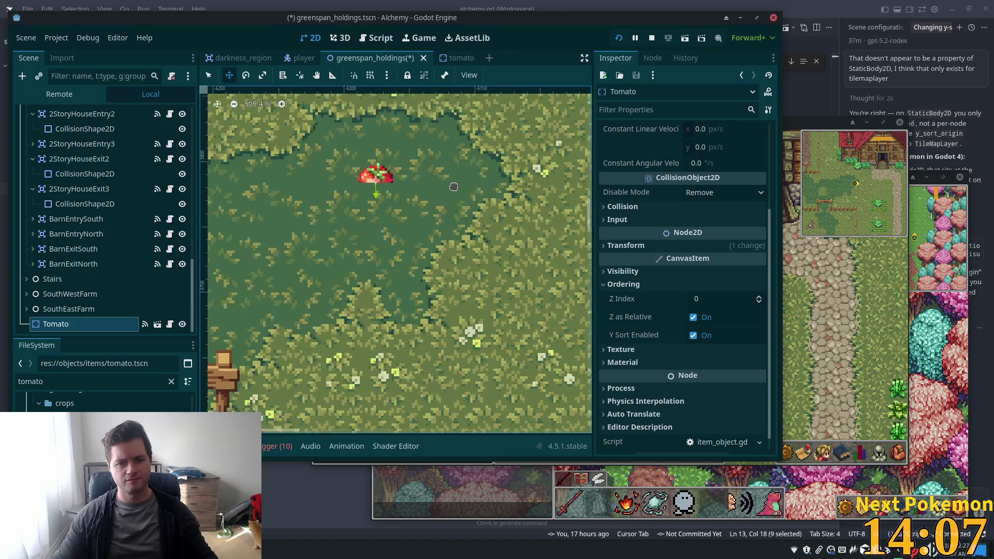
{"action": "scroll", "coordinate": [454, 186], "scroll_direction": "up", "scroll_amount": 3}
{"action": "left_click_drag", "start_coordinate": [453, 186], "coordinate": [552, 275]}
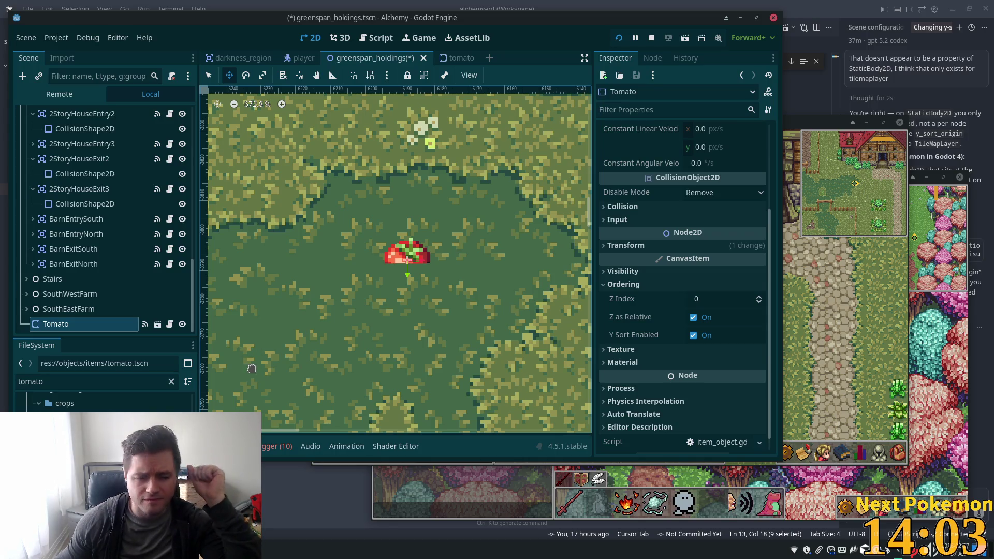
{"action": "left_click_drag", "start_coordinate": [189, 265], "coordinate": [184, 111]}
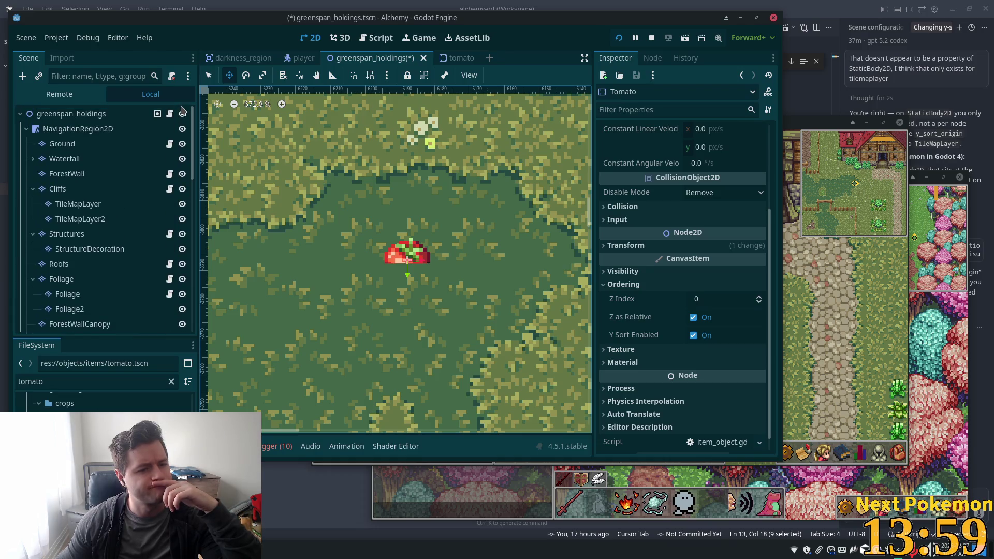
{"action": "left_click", "coordinate": [87, 143]}
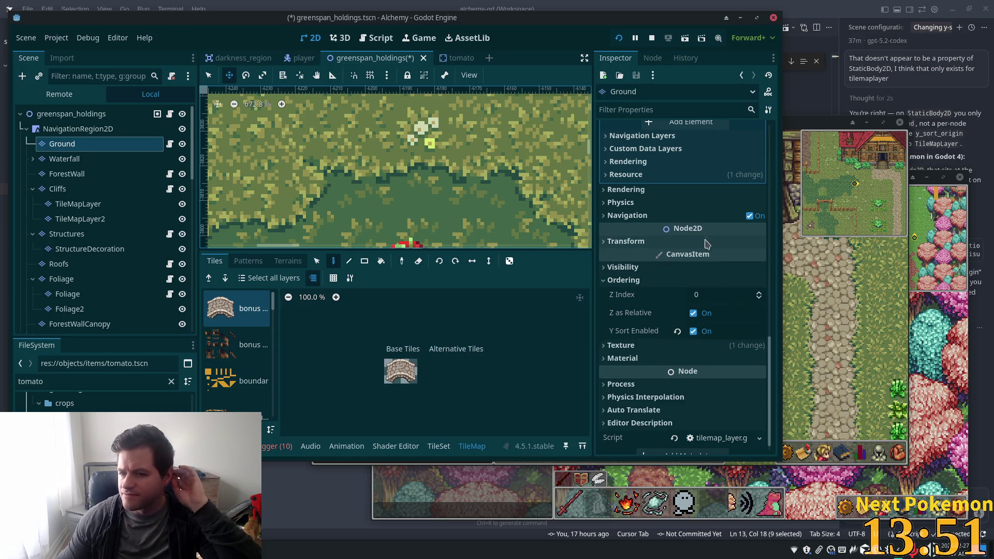
Inspect the tile set's custom data layers and rendering settings.
{"action": "scroll", "coordinate": [701, 207], "scroll_direction": "up", "scroll_amount": 3}
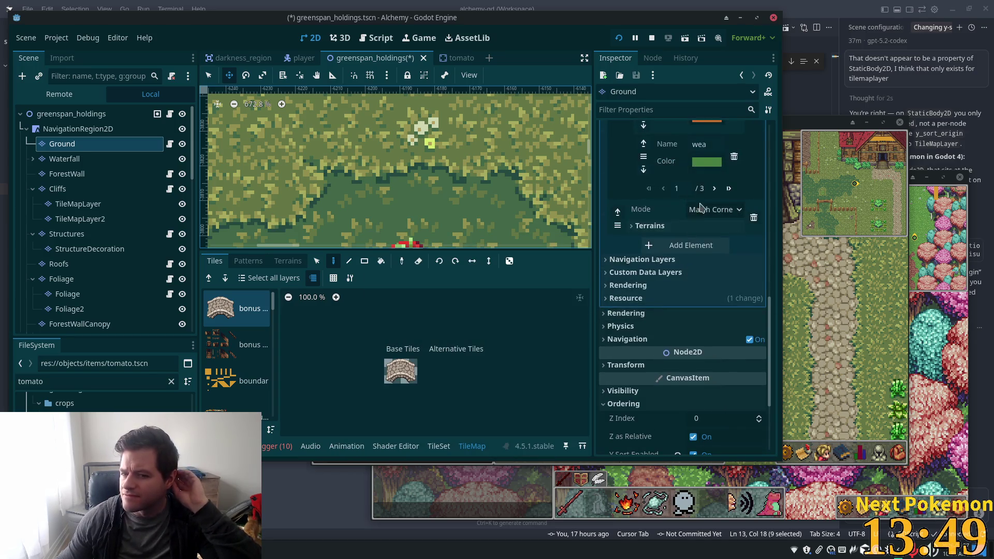
{"action": "left_click", "coordinate": [697, 275]}
{"action": "left_click", "coordinate": [696, 274]}
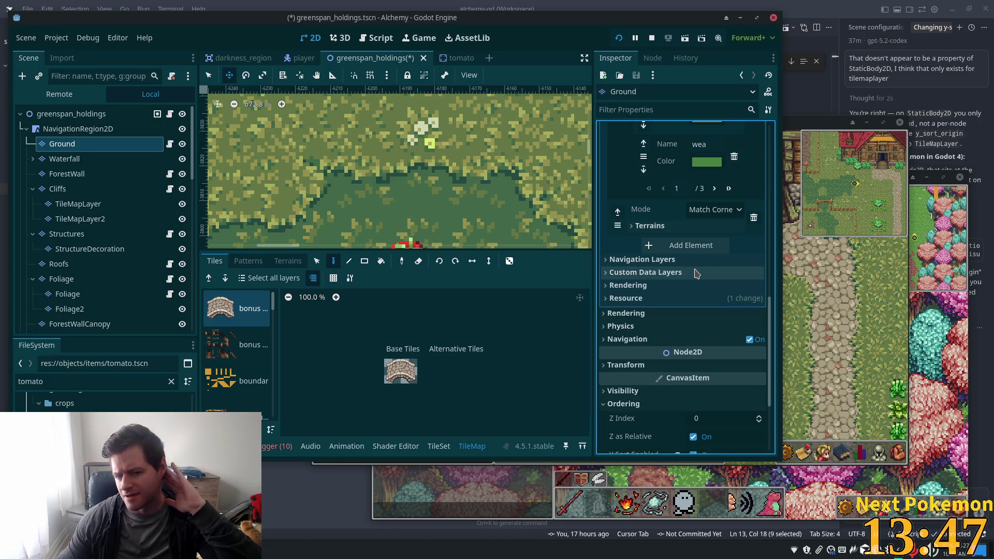
{"action": "left_click", "coordinate": [689, 285]}
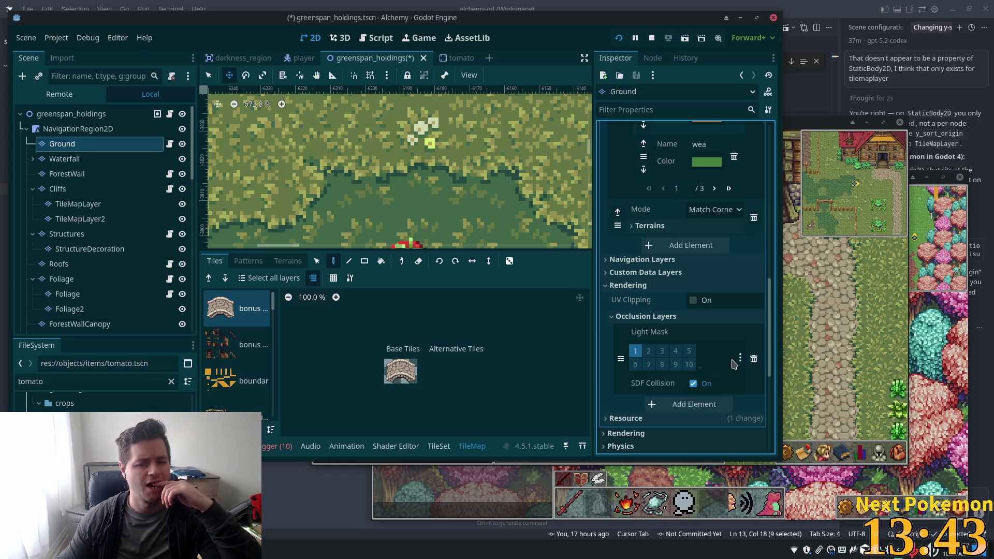
Collapse the greenspan.tres tile set and expand Ground's Rendering section, showing Y Sort Origin 0.
{"action": "scroll", "coordinate": [724, 343], "scroll_direction": "up", "scroll_amount": 5}
{"action": "scroll", "coordinate": [723, 342], "scroll_direction": "up", "scroll_amount": 8}
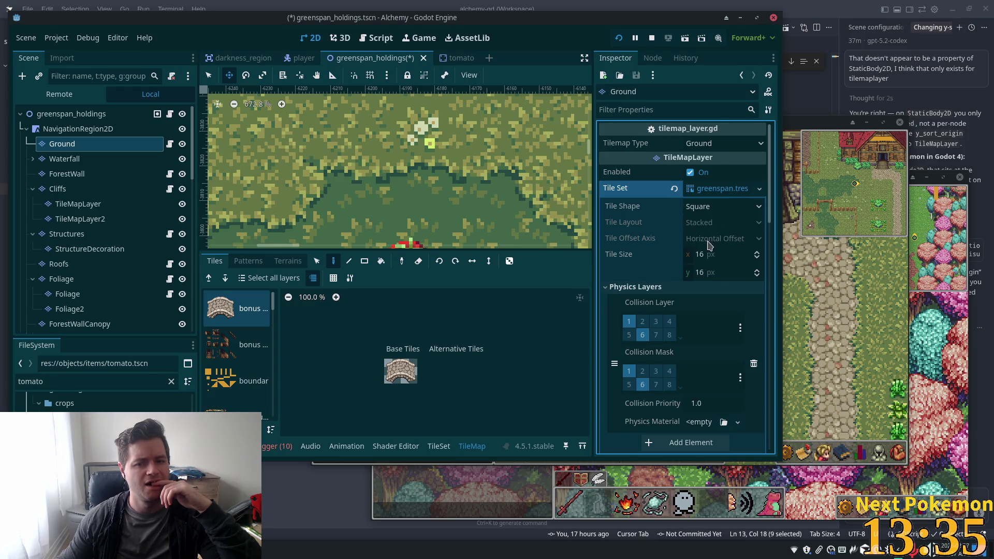
{"action": "left_click", "coordinate": [723, 188]}
{"action": "left_click", "coordinate": [722, 188]}
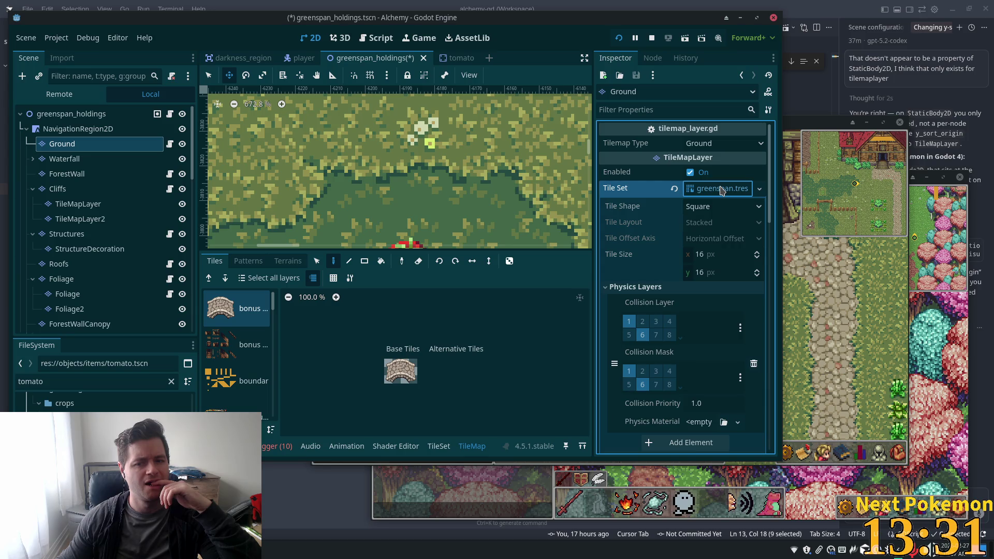
{"action": "left_click", "coordinate": [721, 190]}
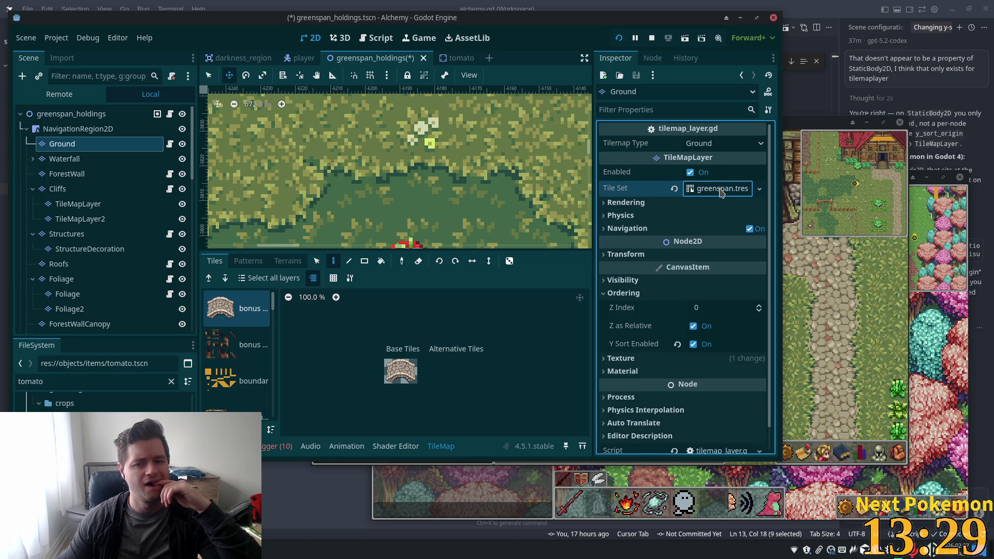
{"action": "left_click", "coordinate": [690, 206]}
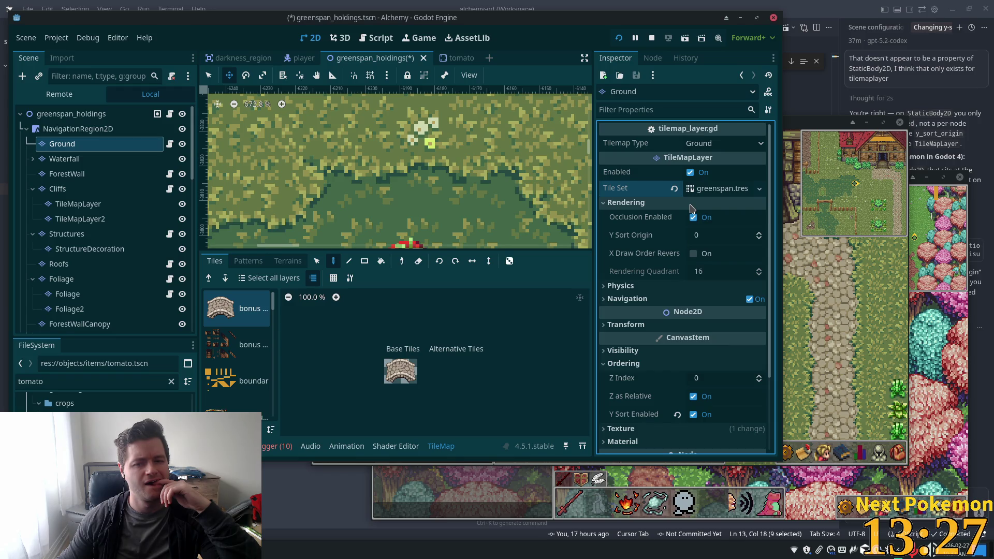
{"action": "mouse_move", "coordinate": [681, 227]}
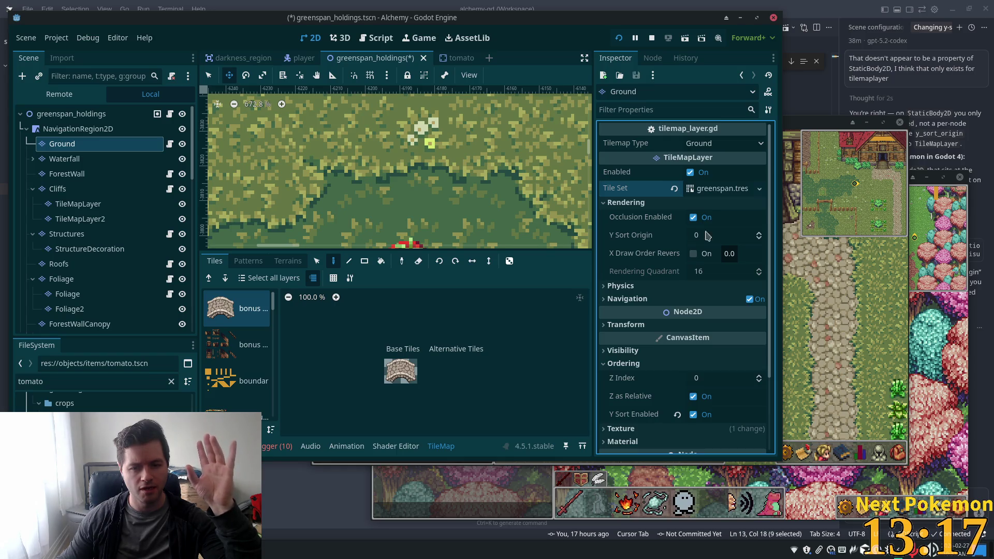
{"action": "scroll", "coordinate": [428, 185], "scroll_direction": "down", "scroll_amount": 15}
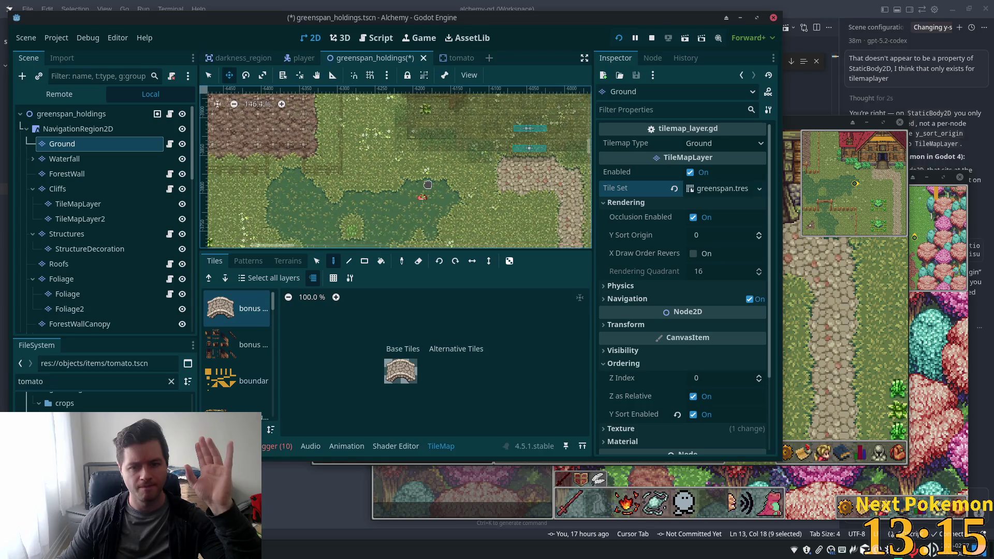
Set the Ground layer's Y Sort Origin to -16, correcting an initial entry of 16.
{"action": "left_click", "coordinate": [688, 235]}
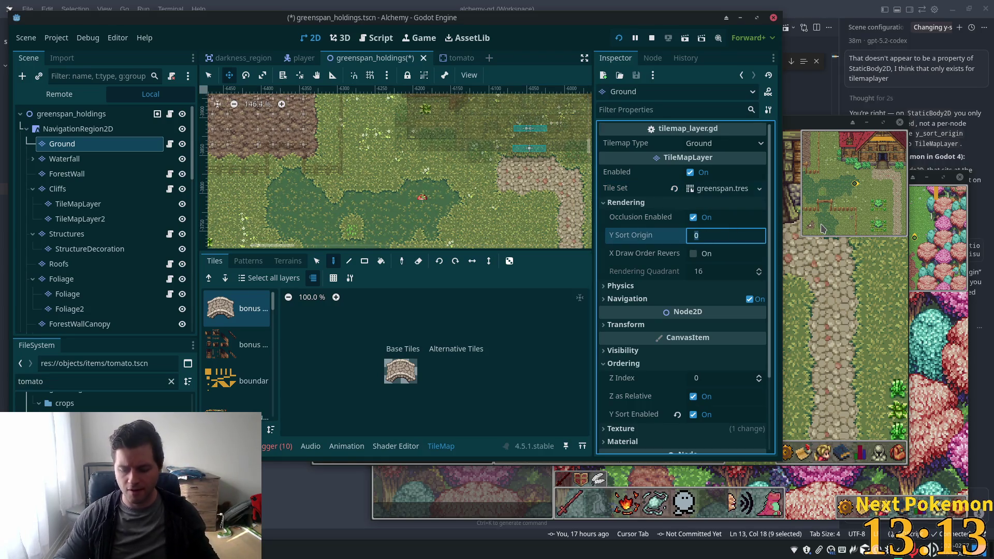
{"action": "type", "text": "16"}
{"action": "key", "text": "Tab"}
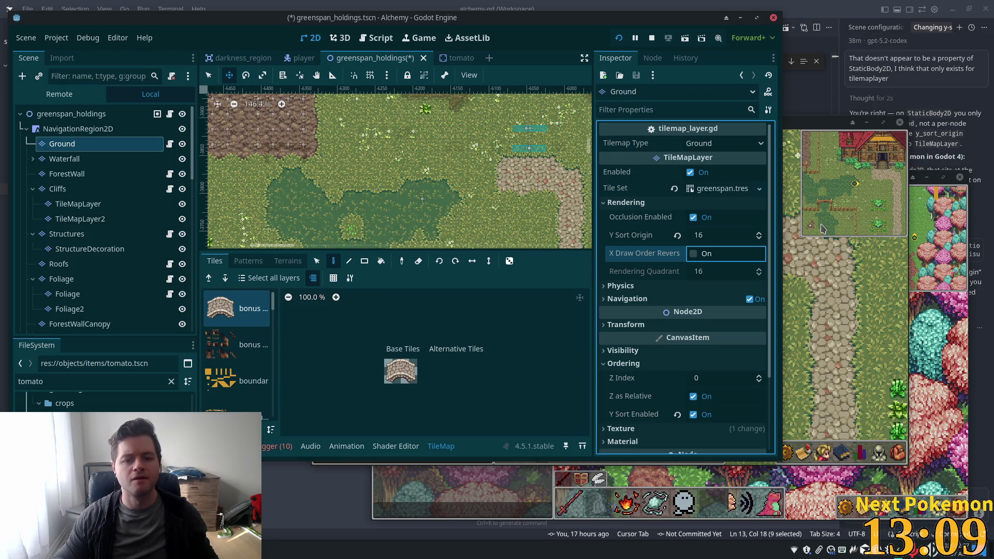
{"action": "left_click", "coordinate": [700, 235]}
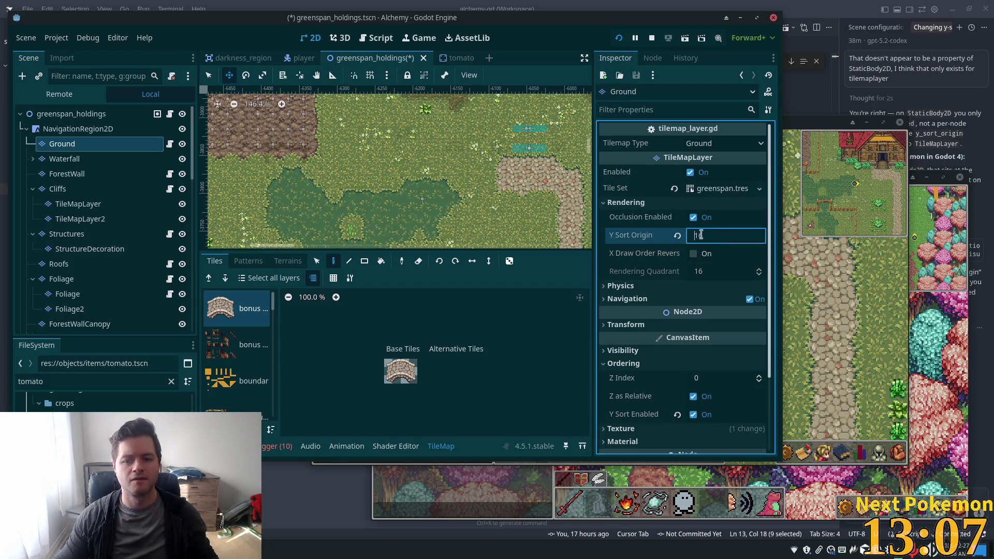
{"action": "type", "text": "16"}
{"action": "type", "text": "-"}
{"action": "key", "text": "Tab"}
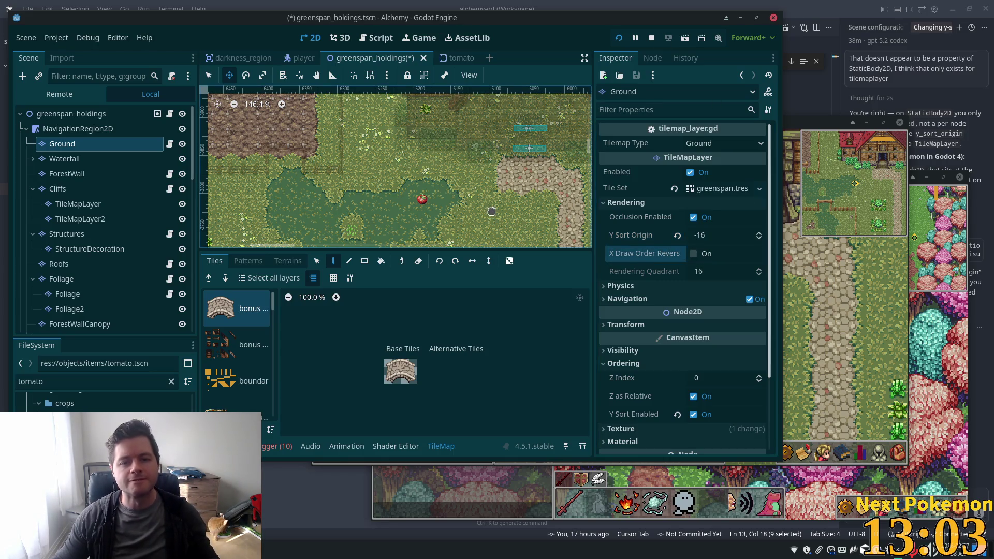
{"action": "scroll", "coordinate": [491, 211], "scroll_direction": "down", "scroll_amount": 11}
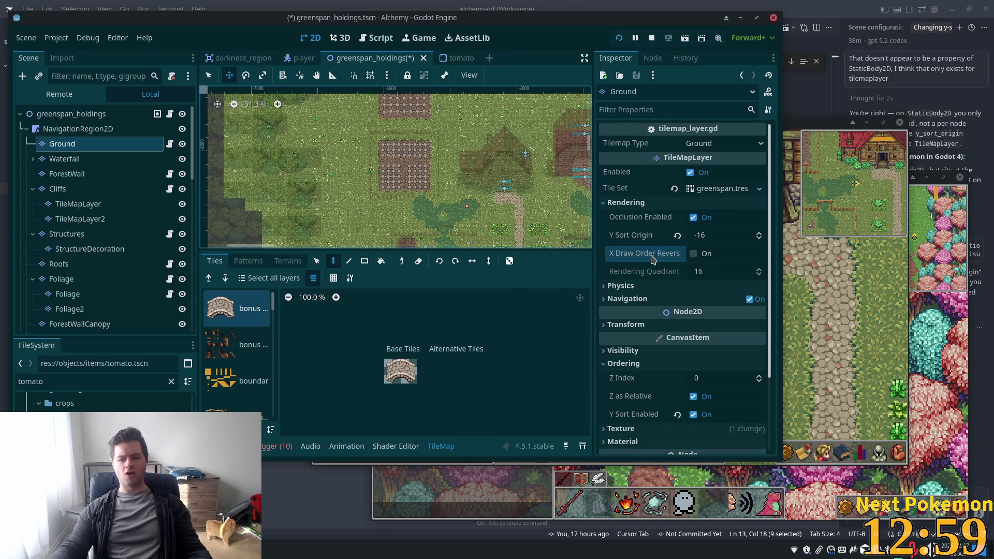
{"action": "mouse_move", "coordinate": [651, 259]}
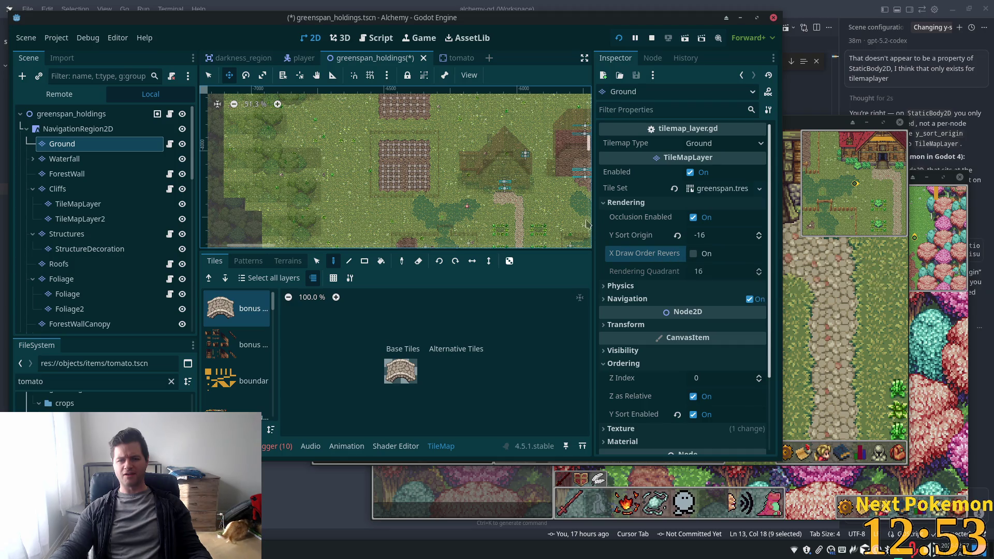
{"action": "key", "text": "F5"}
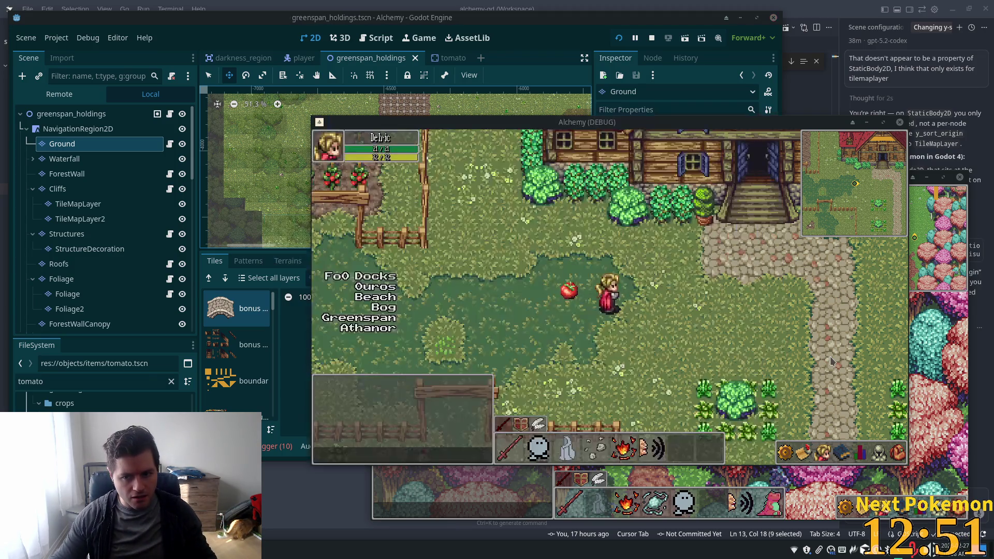
{"action": "key", "text": "Left"}
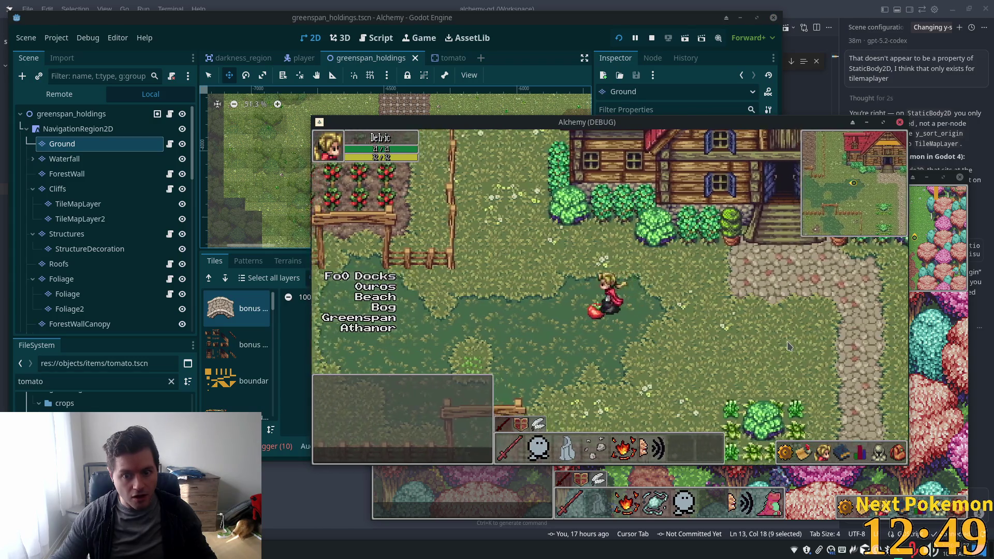
{"action": "key", "text": "Left"}
{"action": "key", "text": "Up"}
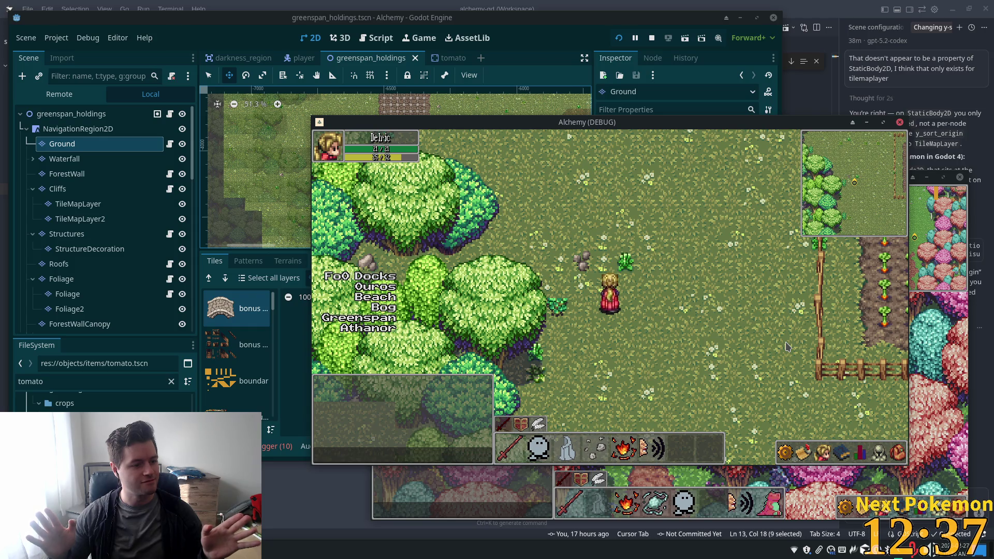
{"action": "key", "text": "w"}
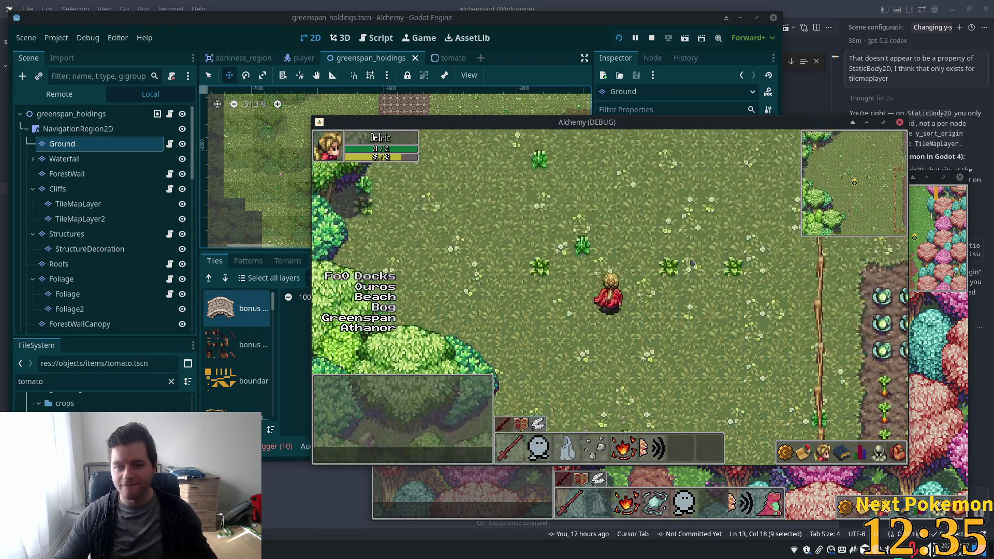
{"action": "key", "text": "a"}
{"action": "key", "text": "w"}
{"action": "key", "text": "d"}
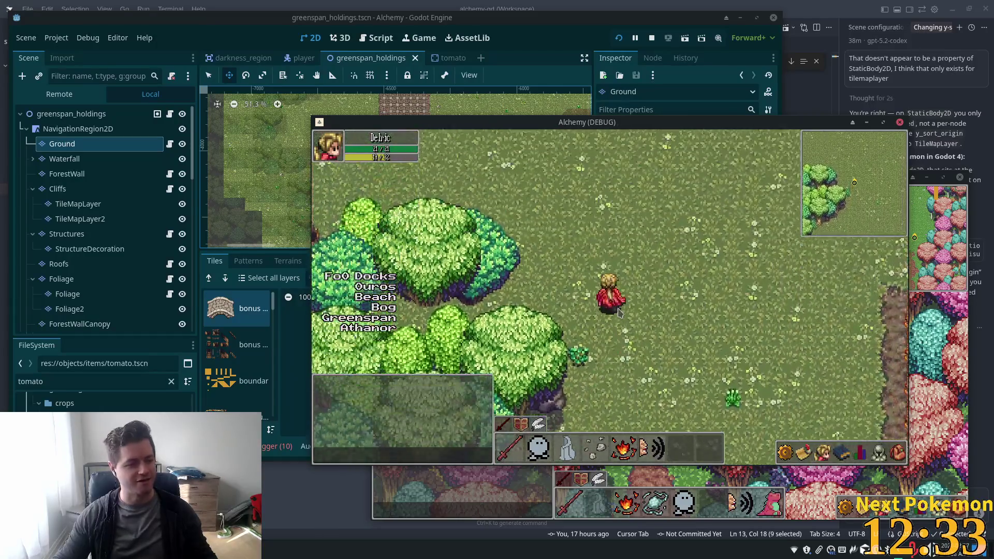
{"action": "key", "text": "w"}
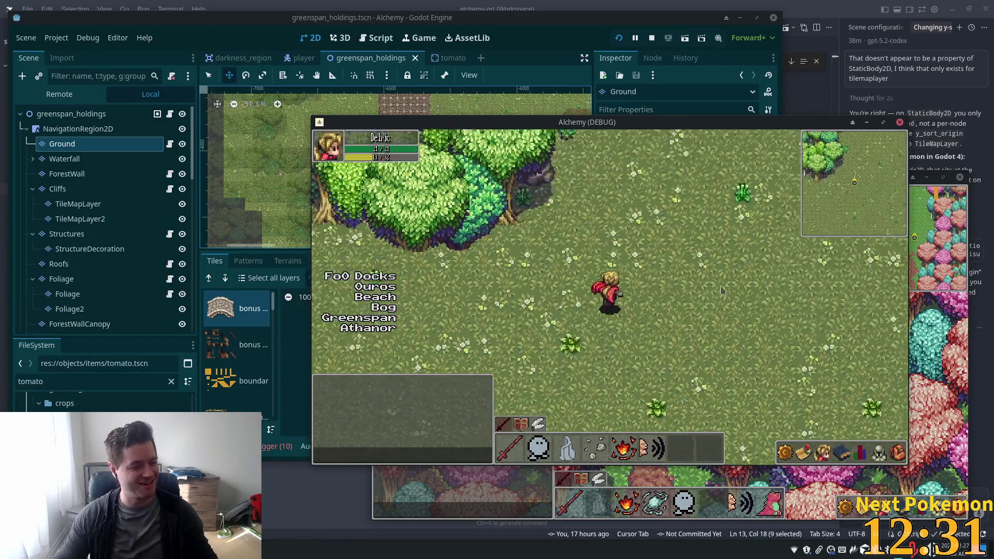
{"action": "key", "text": "d"}
{"action": "key", "text": "w"}
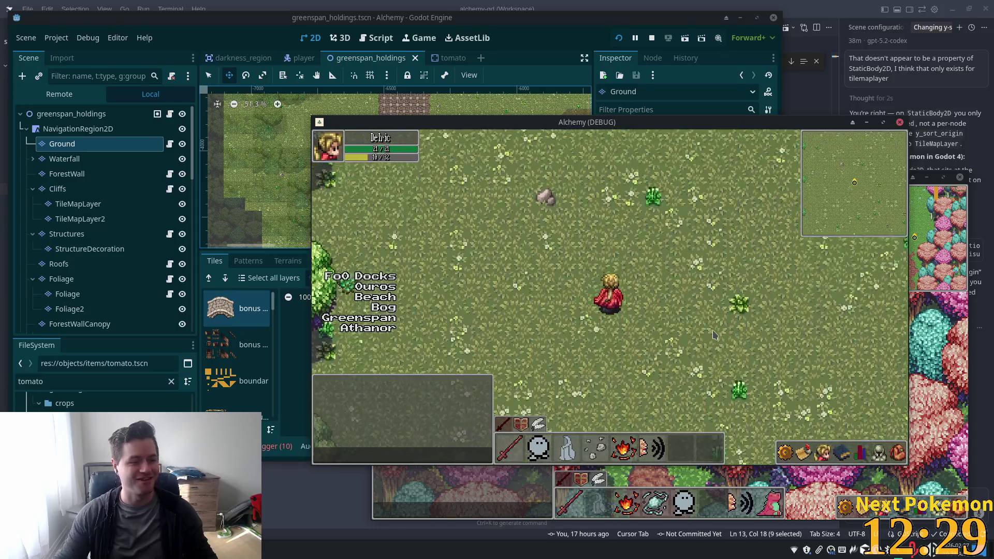
{"action": "key", "text": "a"}
{"action": "key", "text": "s"}
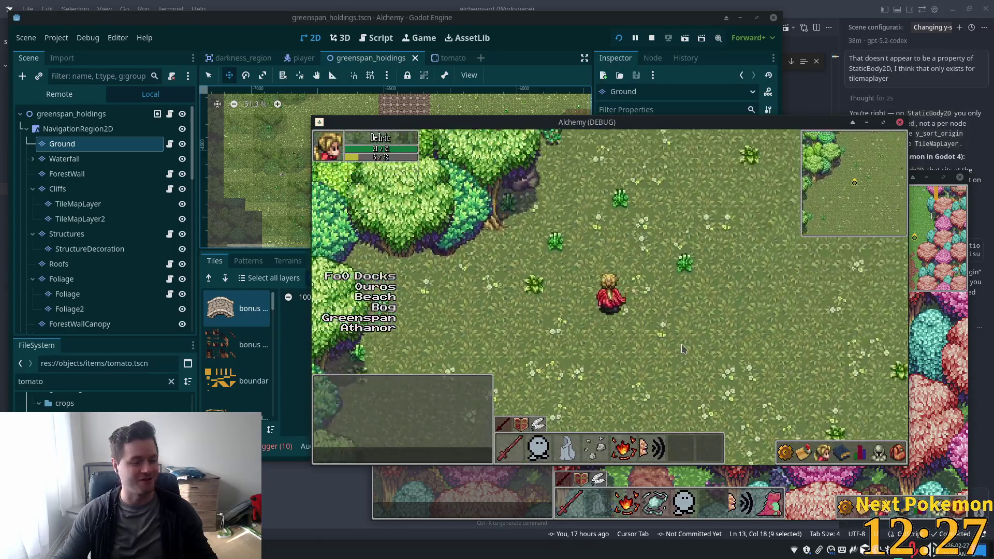
{"action": "key", "text": "w"}
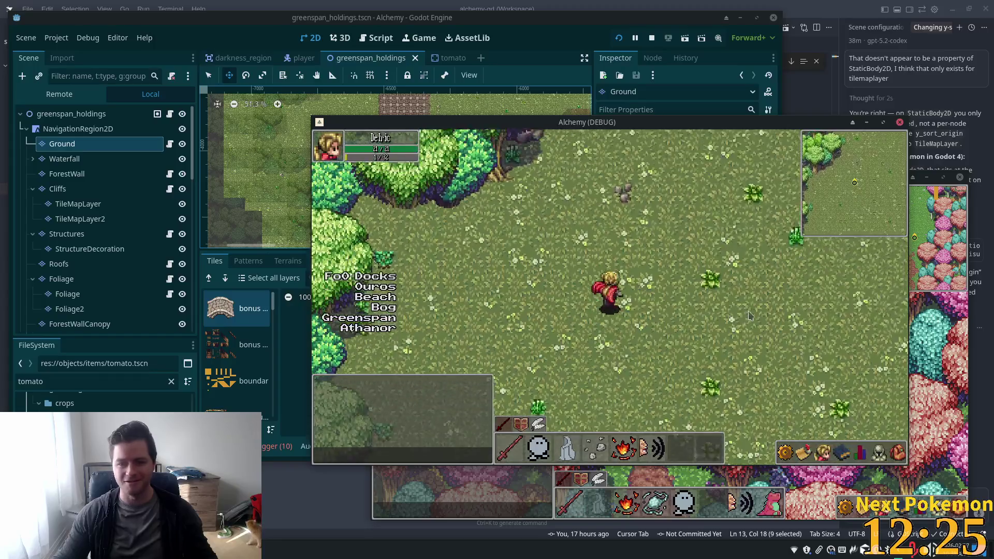
{"action": "key", "text": "a"}
{"action": "key", "text": "w"}
{"action": "key", "text": "a"}
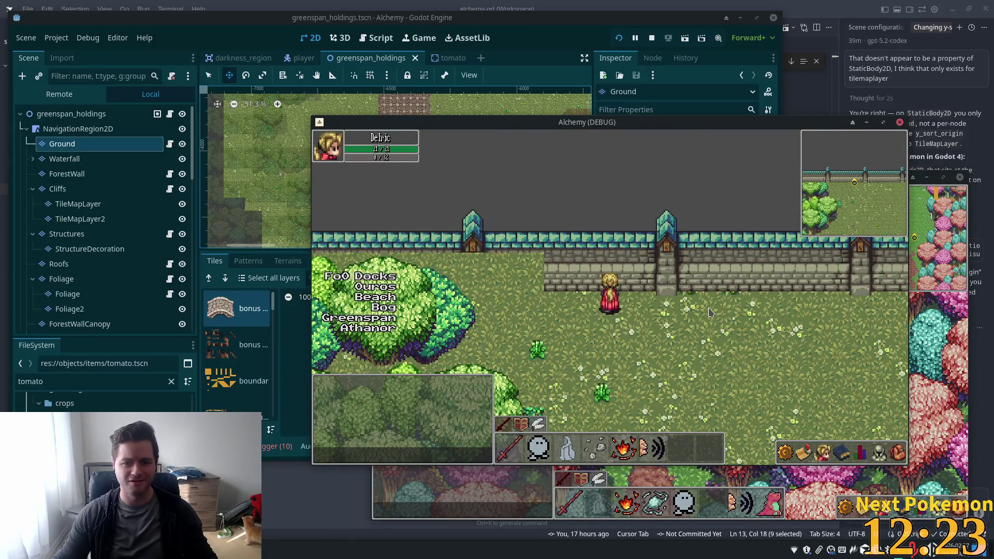
{"action": "key", "text": "d"}
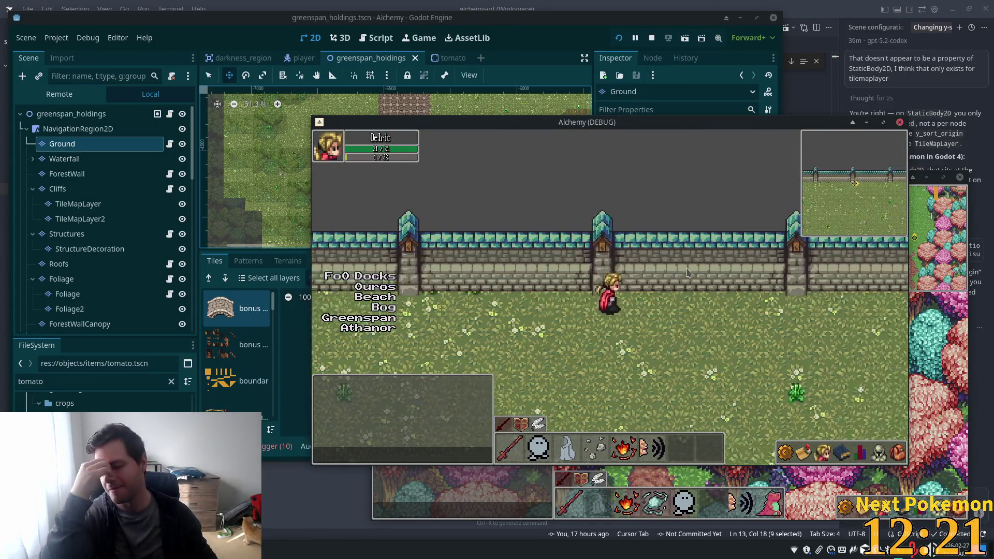
{"action": "key", "text": "a"}
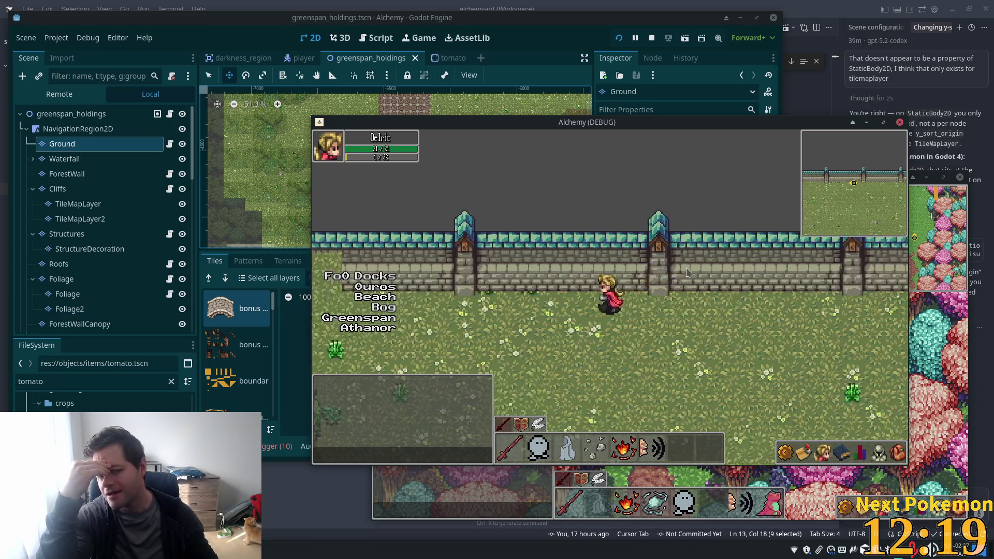
{"action": "key", "text": "a"}
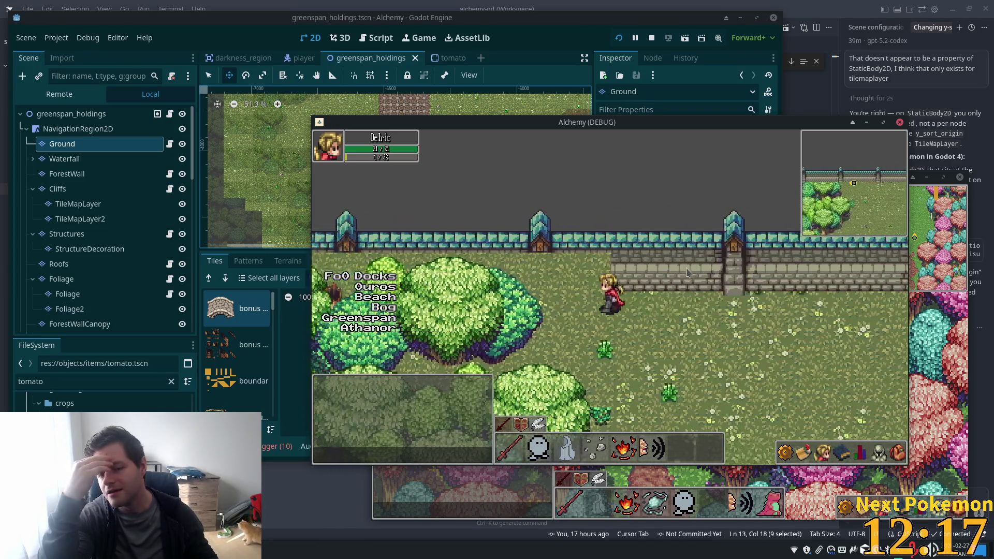
{"action": "key", "text": "d"}
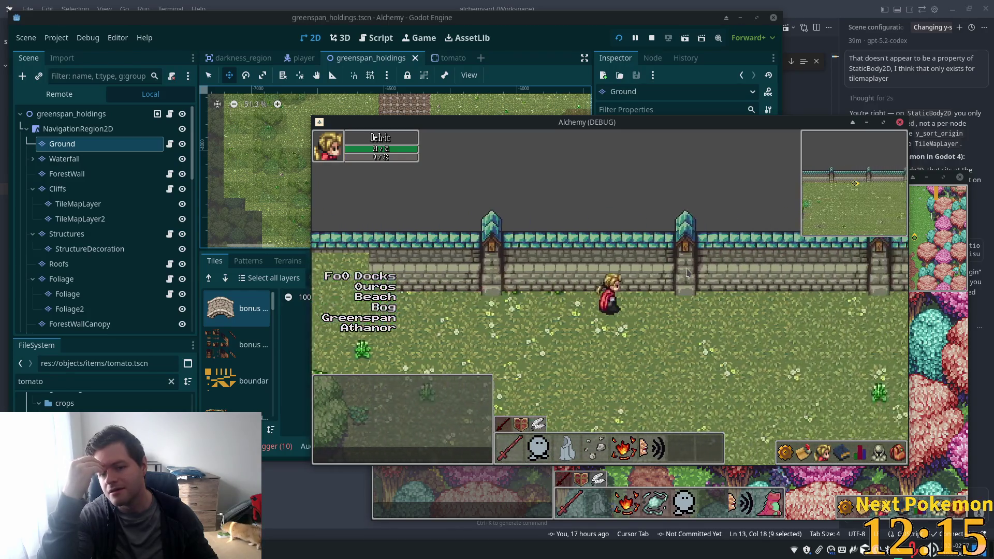
{"action": "key", "text": "a"}
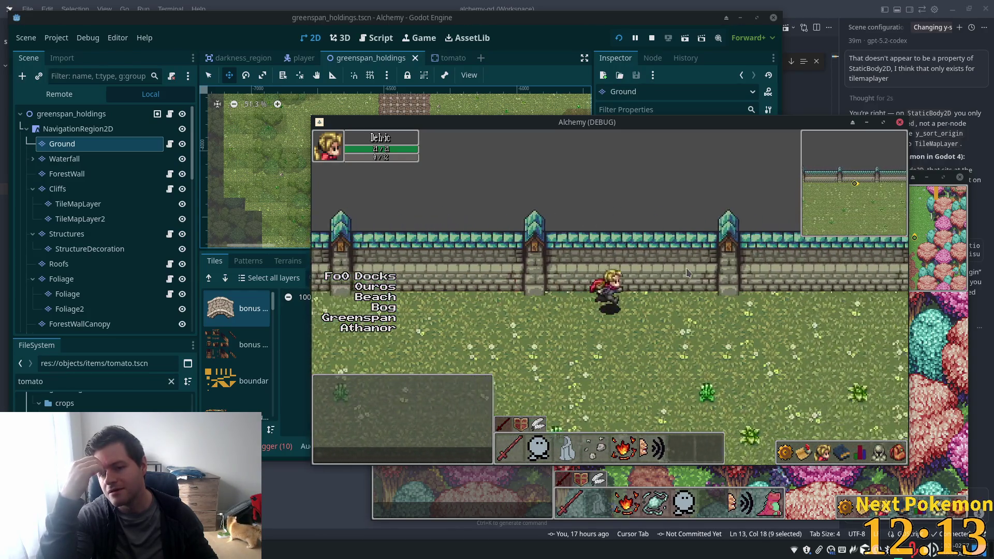
{"action": "key", "text": "d"}
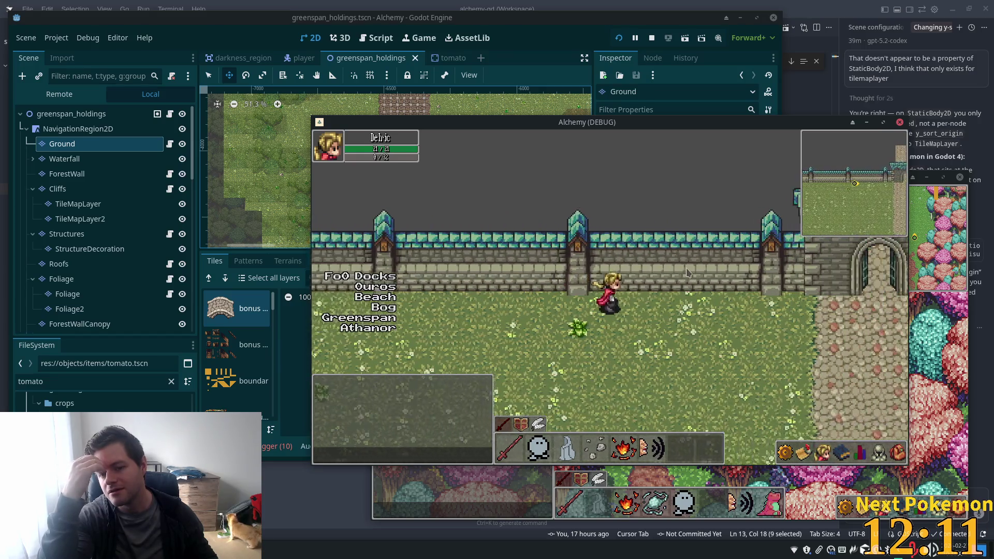
{"action": "key", "text": "d"}
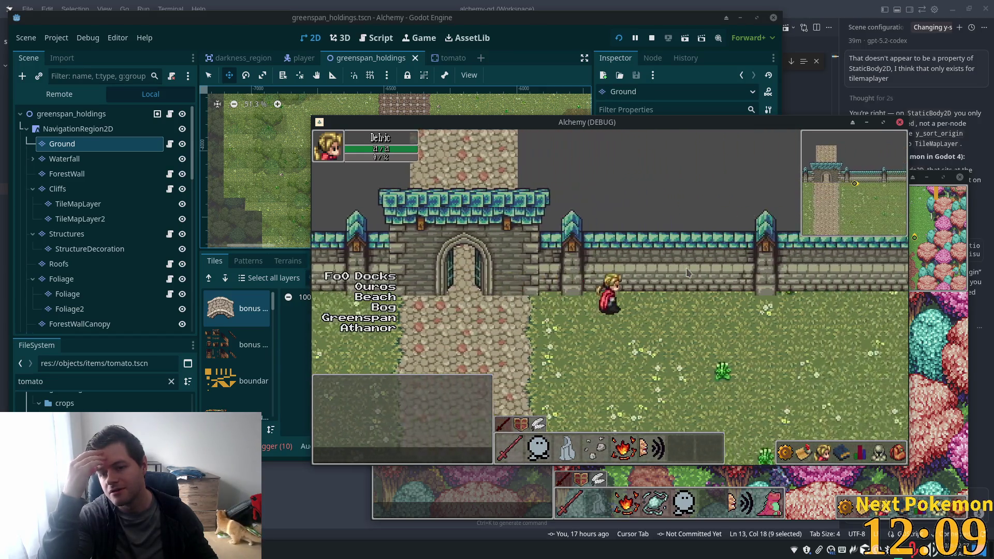
{"action": "key", "text": "d"}
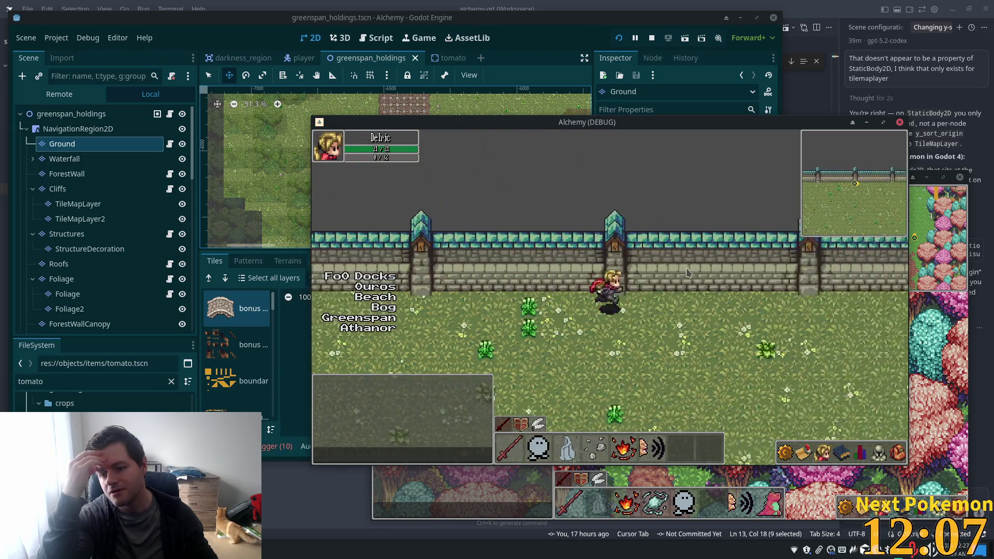
{"action": "key", "text": "a"}
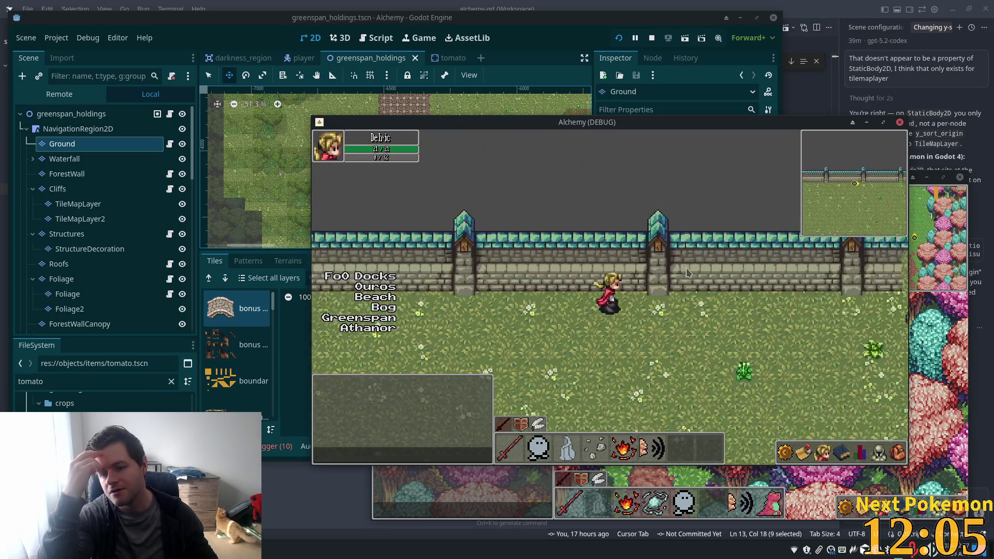
{"action": "key", "text": "d"}
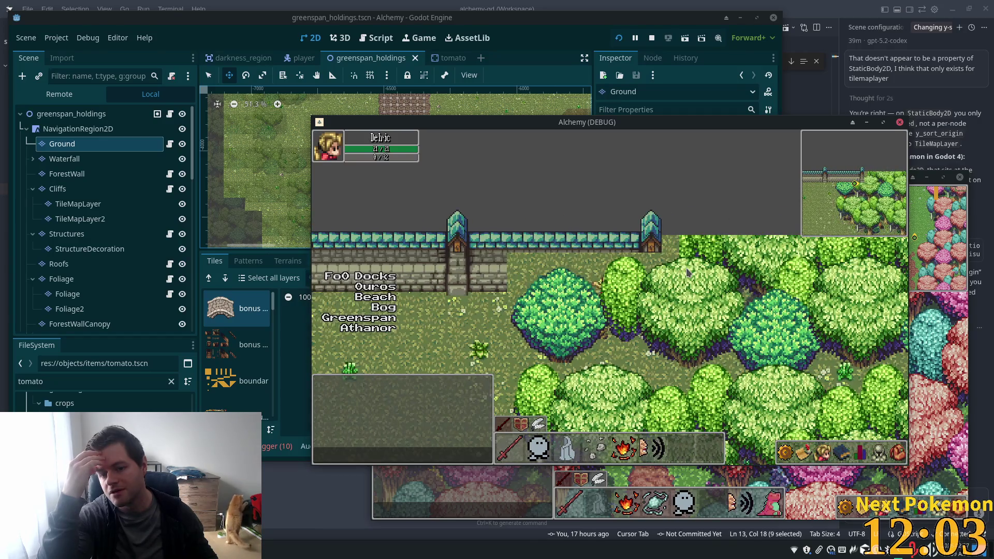
{"action": "key", "text": "w"}
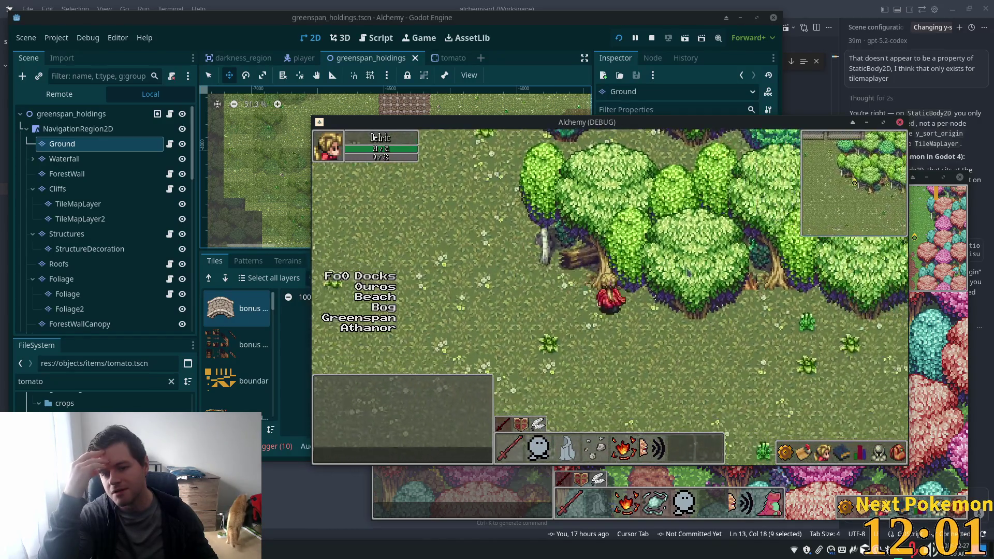
{"action": "key", "text": "s"}
{"action": "key", "text": "d"}
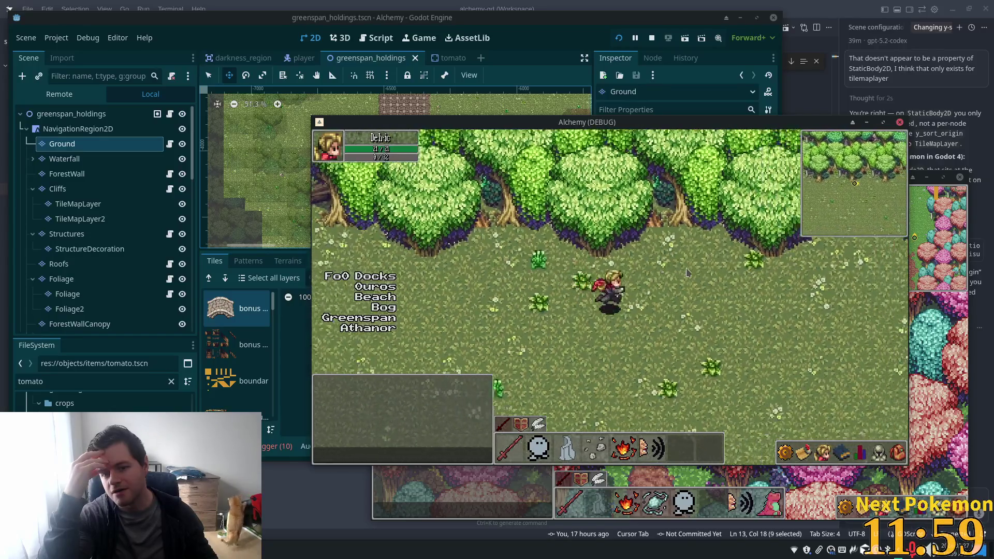
{"action": "key", "text": "a"}
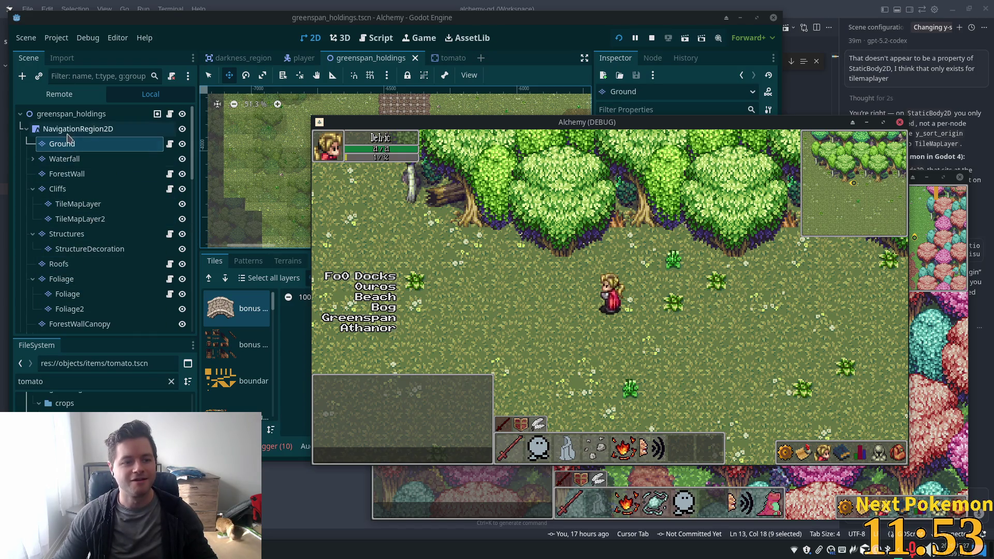
{"action": "left_click", "coordinate": [67, 159]}
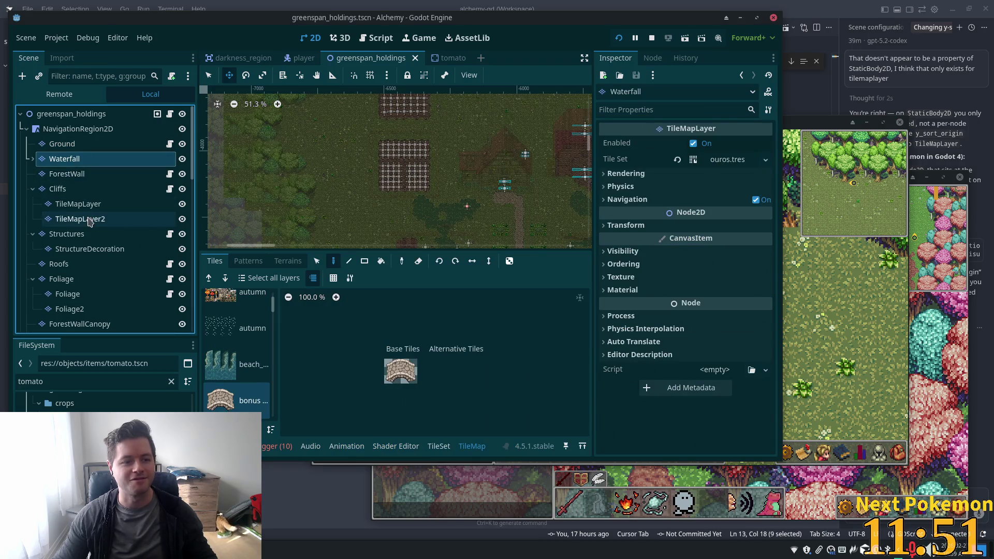
Select the range of tile layers down to Boundaries and tick Y Sort Enabled on them all.
{"action": "scroll", "coordinate": [77, 258], "scroll_direction": "down", "scroll_amount": 5}
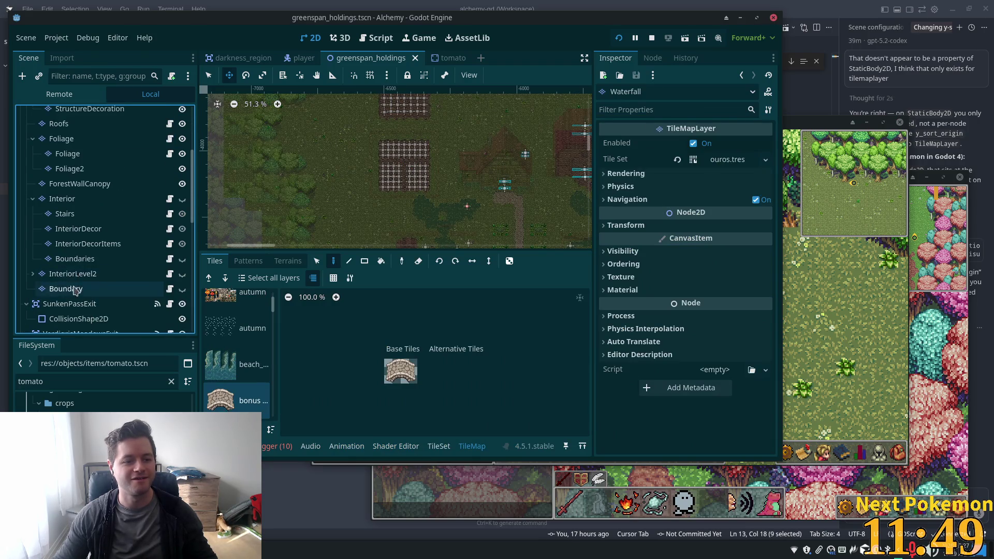
{"action": "left_click", "coordinate": [33, 274]}
{"action": "scroll", "coordinate": [78, 279], "scroll_direction": "down", "scroll_amount": 2}
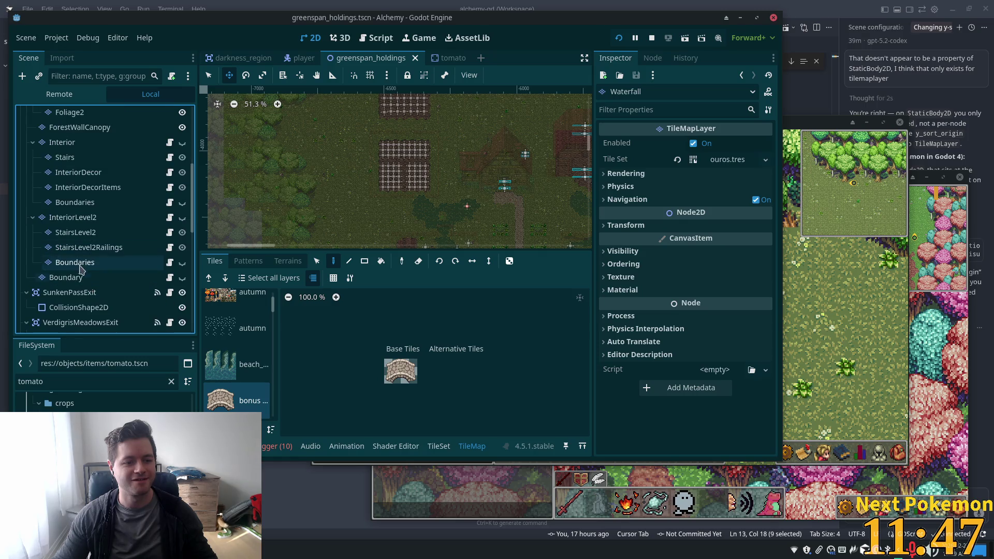
{"action": "left_click", "coordinate": [77, 263], "text": "shift"}
{"action": "scroll", "coordinate": [95, 257], "scroll_direction": "up", "scroll_amount": 5}
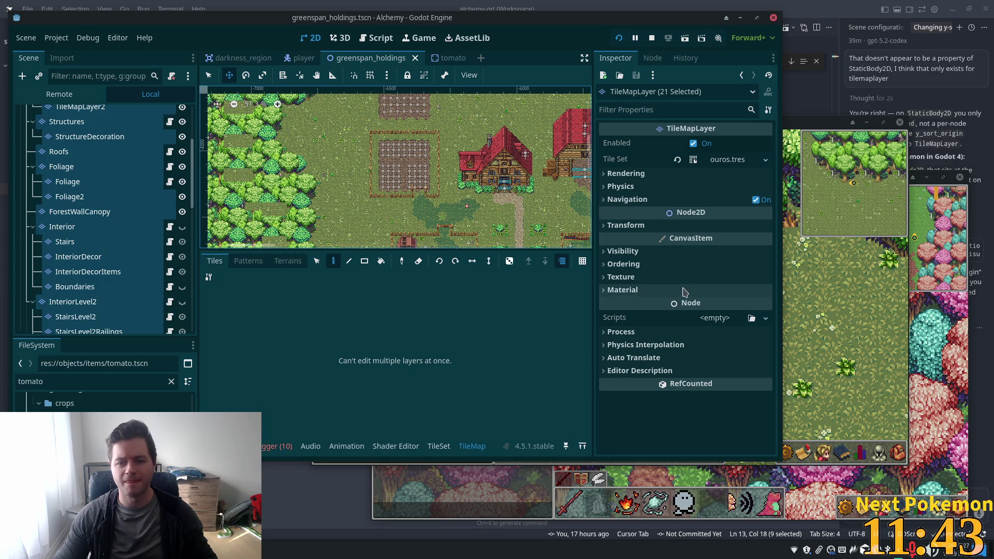
{"action": "left_click", "coordinate": [647, 267]}
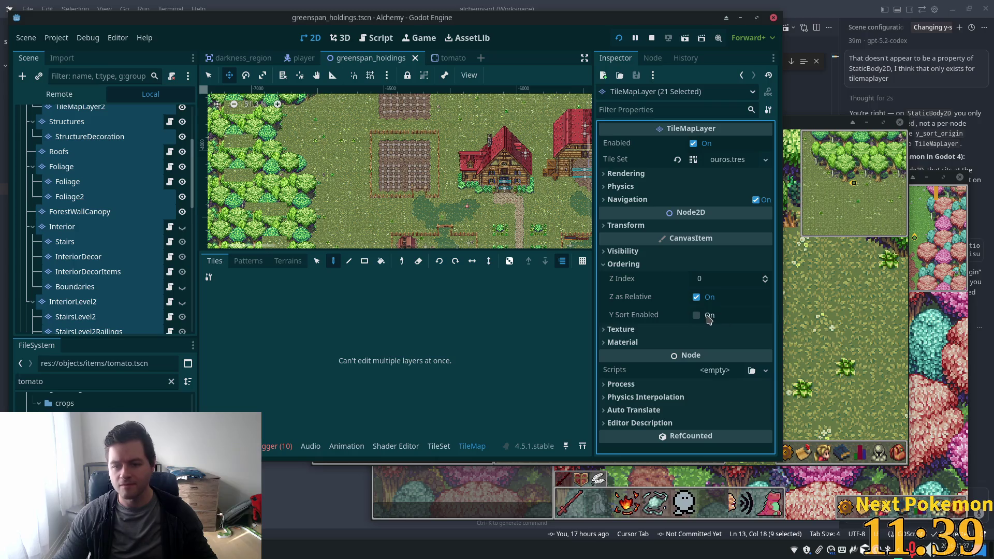
{"action": "left_click", "coordinate": [696, 317]}
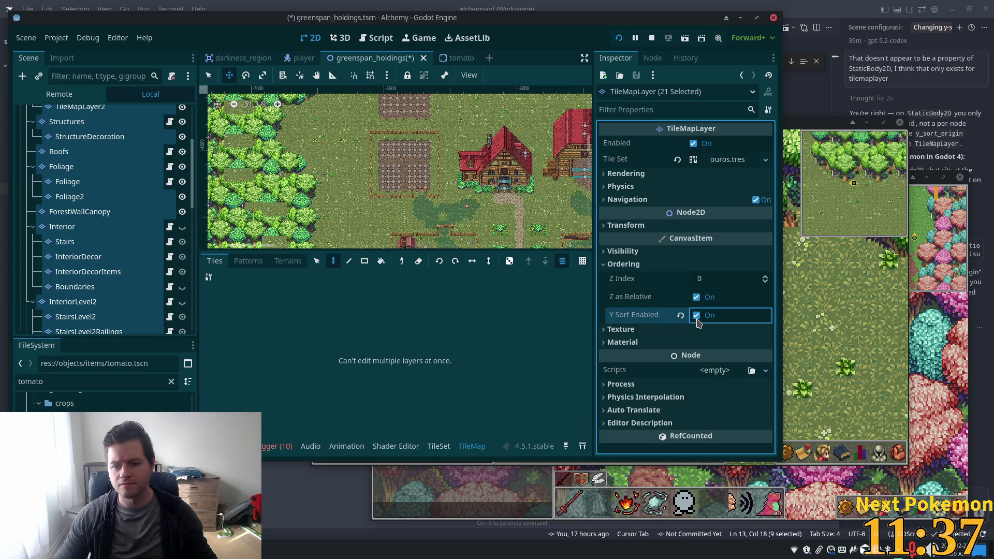
Save the scene, check the running game, and select the Foliage layer in the editor.
{"action": "key", "text": "ctrl+s"}
{"action": "key", "text": "ctrl+minus"}
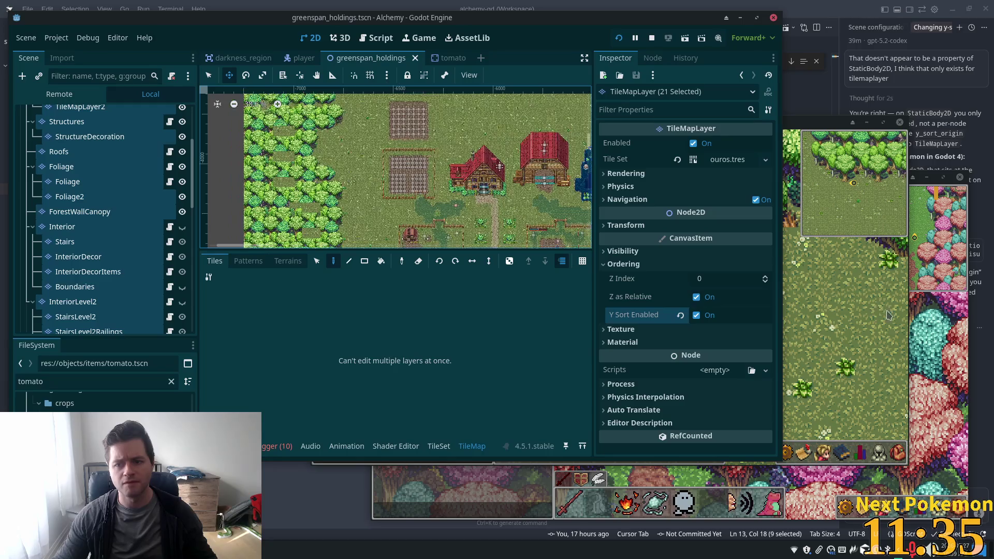
{"action": "left_click", "coordinate": [867, 315]}
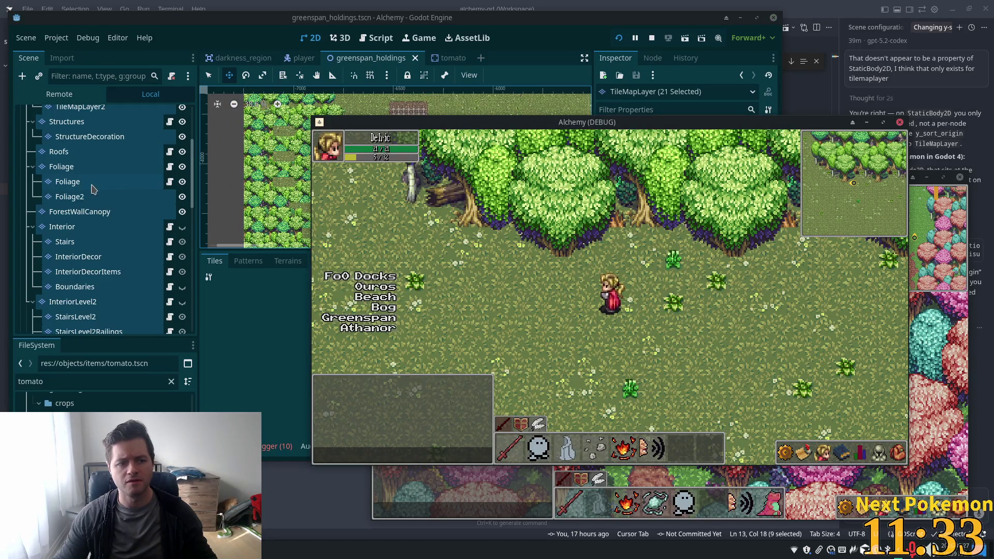
{"action": "left_click", "coordinate": [91, 185]}
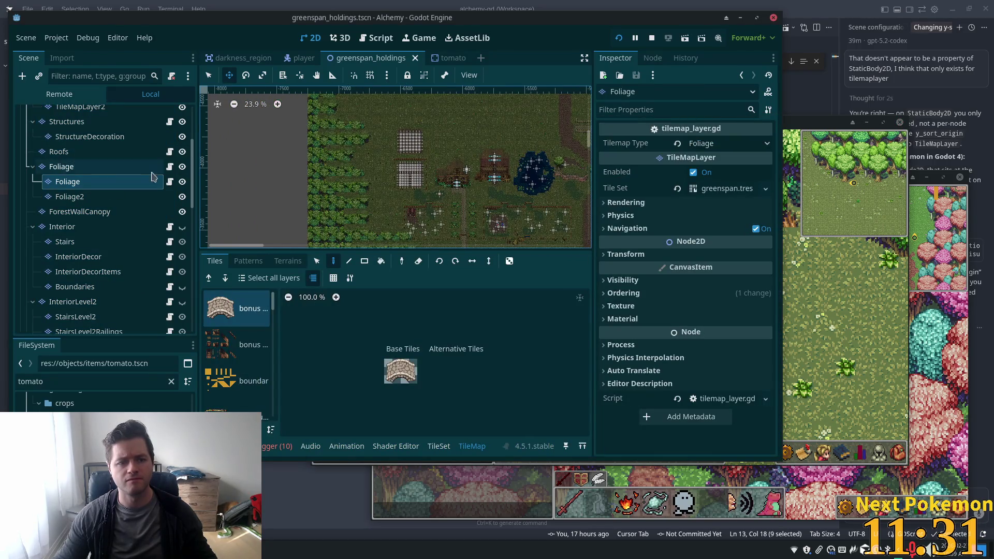
Check the ForestWallCanopy layer's ordering settings.
{"action": "scroll", "coordinate": [135, 173], "scroll_direction": "up", "scroll_amount": 4}
{"action": "scroll", "coordinate": [82, 155], "scroll_direction": "down", "scroll_amount": 5}
{"action": "scroll", "coordinate": [63, 138], "scroll_direction": "up", "scroll_amount": 3}
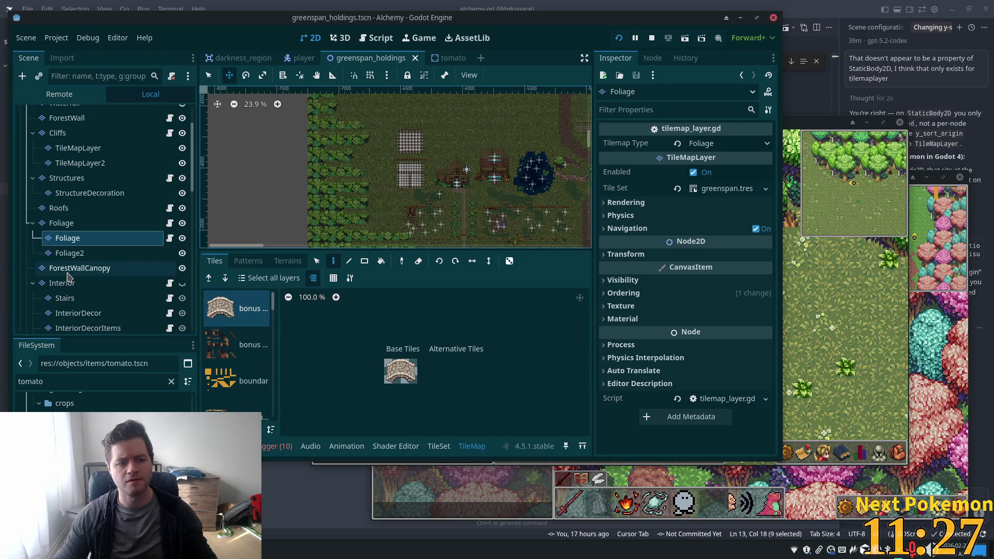
{"action": "left_click", "coordinate": [72, 271]}
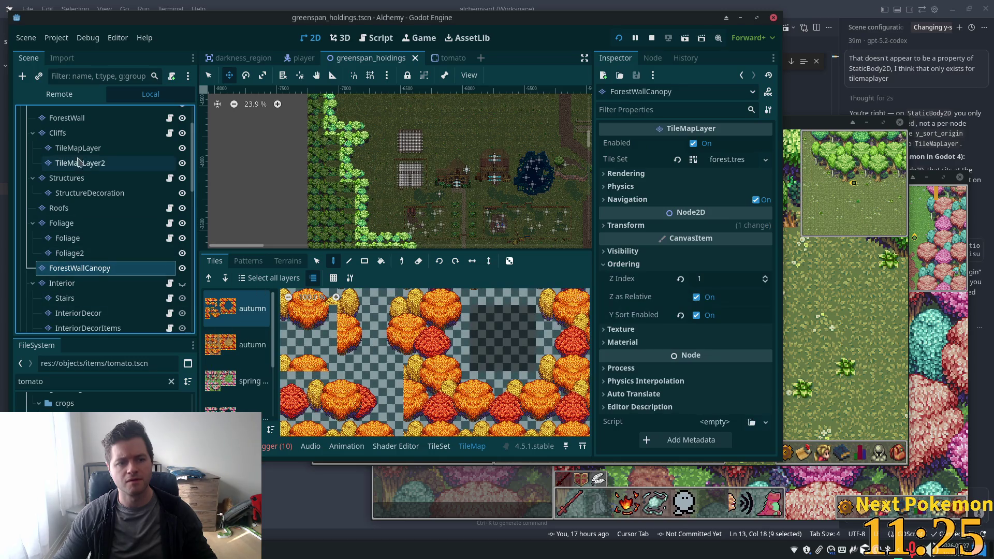
Tick Y Sort Enabled on the ForestWall layer and relaunch the game with F5.
{"action": "left_click", "coordinate": [66, 118]}
{"action": "scroll", "coordinate": [724, 370], "scroll_direction": "down", "scroll_amount": 3}
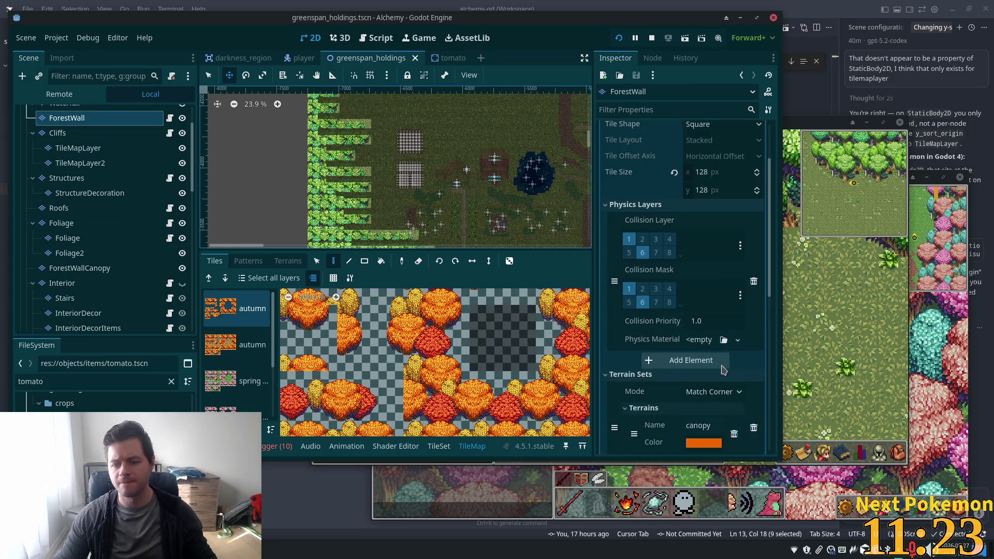
{"action": "scroll", "coordinate": [724, 370], "scroll_direction": "down", "scroll_amount": 5}
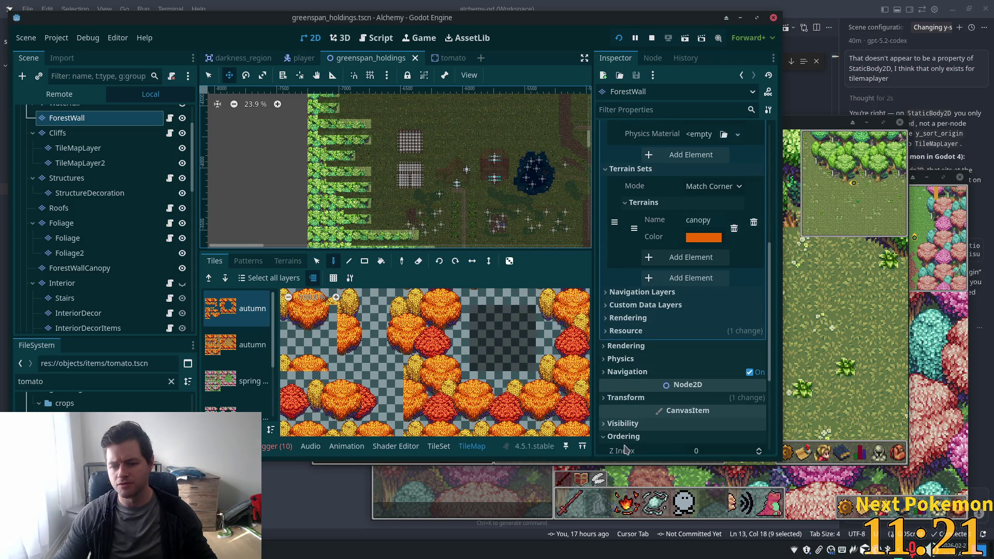
{"action": "scroll", "coordinate": [645, 395], "scroll_direction": "down", "scroll_amount": 3}
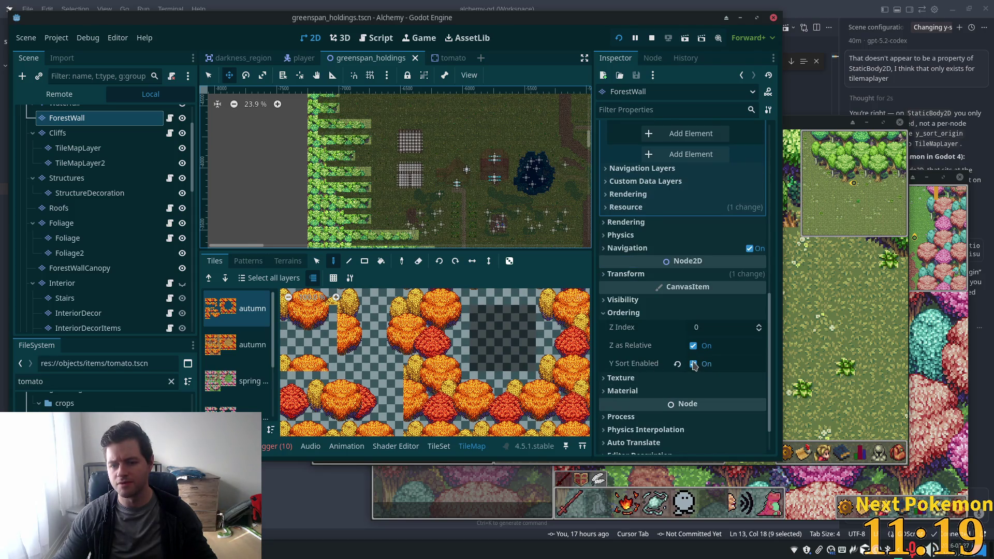
{"action": "left_click", "coordinate": [693, 364]}
{"action": "key", "text": "F5"}
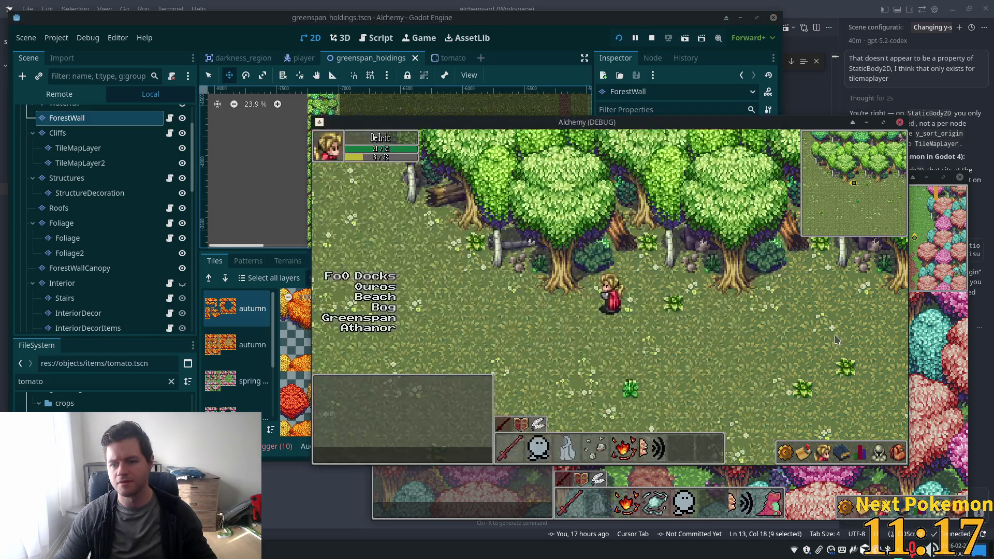
Walk the player along the wall and in and out of the tree grove to test sorting.
{"action": "key", "text": "d"}
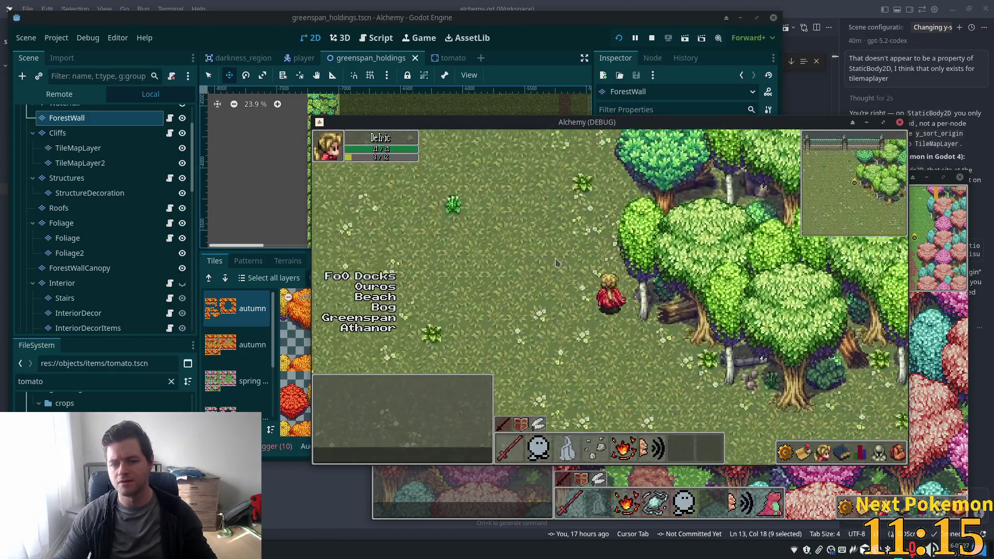
{"action": "key", "text": "w"}
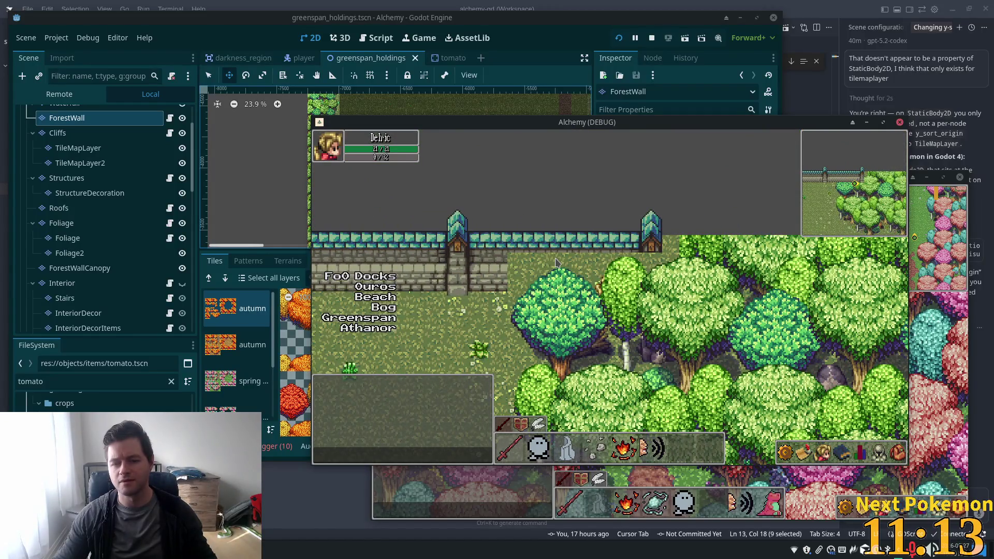
{"action": "key", "text": "d"}
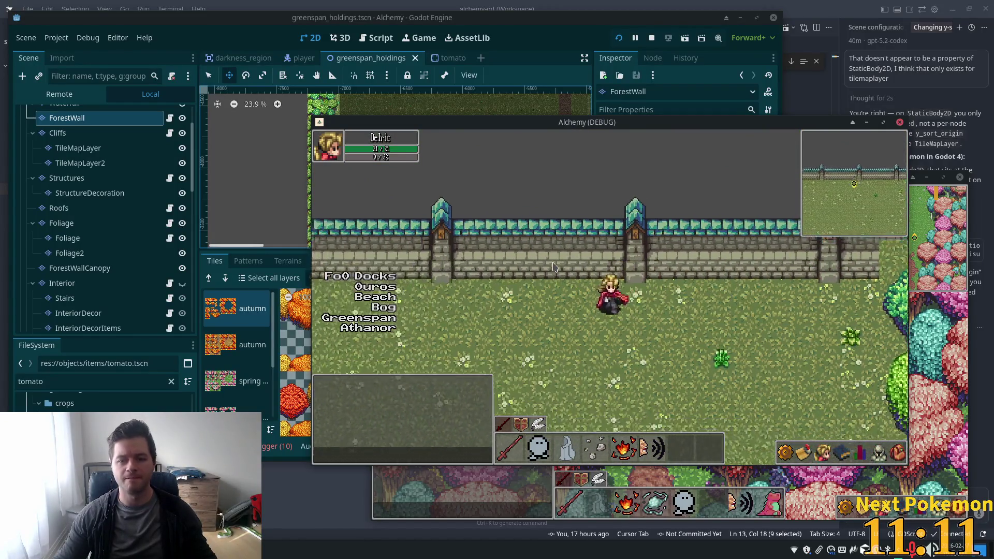
{"action": "key", "text": "s"}
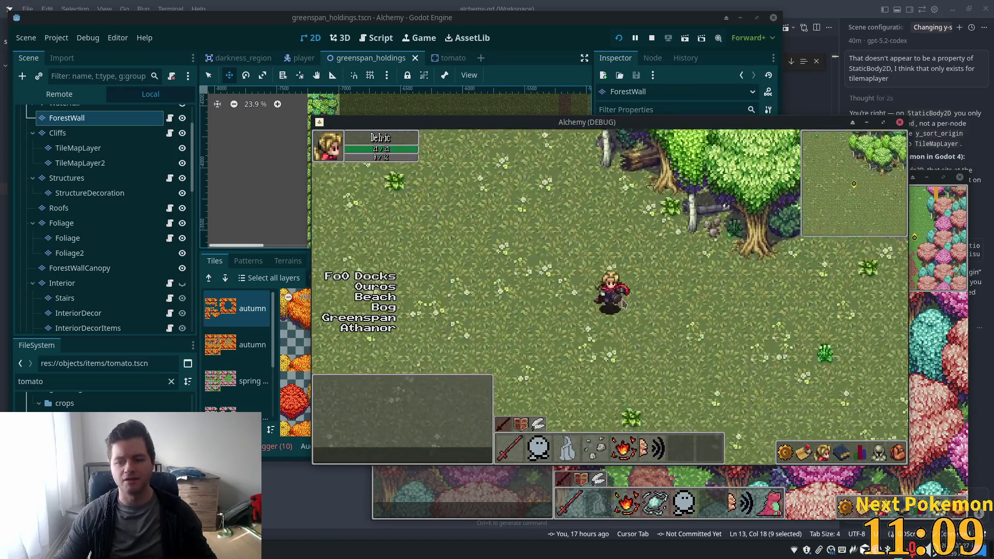
{"action": "key", "text": "a"}
{"action": "key", "text": "w"}
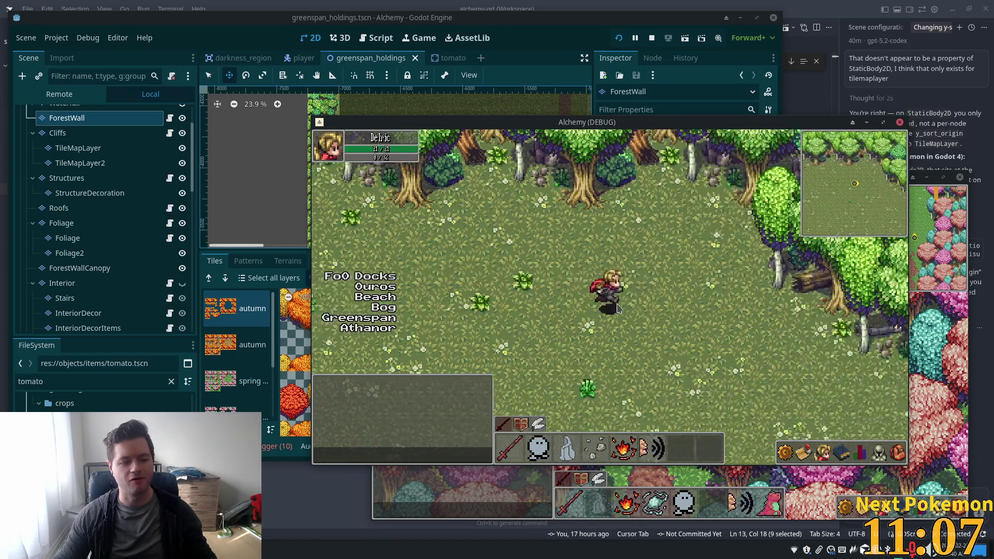
{"action": "key", "text": "d"}
{"action": "key", "text": "w"}
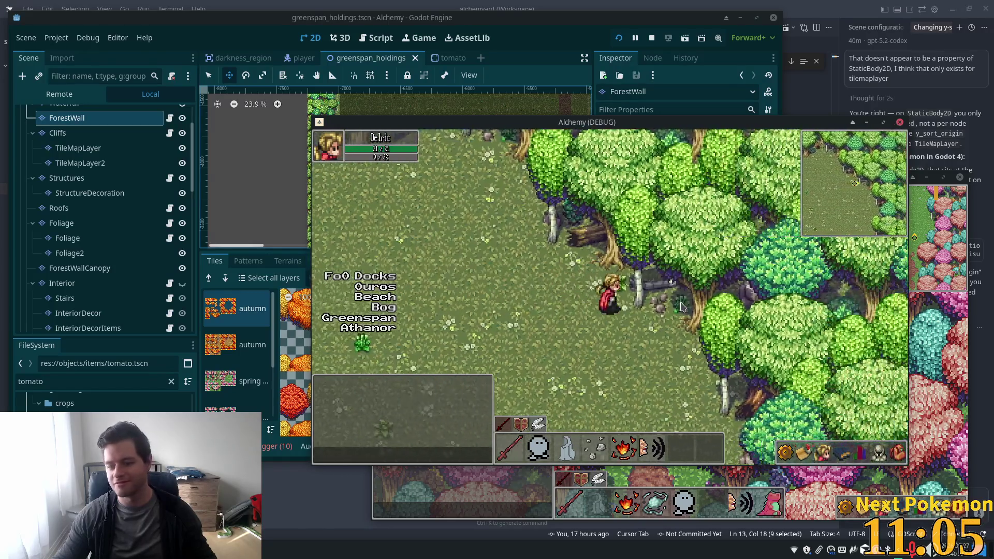
{"action": "key", "text": "w"}
{"action": "key", "text": "a"}
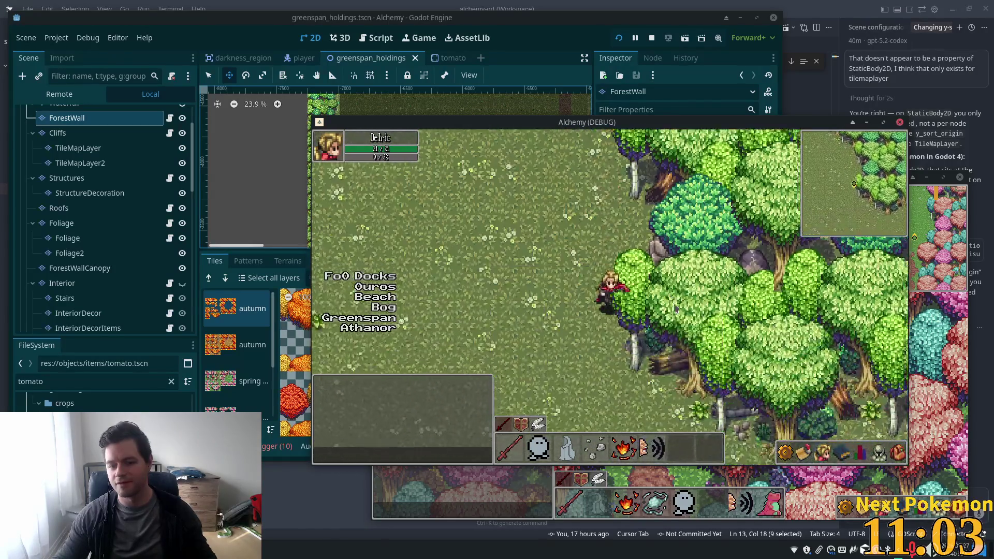
{"action": "key", "text": "s"}
{"action": "key", "text": "d"}
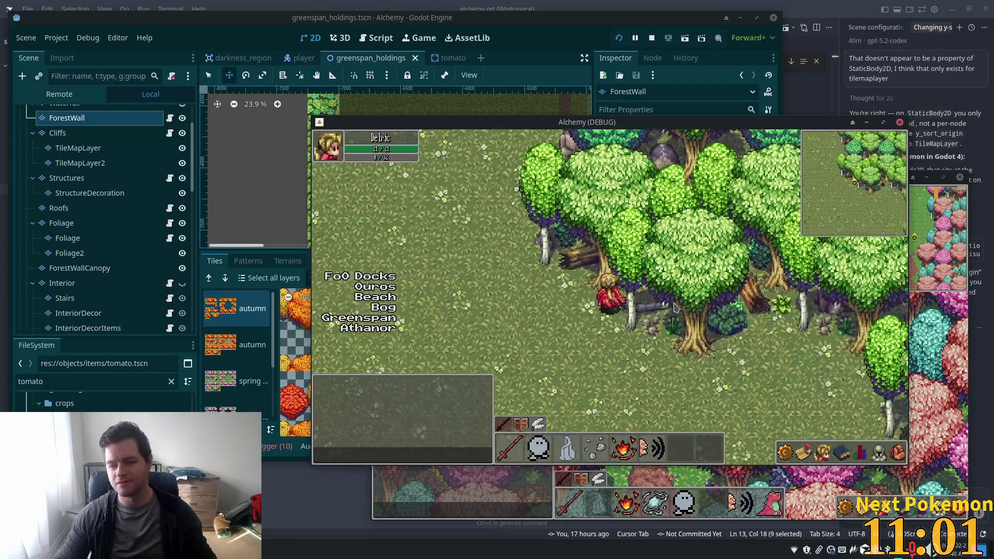
{"action": "key", "text": "w"}
{"action": "key", "text": "a"}
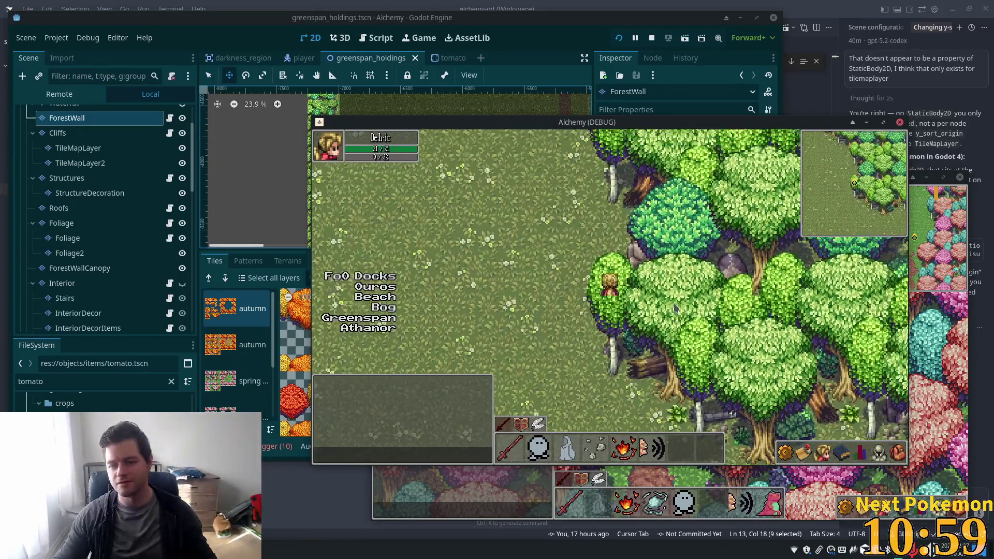
{"action": "key", "text": "s"}
{"action": "key", "text": "d"}
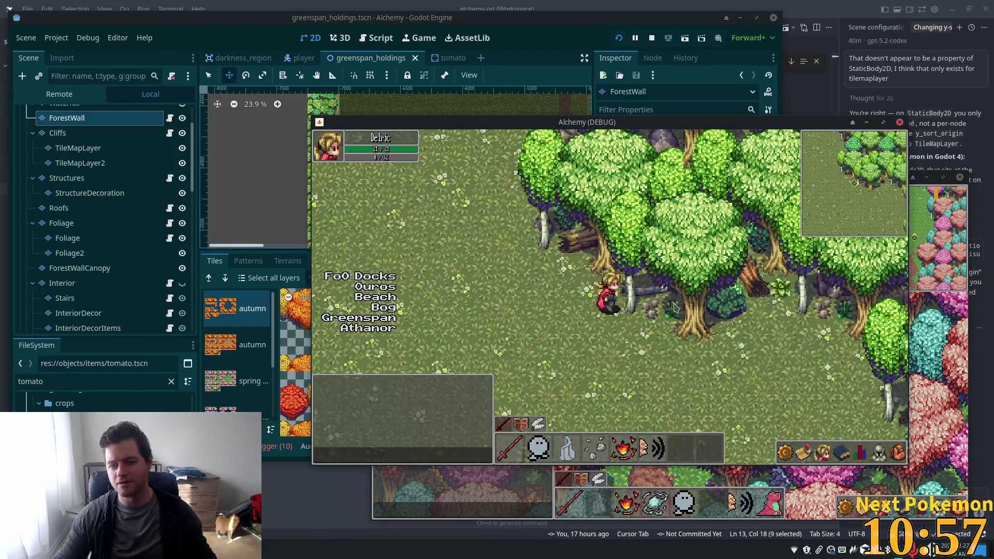
Walk the player south-west across the meadow past the carrot field into the wheat field.
{"action": "key", "text": "d"}
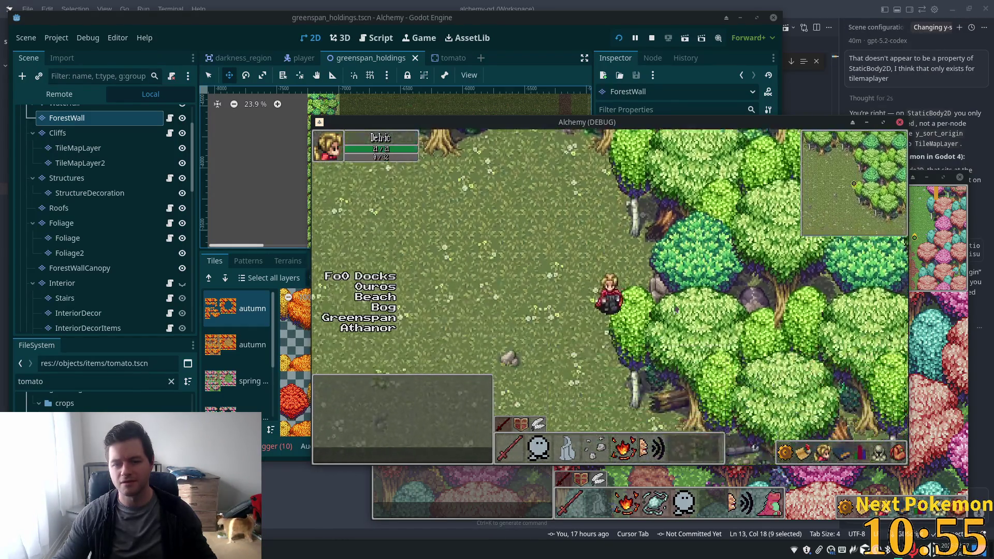
{"action": "key", "text": "s"}
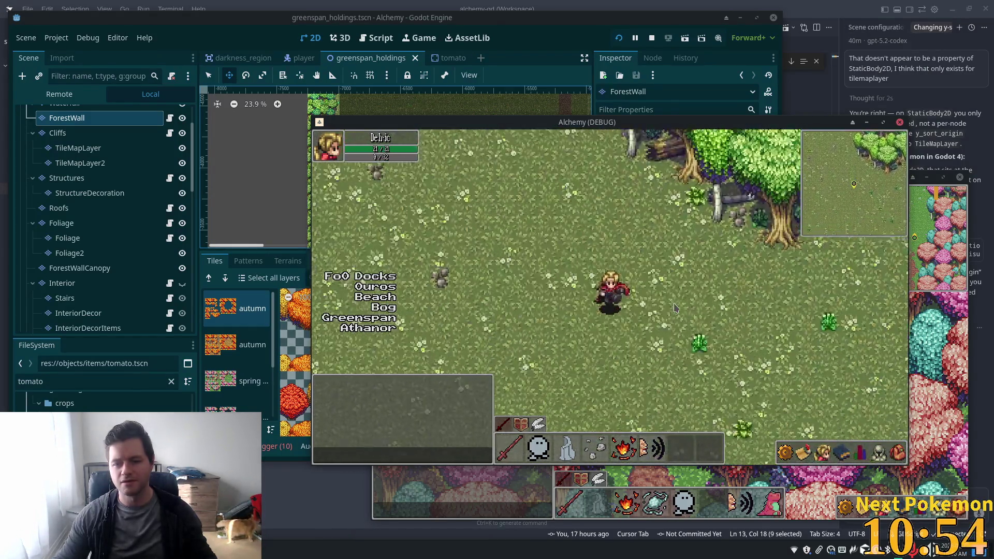
{"action": "key", "text": "s"}
{"action": "key", "text": "d"}
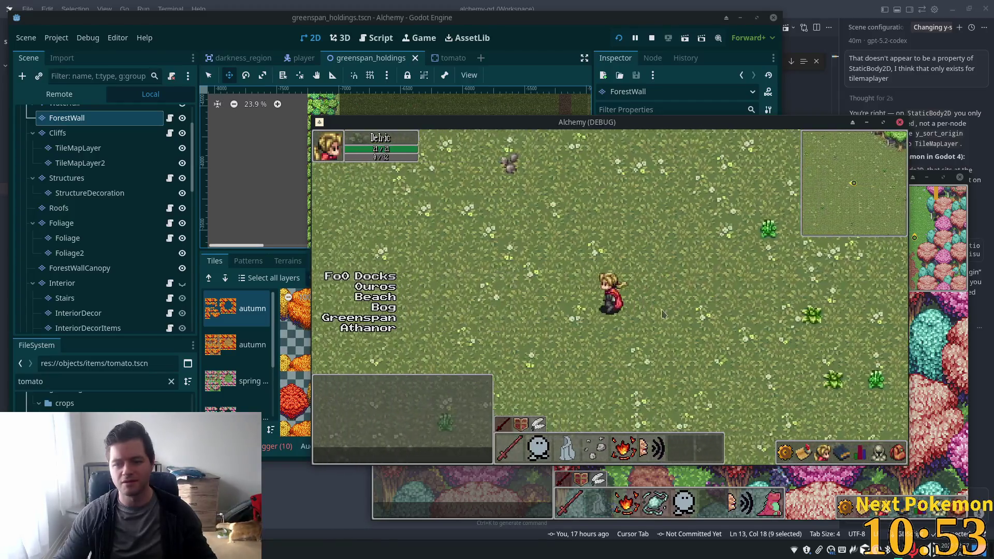
{"action": "key", "text": "a"}
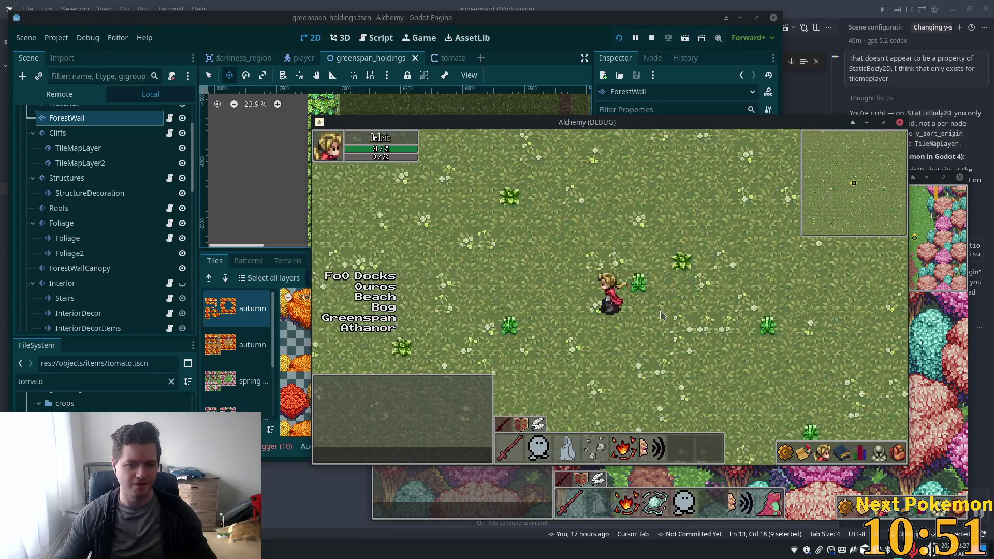
{"action": "key", "text": "s"}
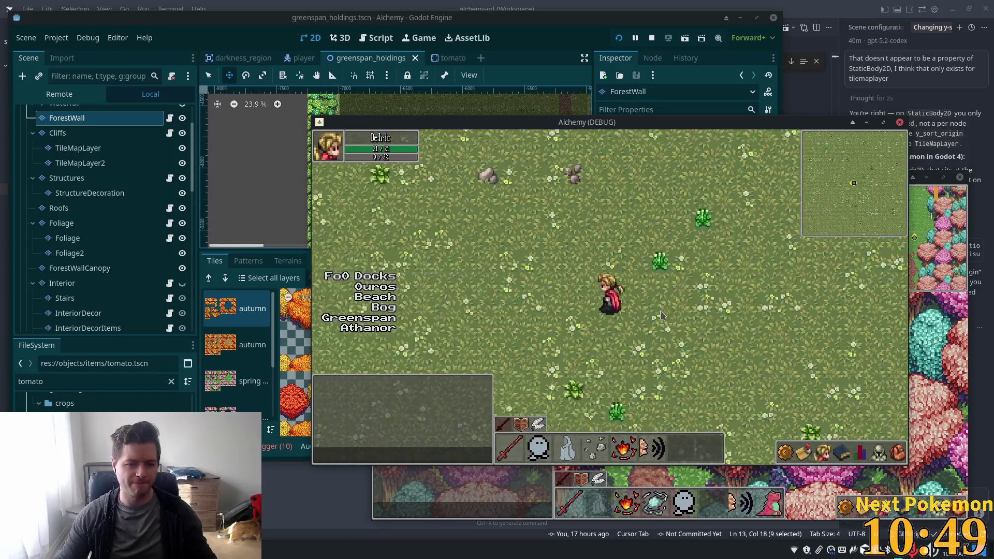
{"action": "key", "text": "a"}
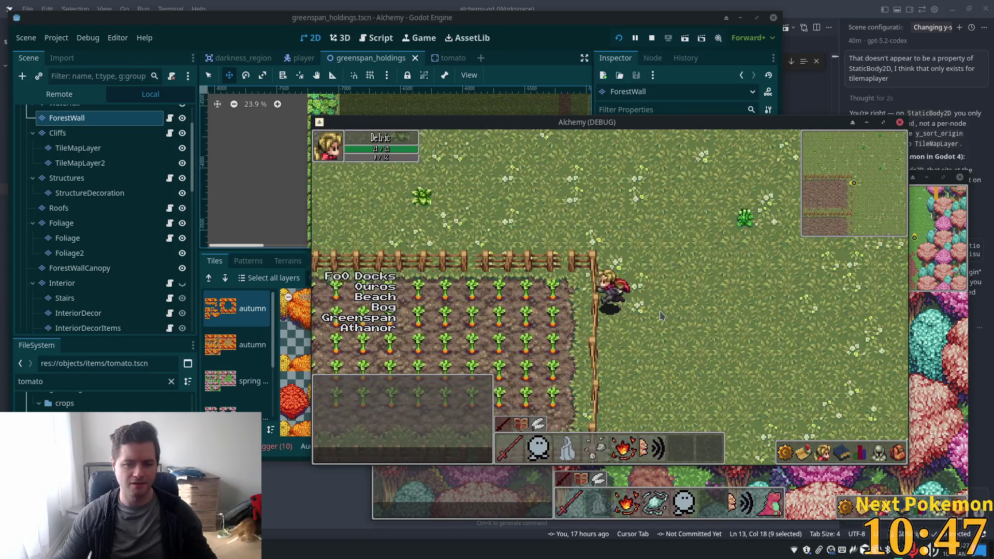
{"action": "key", "text": "s"}
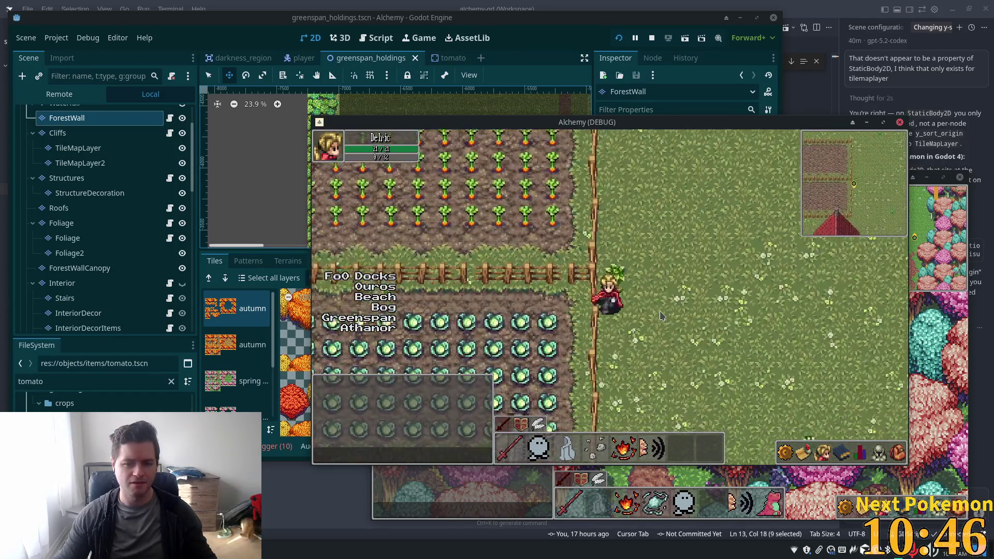
{"action": "key", "text": "s"}
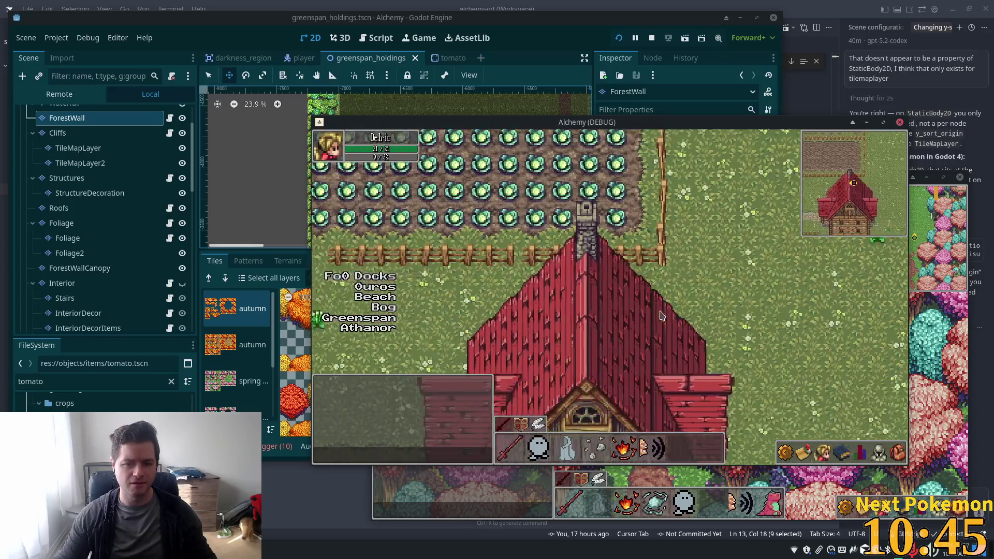
{"action": "key", "text": "a"}
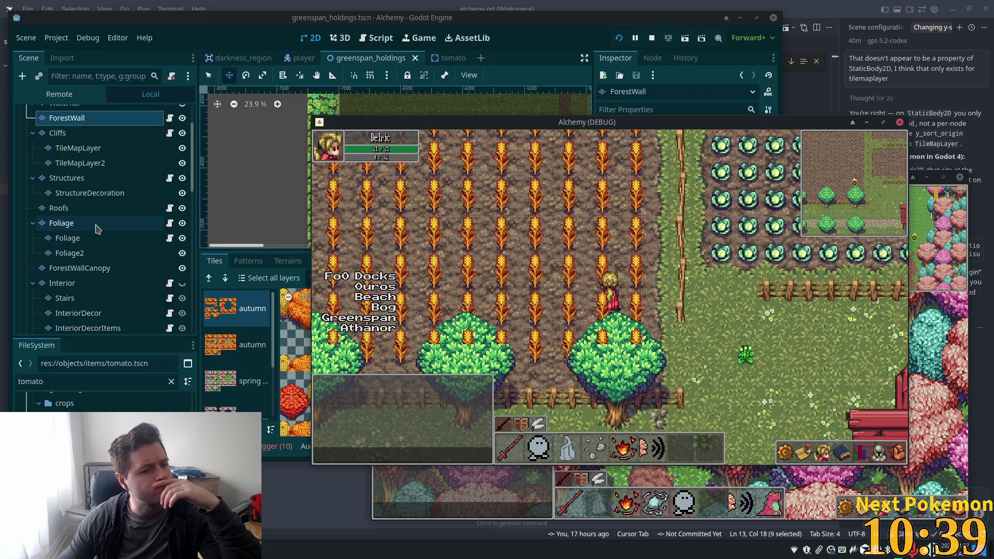
Return to the editor and select the Foliage tile layer.
{"action": "left_click", "coordinate": [97, 229]}
{"action": "key", "text": "Down"}
{"action": "key", "text": "Down"}
{"action": "key", "text": "Down"}
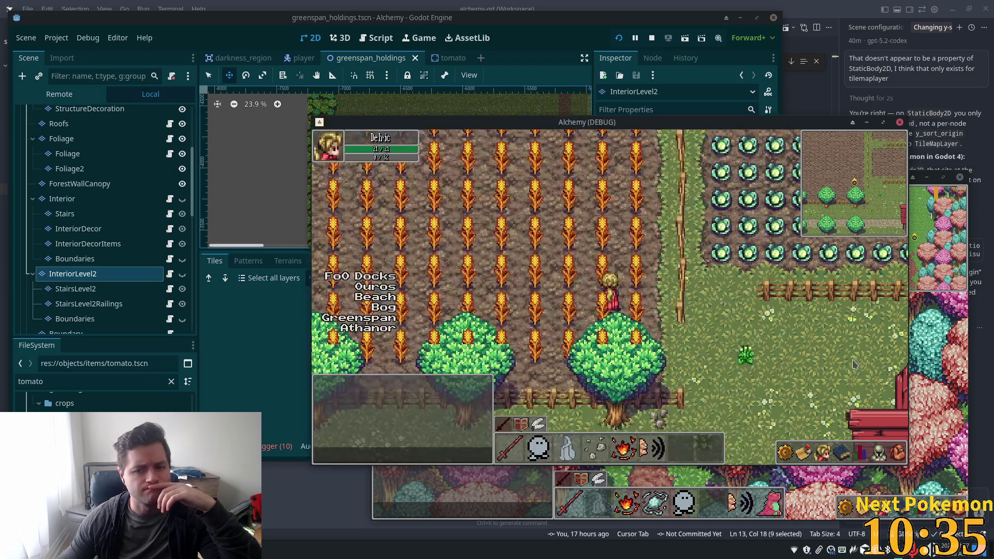
{"action": "key", "text": "alt+Tab"}
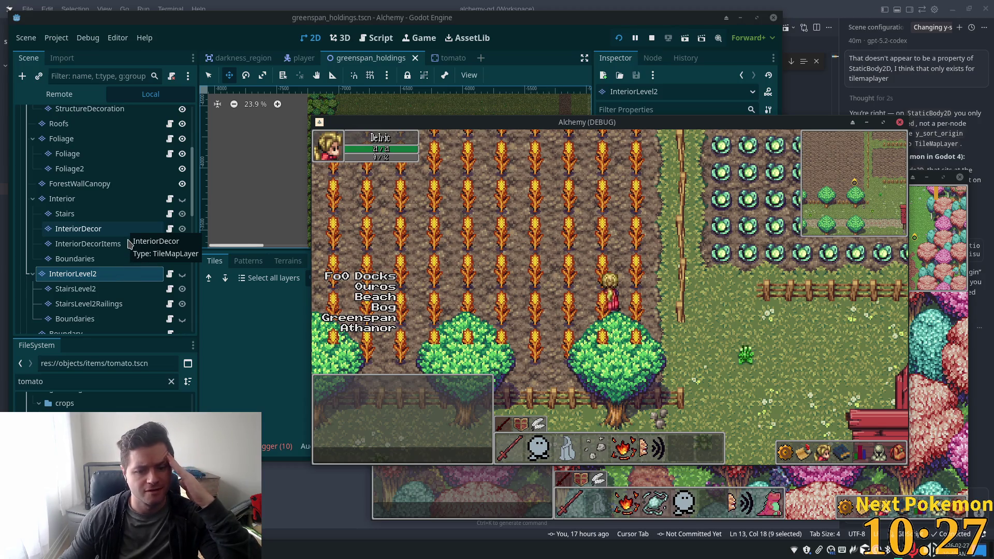
{"action": "left_click", "coordinate": [63, 139]}
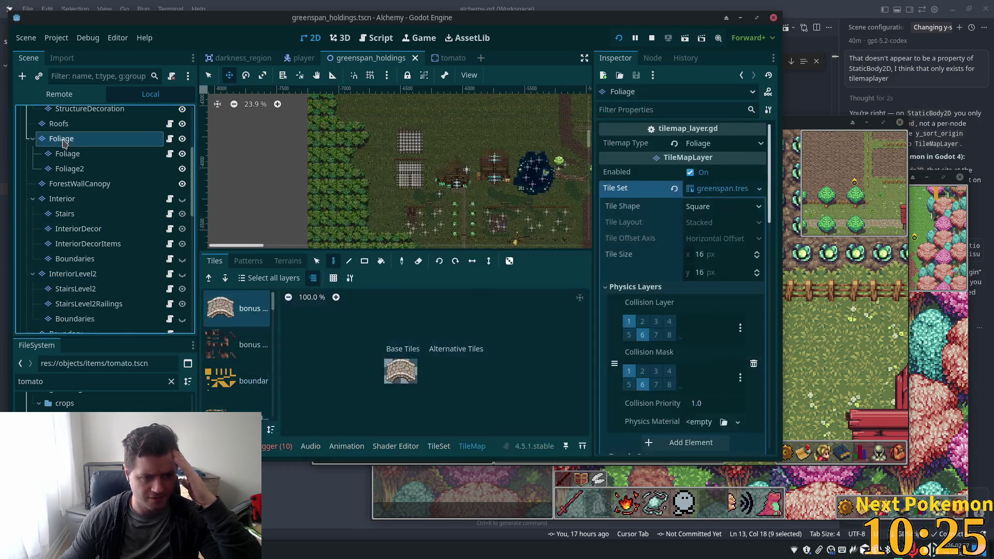
Leave Y Sort Enabled unchecked on the Foliage layer and bring the game forward to test.
{"action": "mouse_move", "coordinate": [502, 21]}
{"action": "left_mouse_down"}
{"action": "mouse_move", "coordinate": [349, 61]}
{"action": "mouse_move", "coordinate": [198, 69]}
{"action": "left_mouse_up"}
{"action": "scroll", "coordinate": [346, 304], "scroll_direction": "down", "scroll_amount": 10}
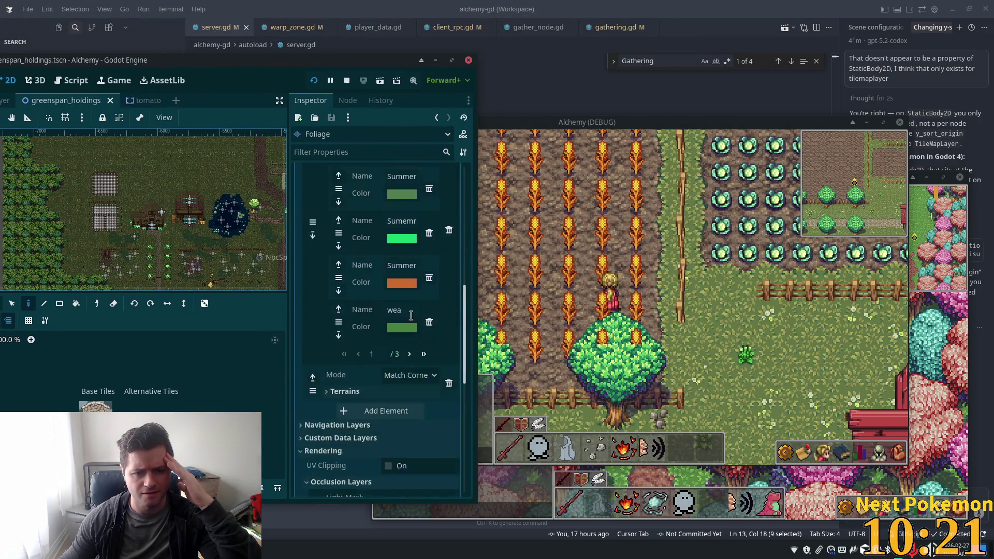
{"action": "scroll", "coordinate": [392, 342], "scroll_direction": "down", "scroll_amount": 5}
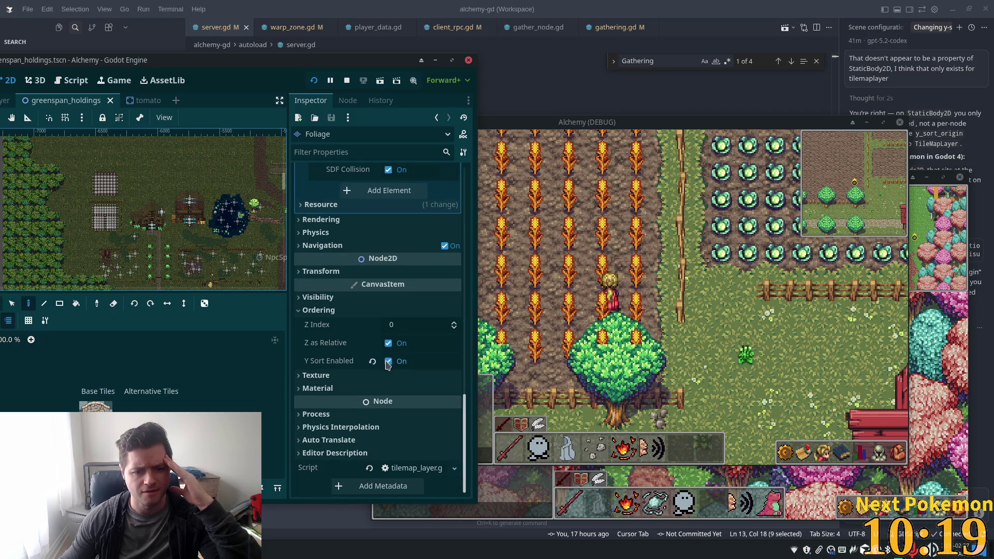
{"action": "left_click", "coordinate": [388, 362]}
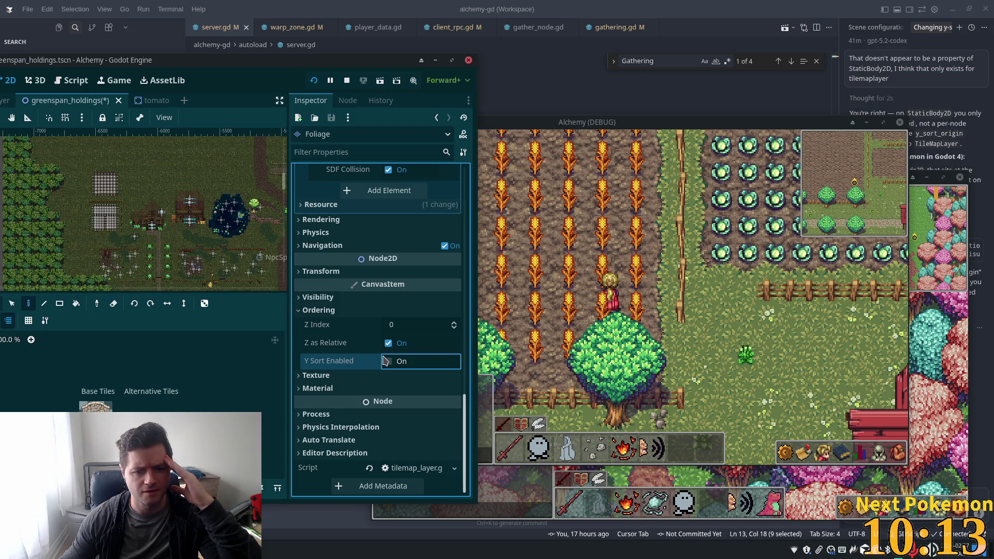
{"action": "left_click", "coordinate": [387, 361]}
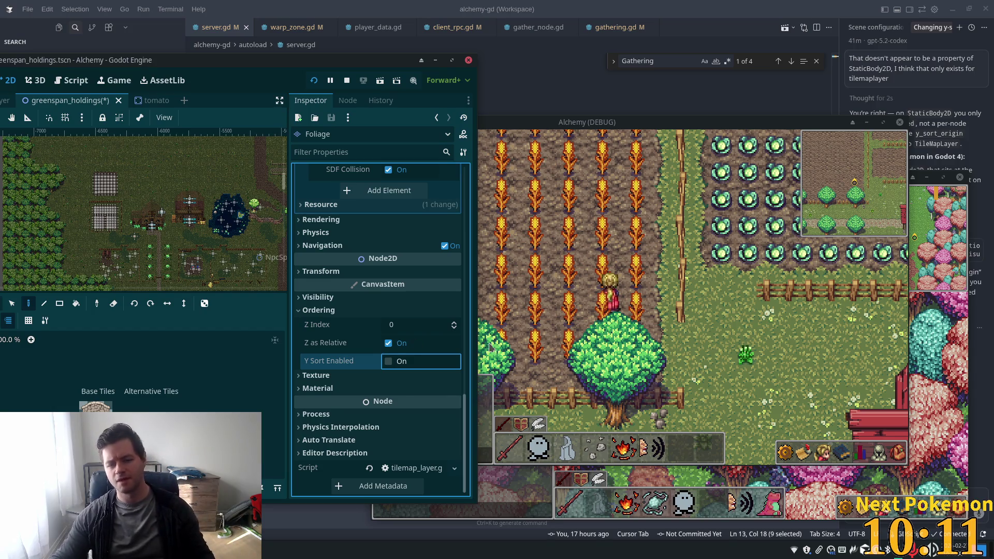
{"action": "left_click", "coordinate": [713, 367]}
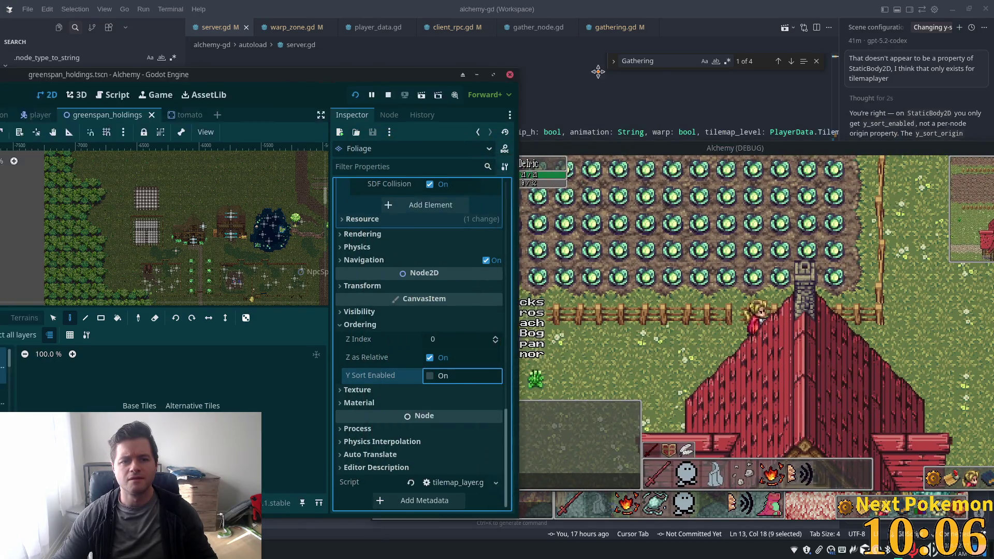
Walk the player through the cabbage and carrot fields, past the red barn onto the grass.
{"action": "left_click_drag", "start_coordinate": [290, 61], "coordinate": [640, 73]}
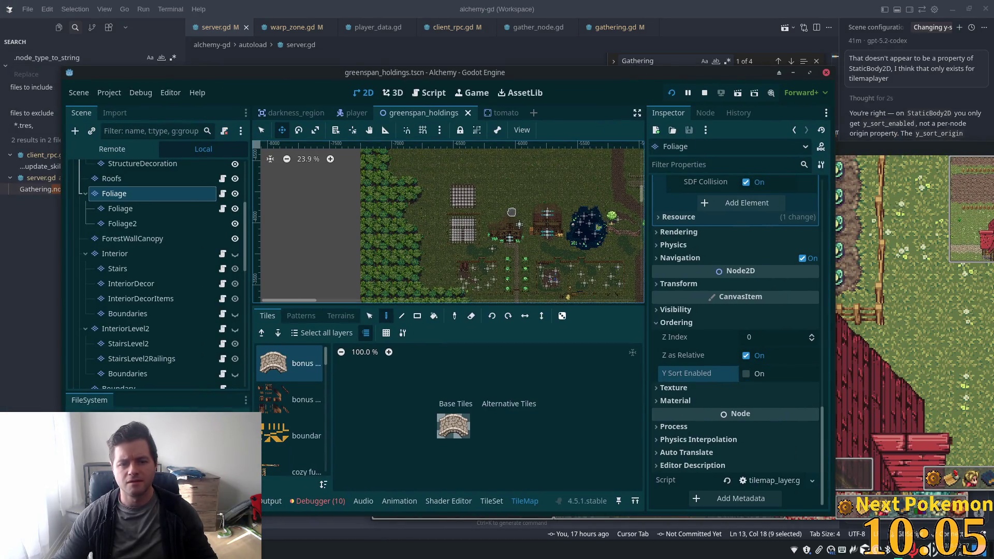
{"action": "left_click", "coordinate": [863, 299]}
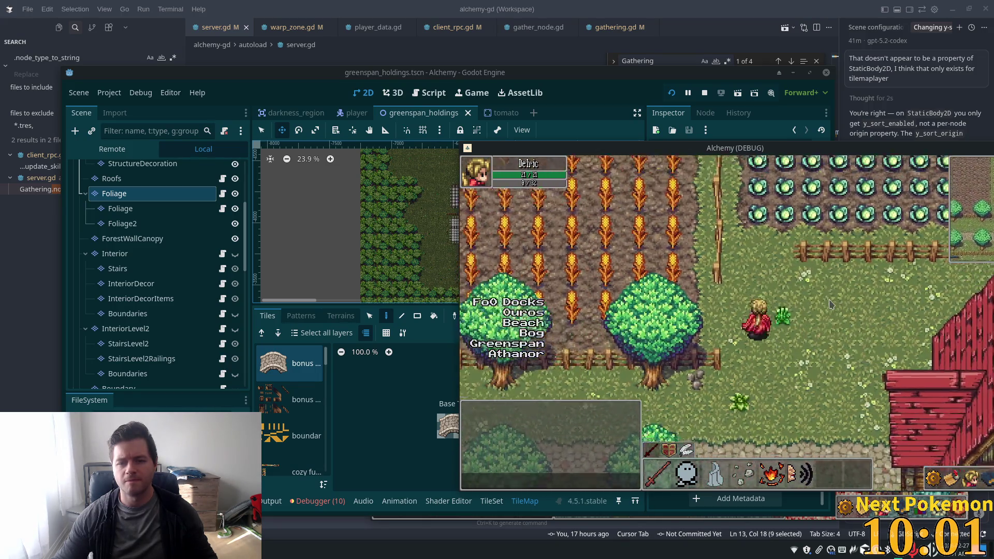
{"action": "key", "text": "Up"}
{"action": "key", "text": "Left"}
{"action": "key", "text": "Up"}
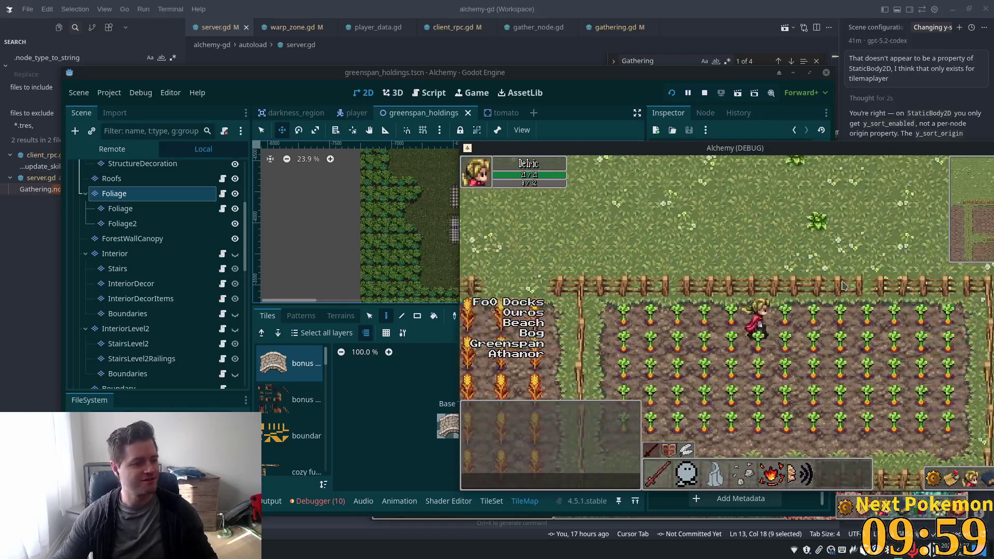
{"action": "key", "text": "Left"}
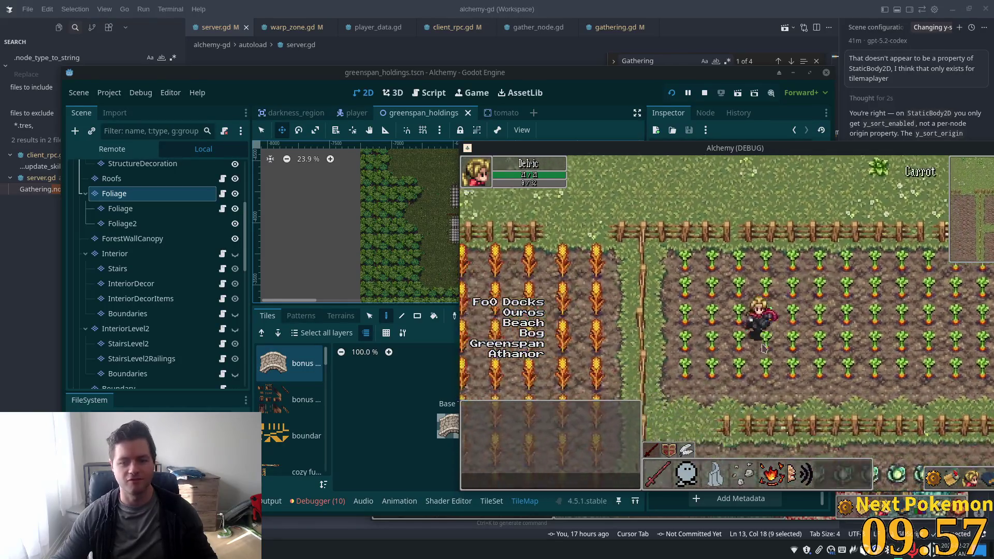
{"action": "key", "text": "Down"}
{"action": "key", "text": "Left"}
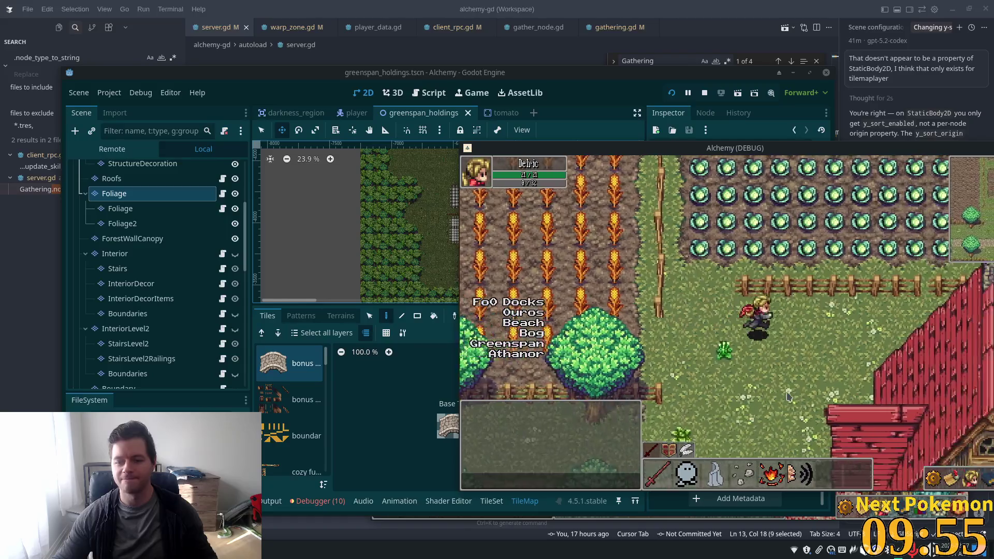
{"action": "key", "text": "Right"}
{"action": "key", "text": "Up"}
{"action": "key", "text": "Right"}
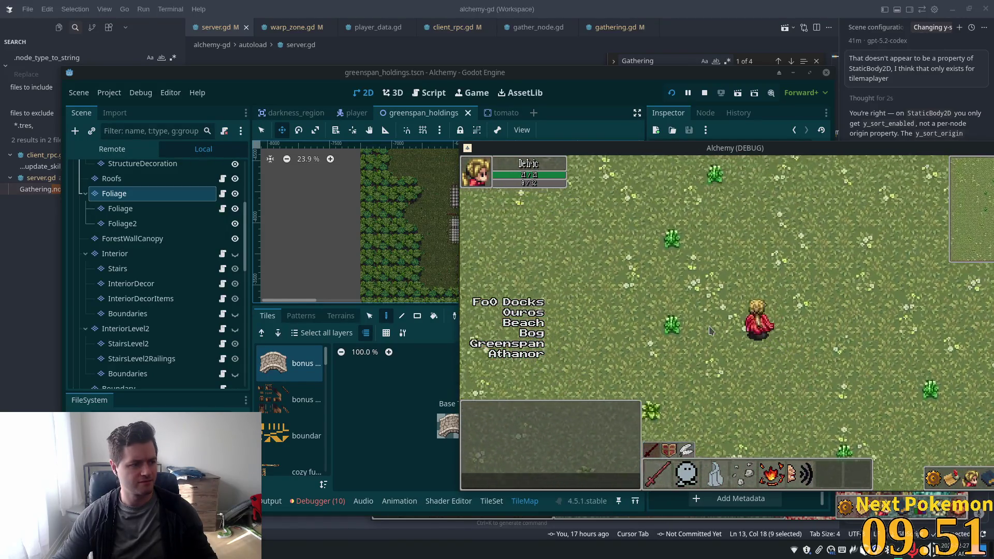
{"action": "key", "text": "Right"}
{"action": "key", "text": "Up"}
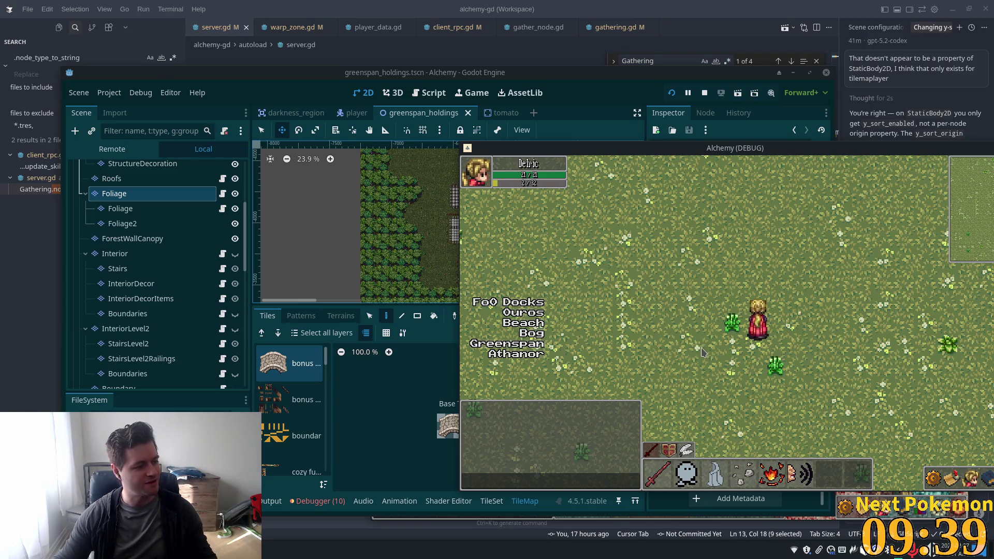
Walk the player up the cobblestone path, along the castle wall, then down-right out of the trees.
{"action": "key", "text": "Up"}
{"action": "key", "text": "Left"}
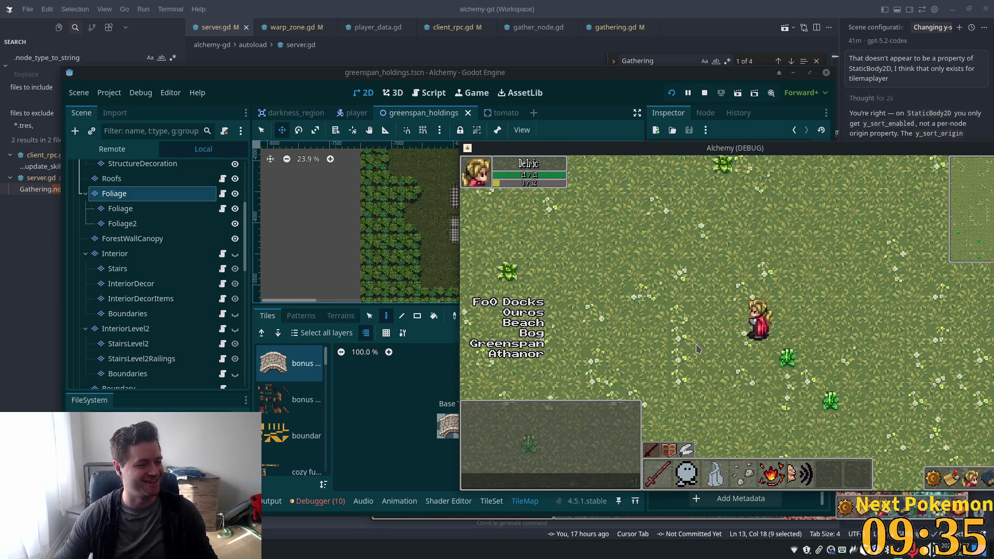
{"action": "key", "text": "Left"}
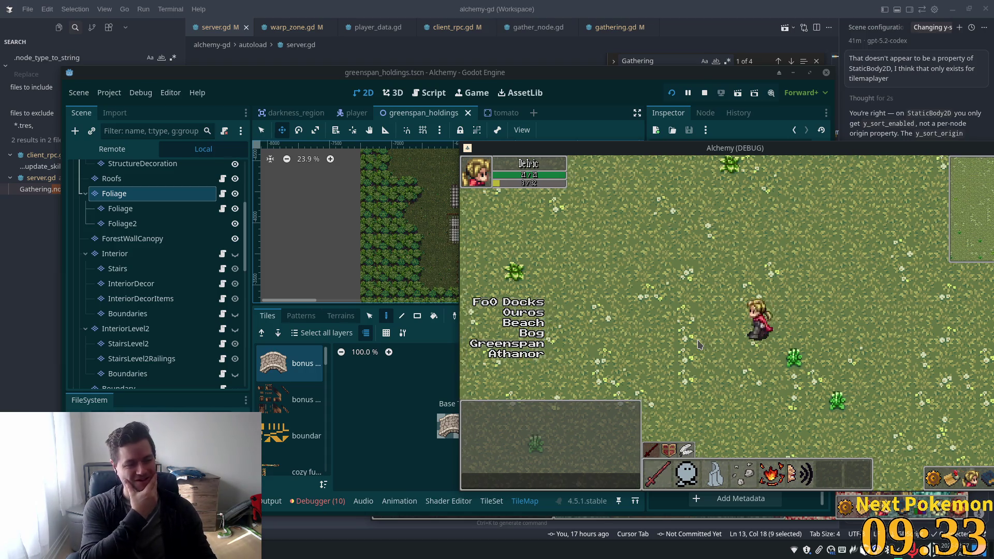
{"action": "key", "text": "Left"}
{"action": "key", "text": "Up"}
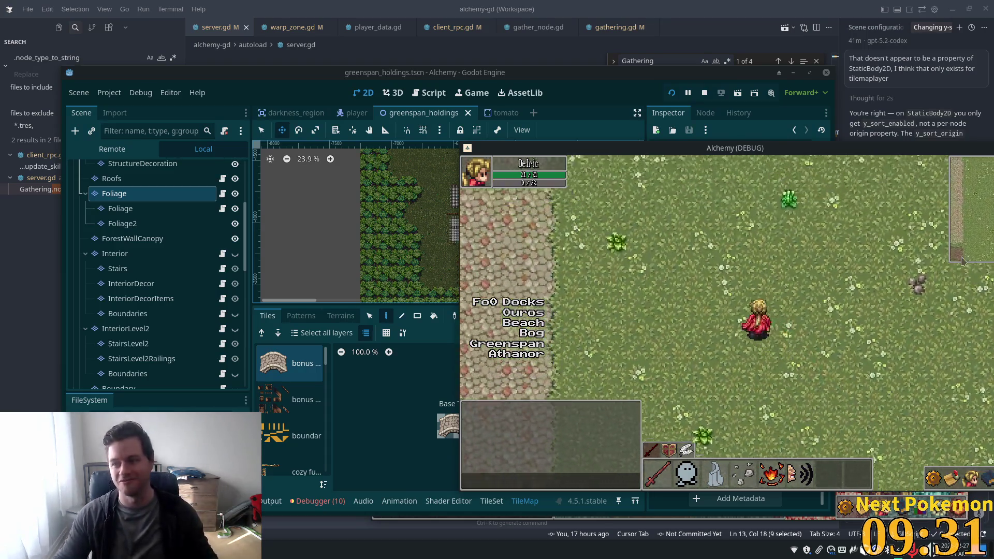
{"action": "key", "text": "Up"}
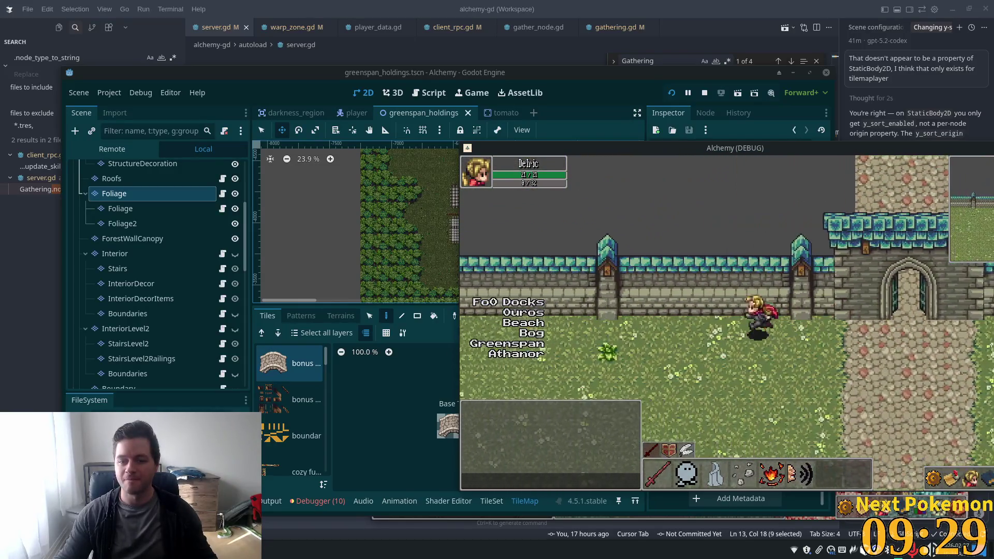
{"action": "key", "text": "Left"}
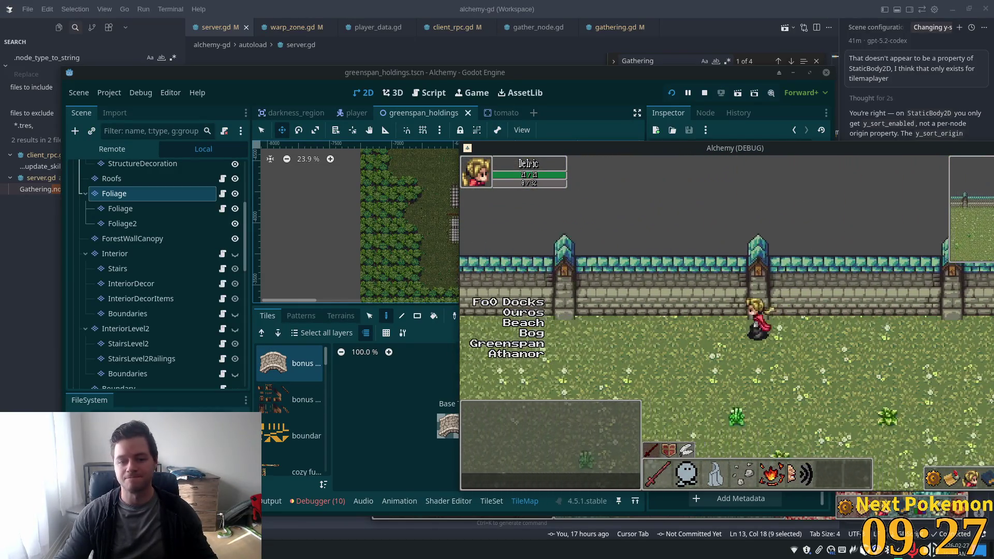
{"action": "key", "text": "Right"}
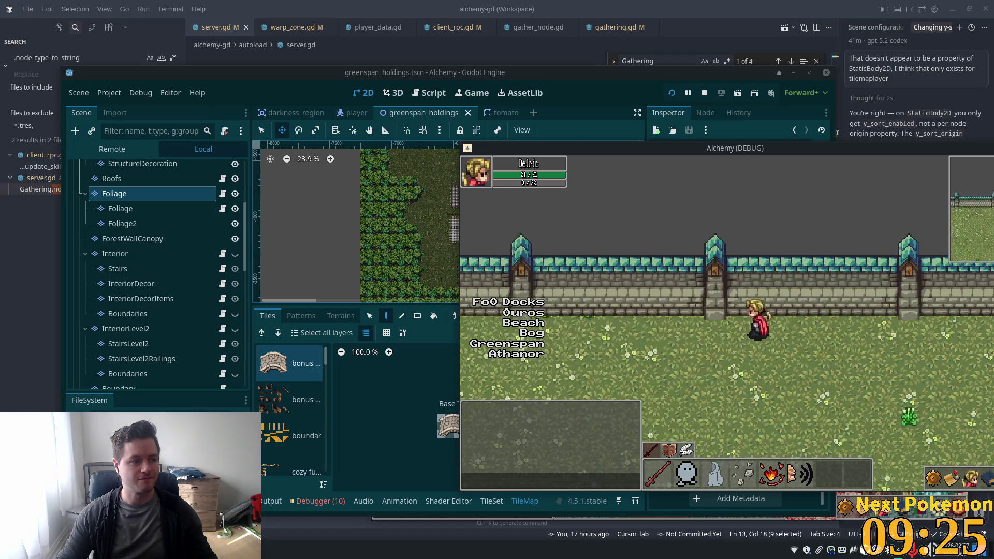
{"action": "key", "text": "Left"}
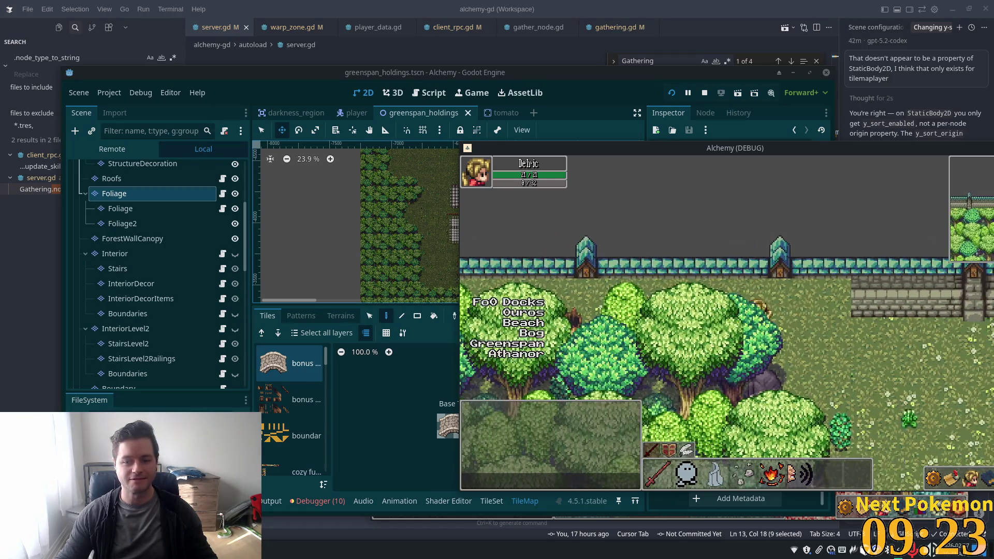
{"action": "key", "text": "Down"}
{"action": "key", "text": "Right"}
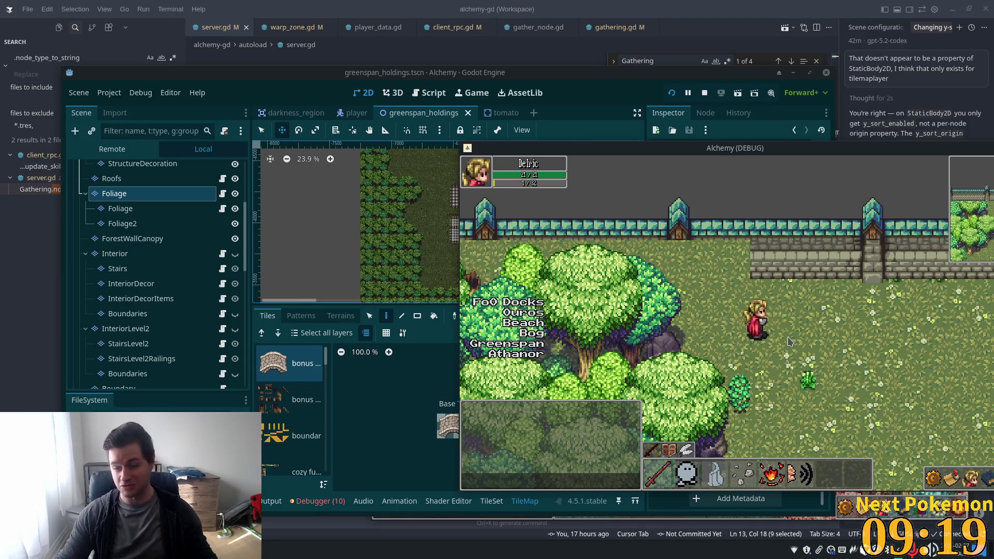
Back in the editor, select the Structures layer and expand Ordering to confirm Y Sort Enabled is on.
{"action": "left_click", "coordinate": [162, 210]}
{"action": "scroll", "coordinate": [162, 210], "scroll_direction": "up", "scroll_amount": 4}
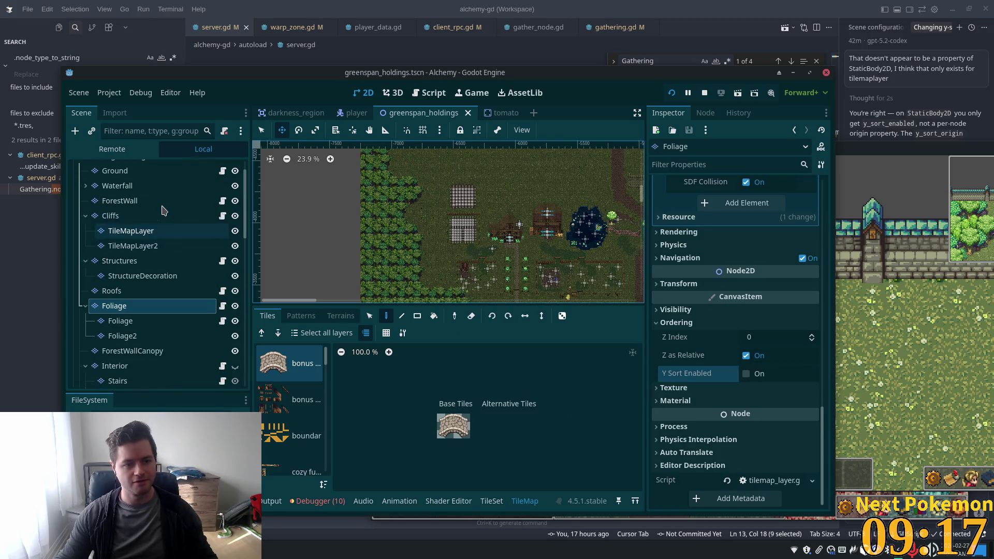
{"action": "left_click", "coordinate": [181, 261]}
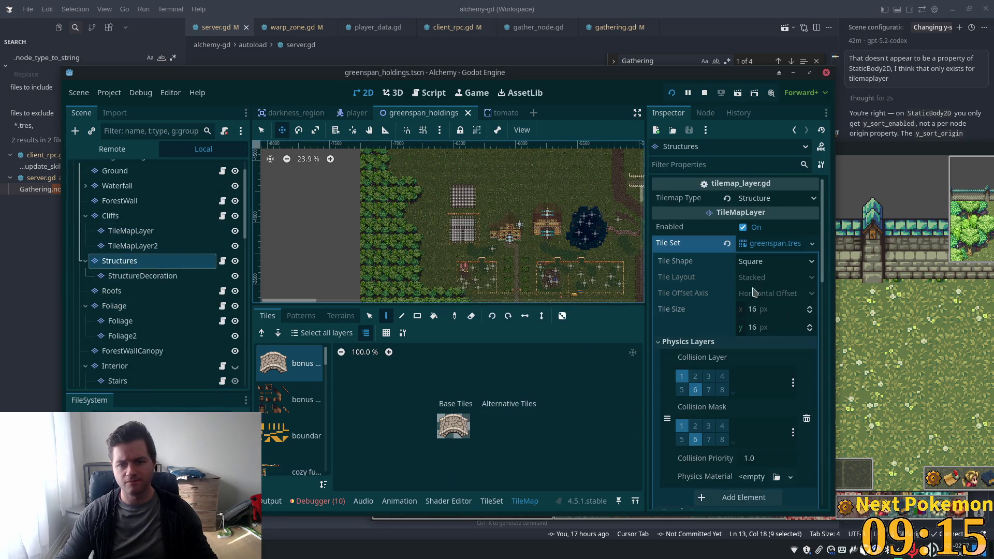
{"action": "scroll", "coordinate": [411, 151], "scroll_direction": "down", "scroll_amount": 2}
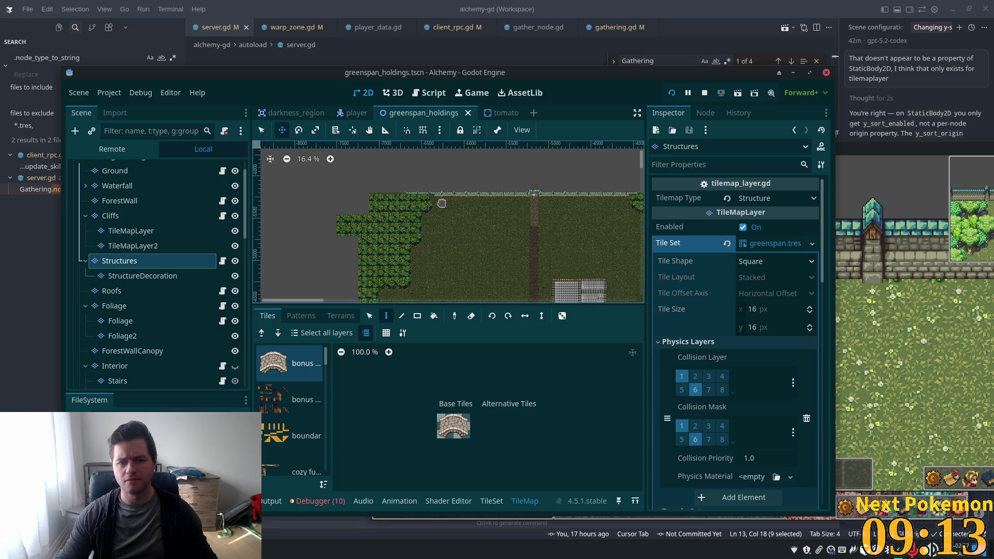
{"action": "scroll", "coordinate": [441, 203], "scroll_direction": "up", "scroll_amount": 9}
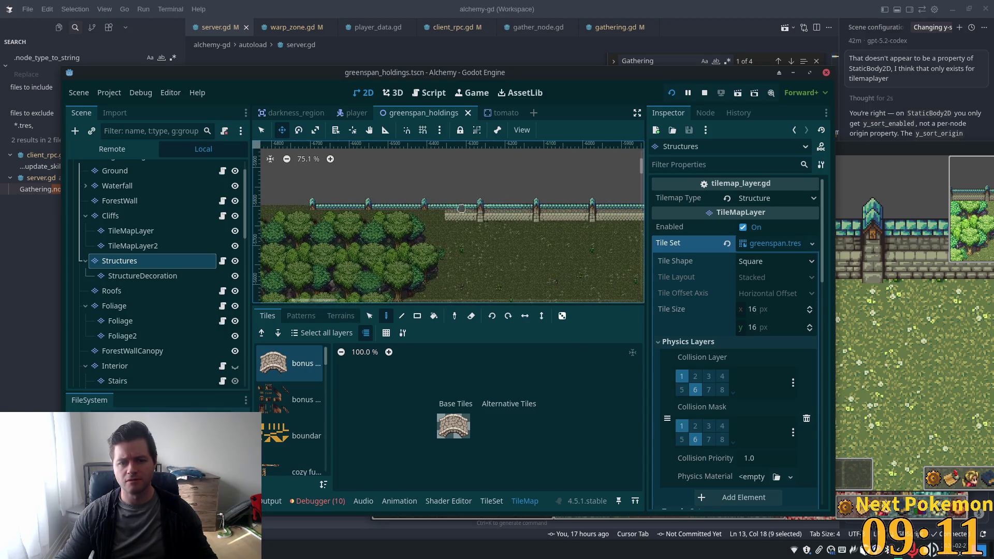
{"action": "scroll", "coordinate": [776, 327], "scroll_direction": "down", "scroll_amount": 4}
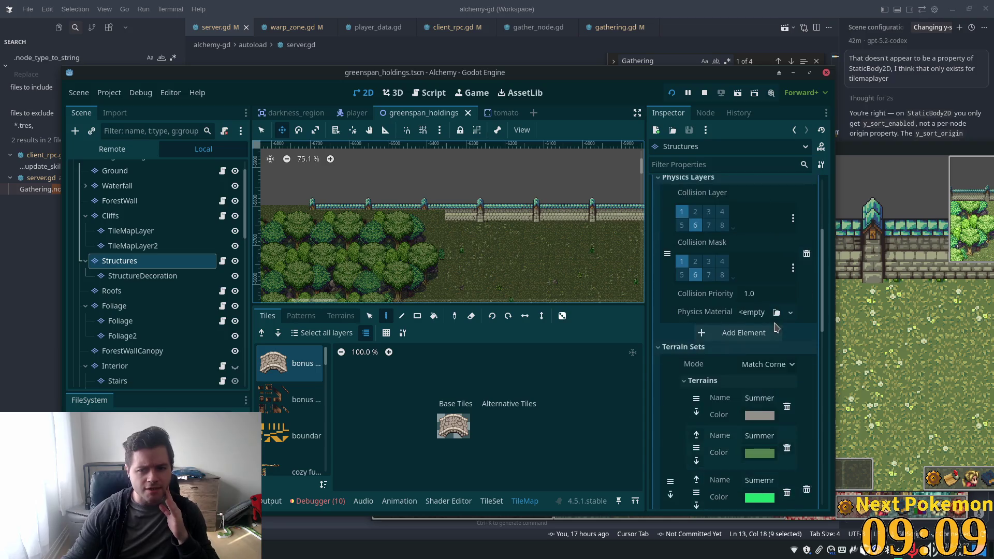
{"action": "scroll", "coordinate": [774, 330], "scroll_direction": "down", "scroll_amount": 7}
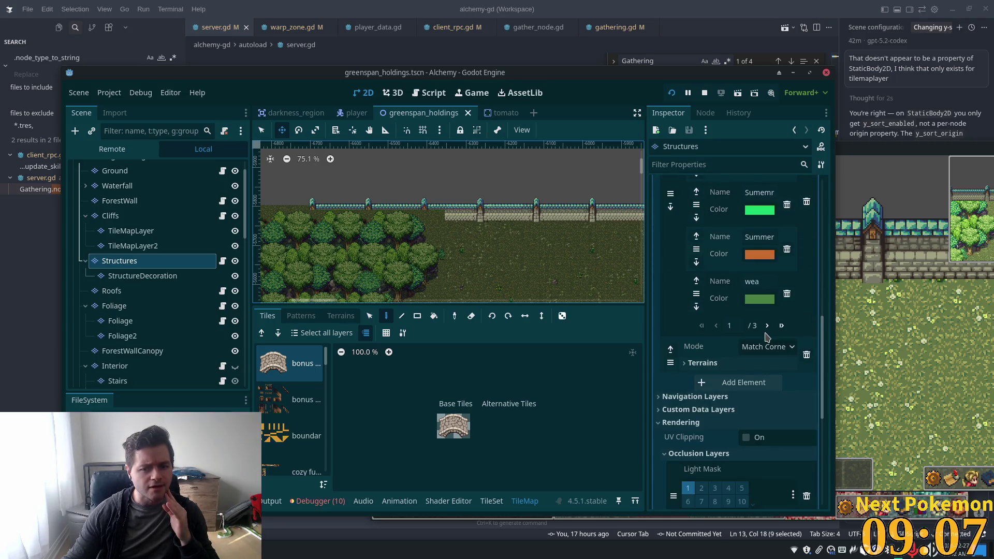
{"action": "scroll", "coordinate": [766, 336], "scroll_direction": "down", "scroll_amount": 7}
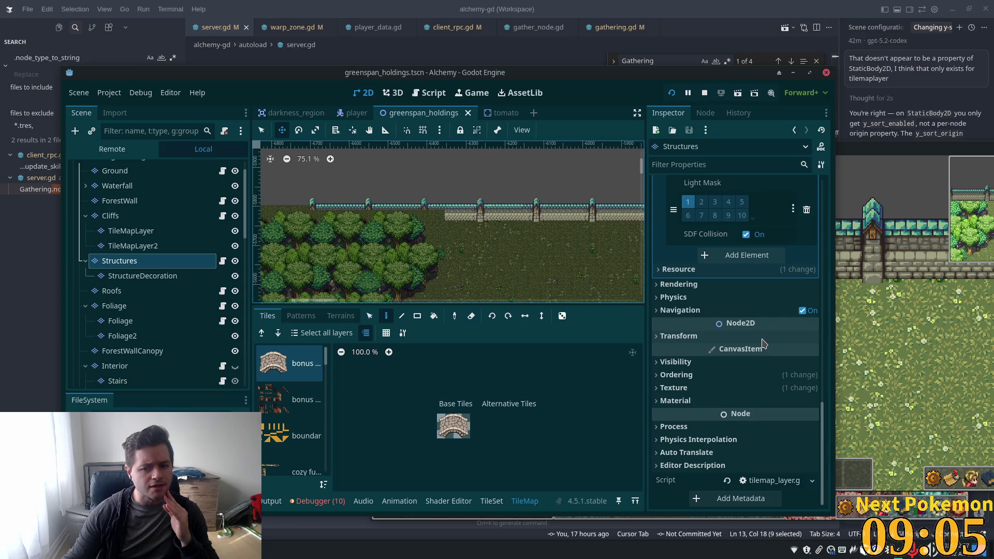
{"action": "left_click", "coordinate": [669, 375]}
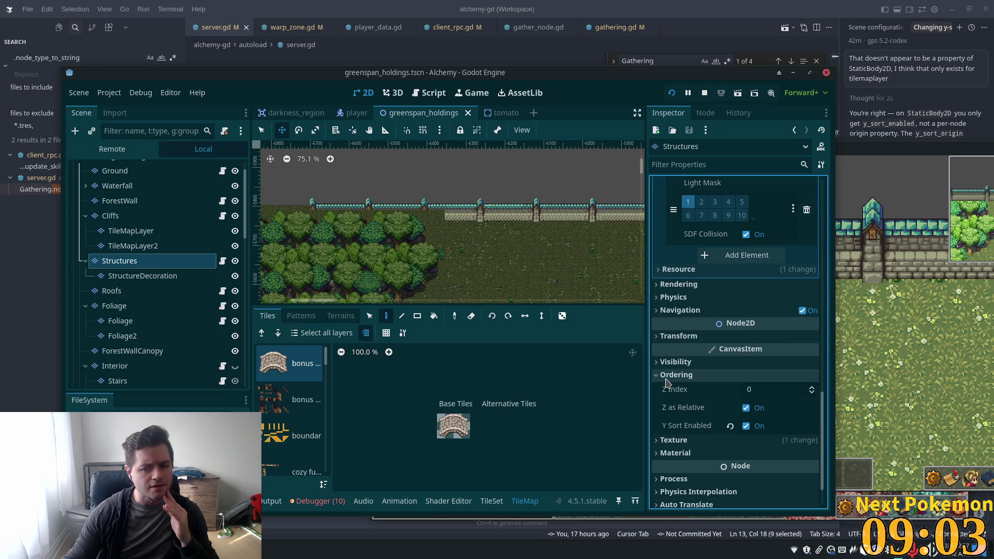
{"action": "mouse_move", "coordinate": [680, 393]}
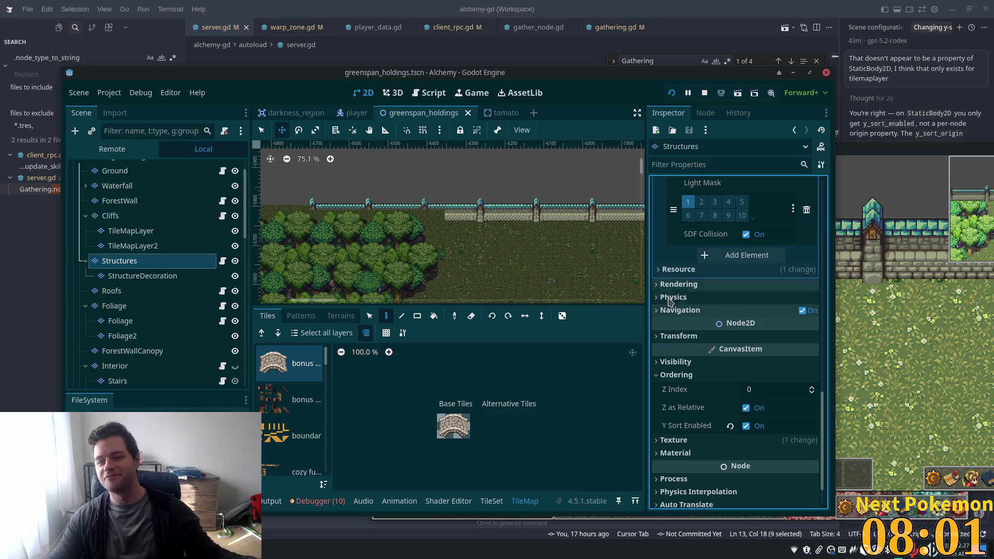
{"action": "left_click", "coordinate": [715, 9]}
{"action": "mouse_move", "coordinate": [715, 9]}
{"action": "left_mouse_down"}
{"action": "mouse_move", "coordinate": [714, 120]}
{"action": "mouse_move", "coordinate": [726, 106]}
{"action": "left_mouse_up"}
{"action": "double_click", "coordinate": [726, 120]}
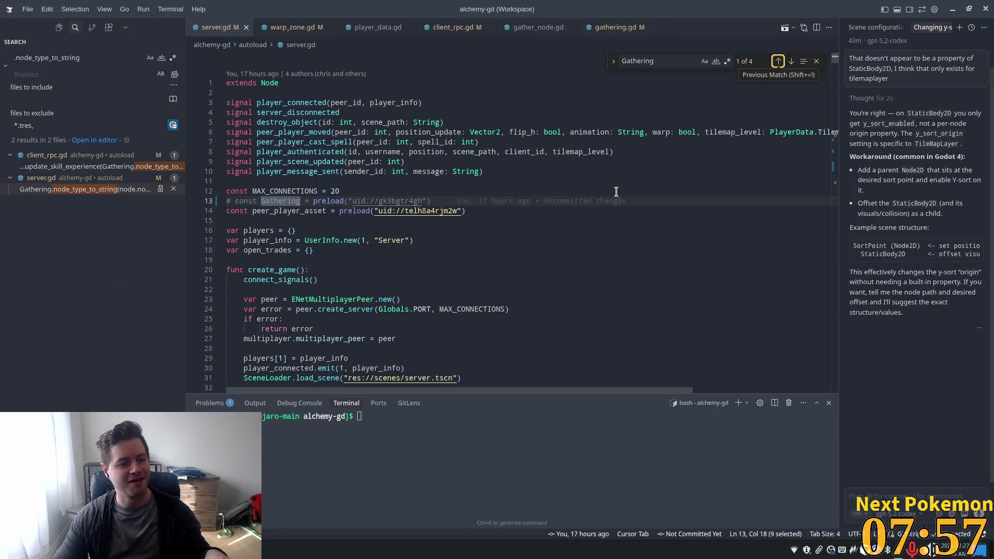
{"action": "key", "text": "alt+Tab"}
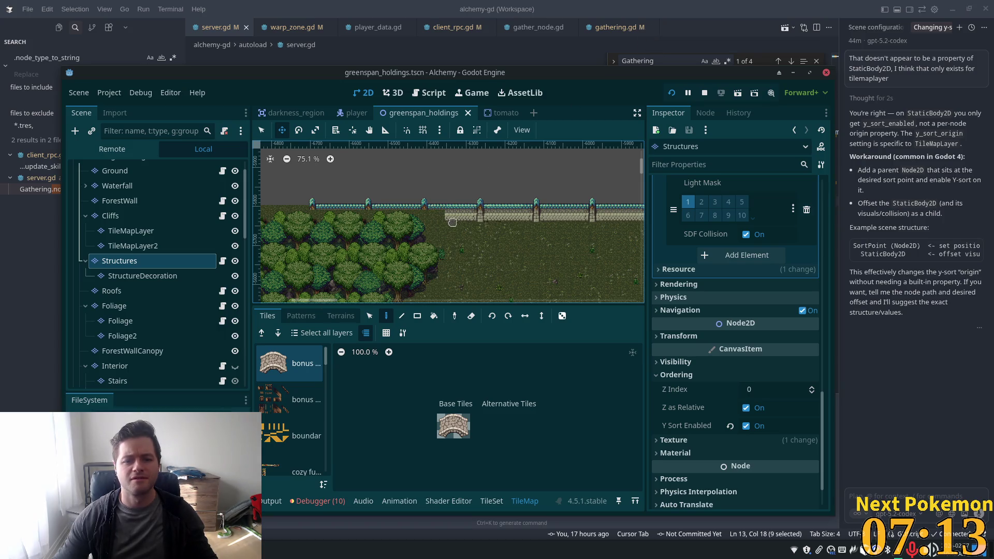
Select the Foliage tile layer node to show its properties in the Inspector.
{"action": "scroll", "coordinate": [422, 204], "scroll_direction": "up", "scroll_amount": 6}
{"action": "scroll", "coordinate": [422, 205], "scroll_direction": "up", "scroll_amount": 1}
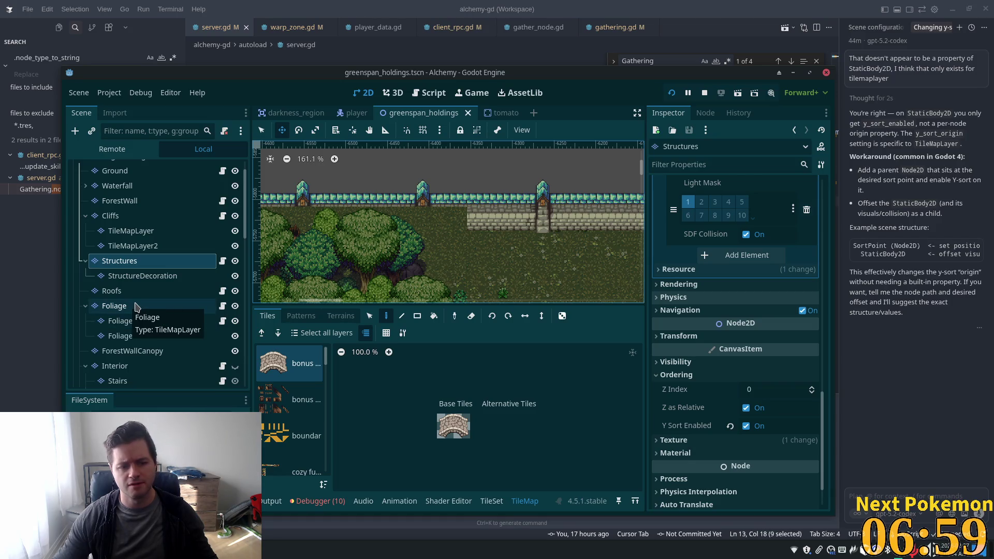
{"action": "left_click", "coordinate": [135, 306]}
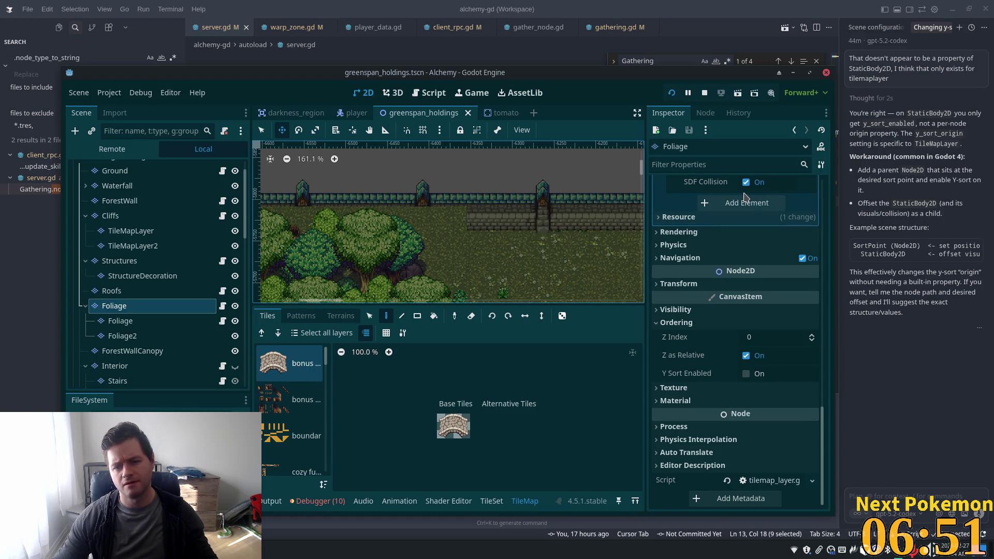
{"action": "scroll", "coordinate": [744, 300], "scroll_direction": "up", "scroll_amount": 10}
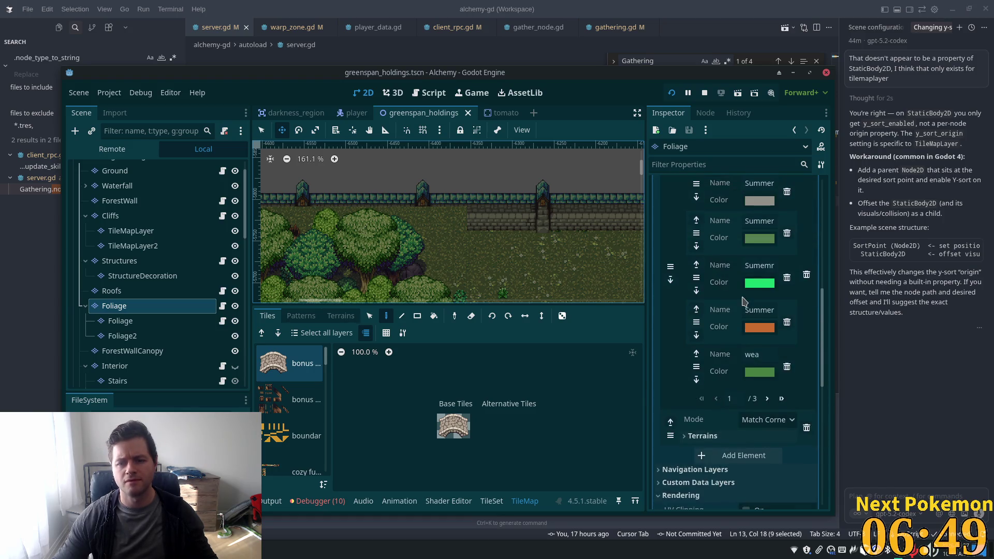
{"action": "scroll", "coordinate": [744, 301], "scroll_direction": "up", "scroll_amount": 15}
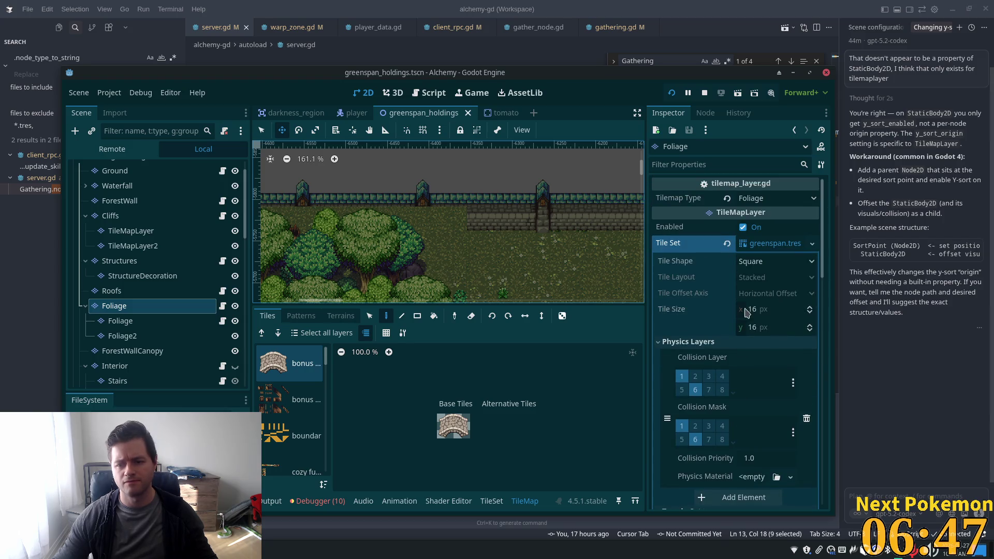
{"action": "scroll", "coordinate": [760, 297], "scroll_direction": "down", "scroll_amount": 5}
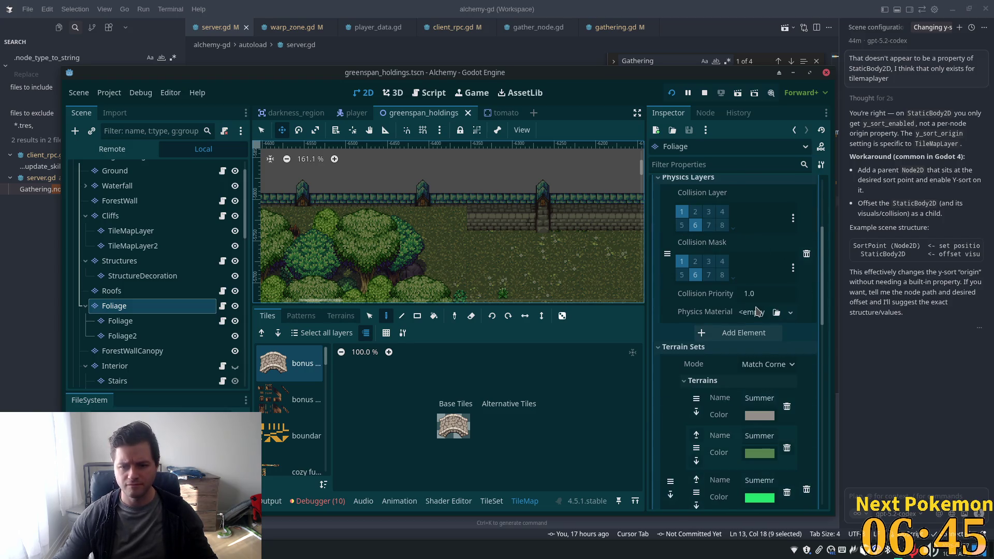
{"action": "scroll", "coordinate": [756, 311], "scroll_direction": "down", "scroll_amount": 10}
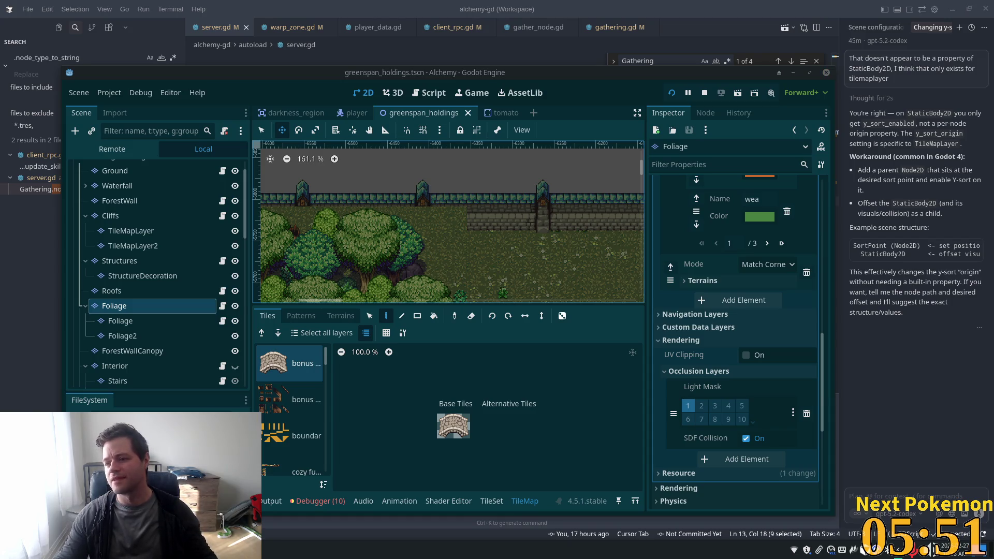
Check that Foliage's Ordering has Y Sort off, then collapse its Tile Set section.
{"action": "scroll", "coordinate": [452, 215], "scroll_direction": "down", "scroll_amount": 5}
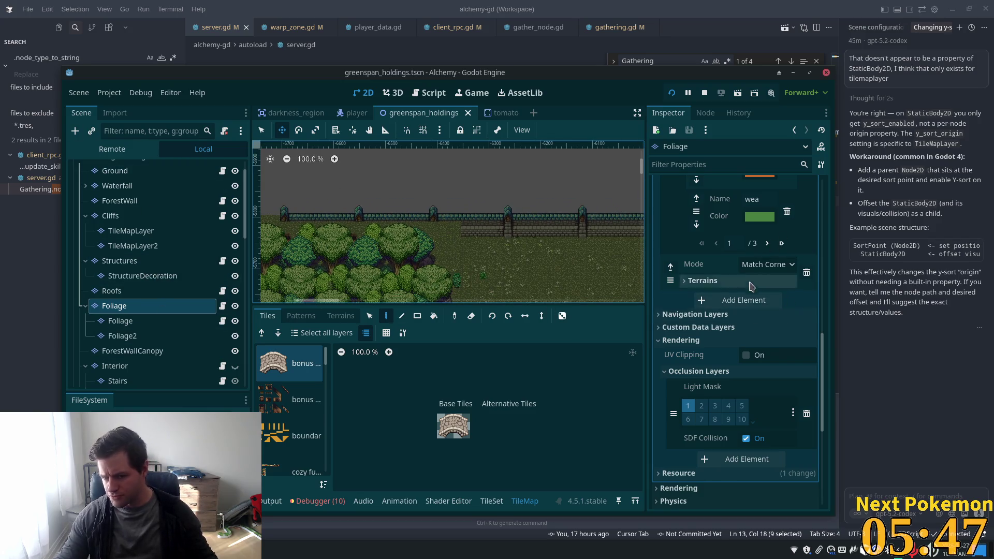
{"action": "scroll", "coordinate": [752, 286], "scroll_direction": "down", "scroll_amount": 2}
{"action": "scroll", "coordinate": [749, 303], "scroll_direction": "down", "scroll_amount": 4}
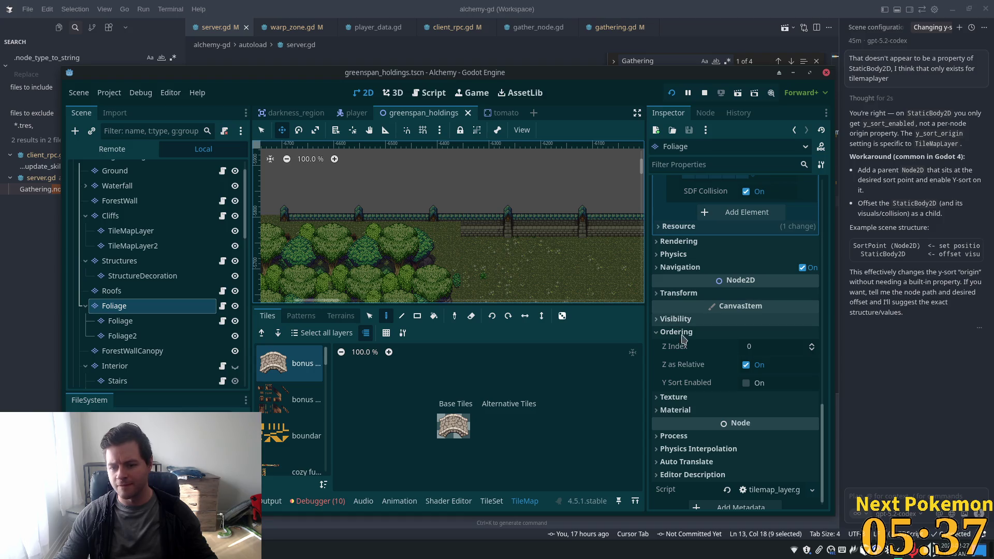
{"action": "scroll", "coordinate": [819, 361], "scroll_direction": "up", "scroll_amount": 1}
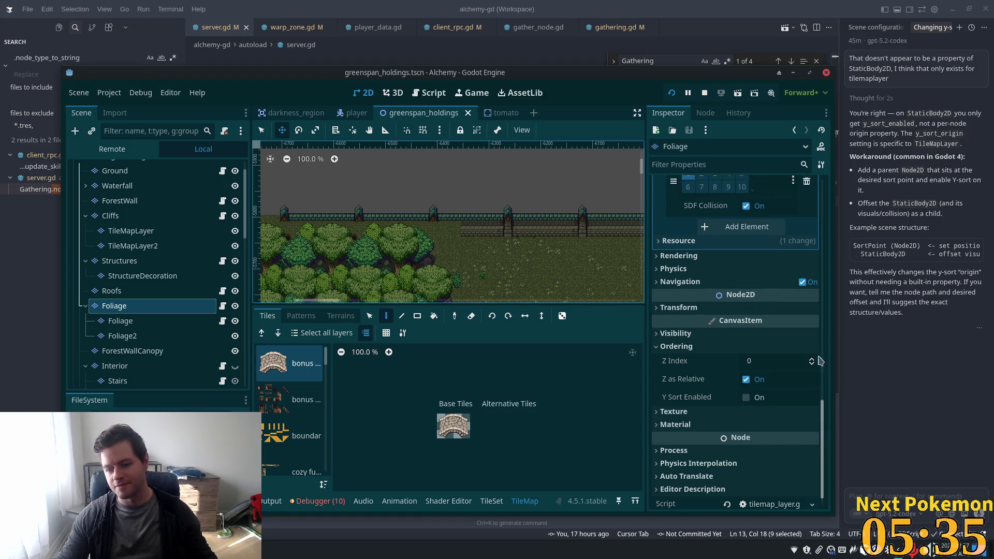
{"action": "scroll", "coordinate": [820, 360], "scroll_direction": "up", "scroll_amount": 5}
{"action": "left_click", "coordinate": [770, 243]}
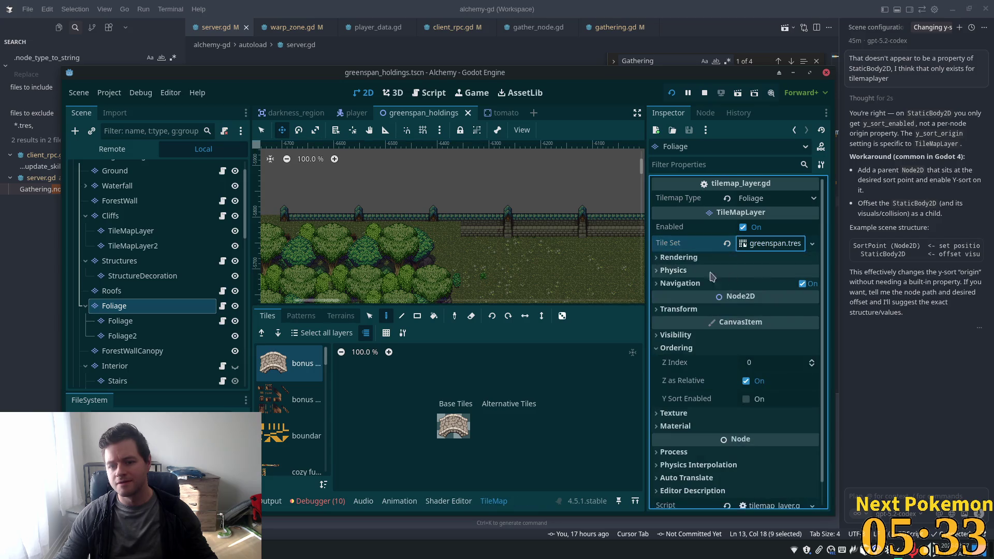
Expand the Foliage layer's Rendering section, showing Y Sort Origin 0 and Rendering Quadrant 16.
{"action": "left_click", "coordinate": [675, 258]}
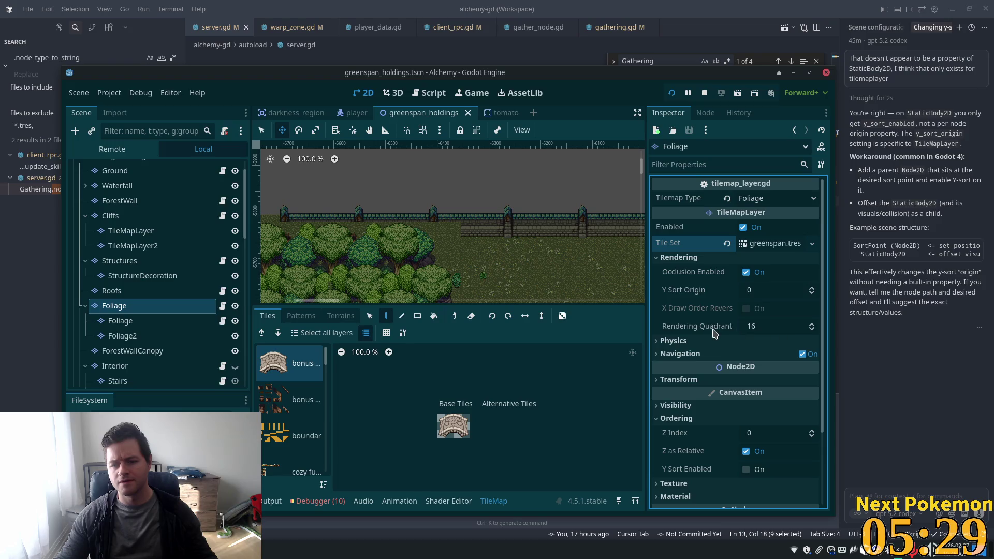
{"action": "mouse_move", "coordinate": [714, 331]}
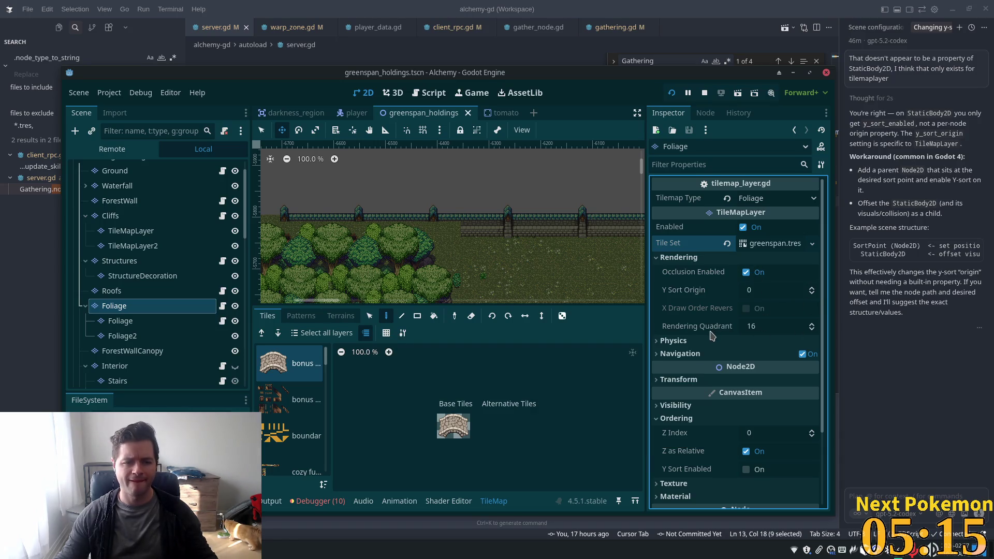
Try Foliage Y Sort Origin values 16, -16, 77 and 107, committing -112.
{"action": "left_click", "coordinate": [767, 291]}
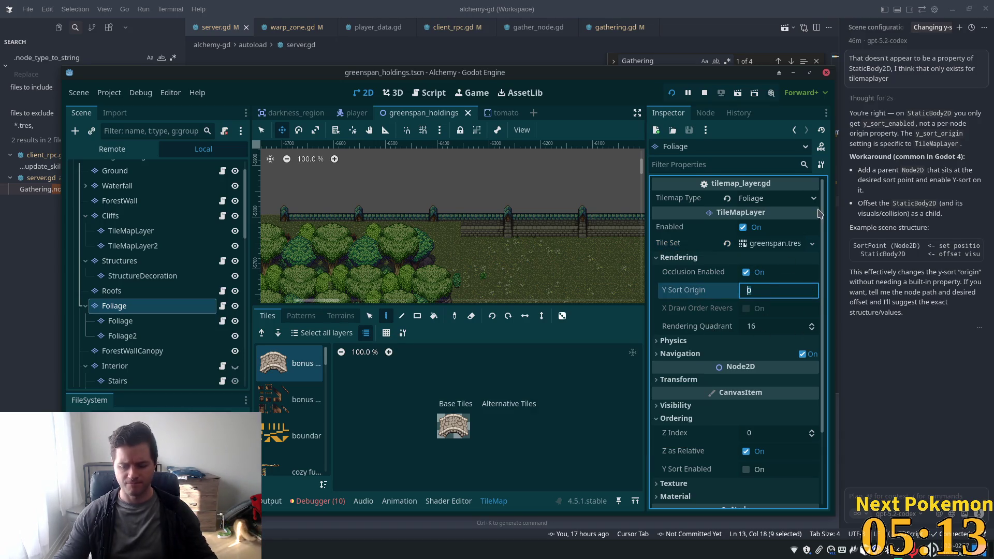
{"action": "type", "text": "16"}
{"action": "key", "text": "Return"}
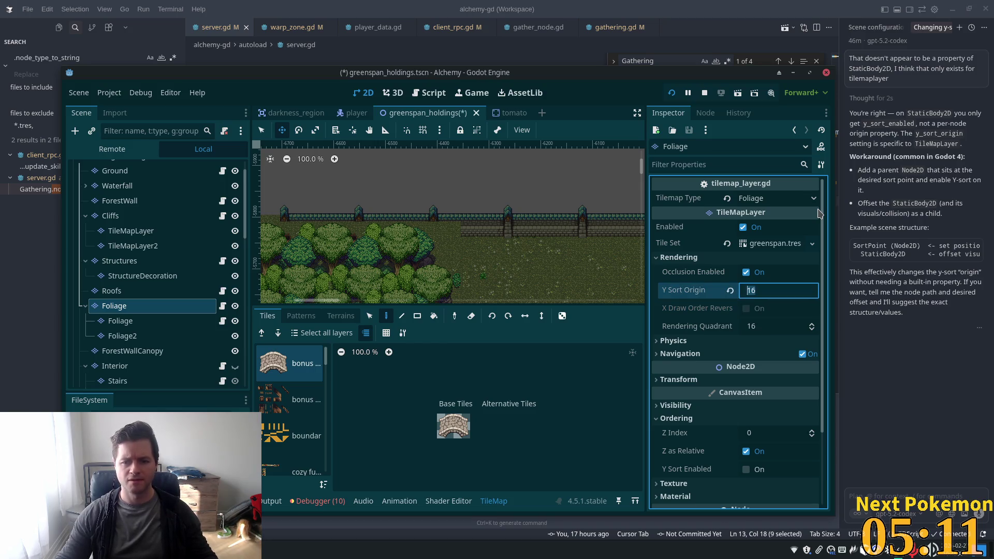
{"action": "type", "text": "-"}
{"action": "key", "text": "Tab"}
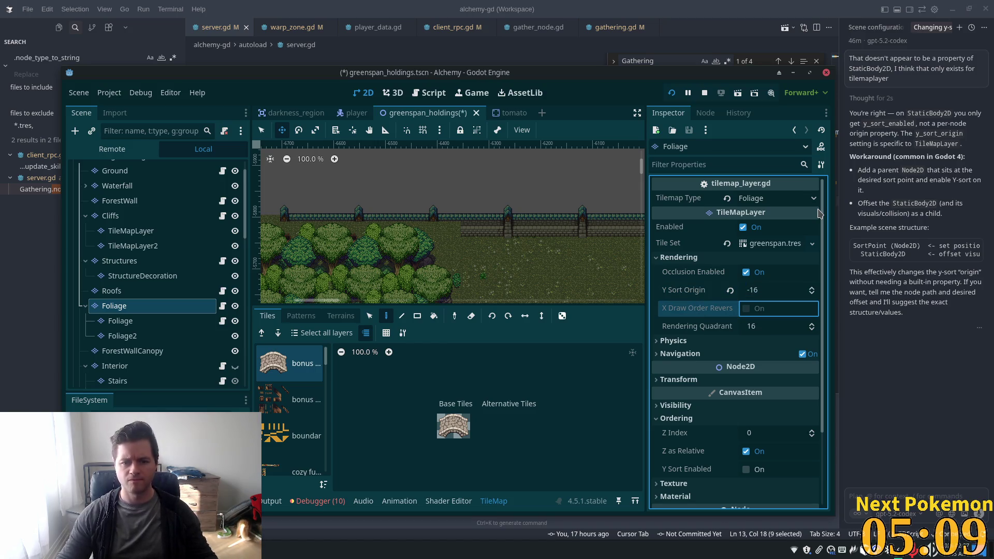
{"action": "left_click", "coordinate": [772, 290]}
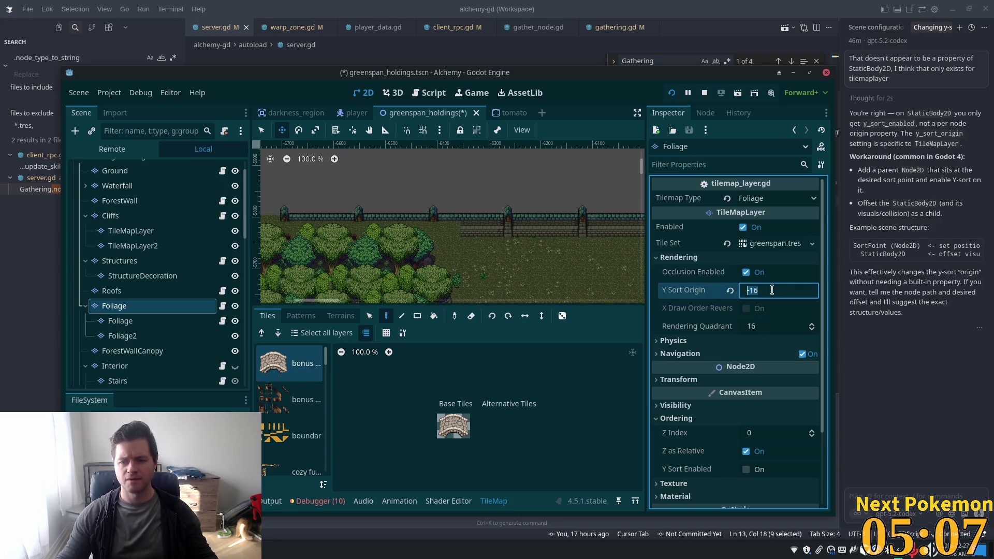
{"action": "type", "text": "-15"}
{"action": "key", "text": "BackSpace"}
{"action": "key", "text": "BackSpace"}
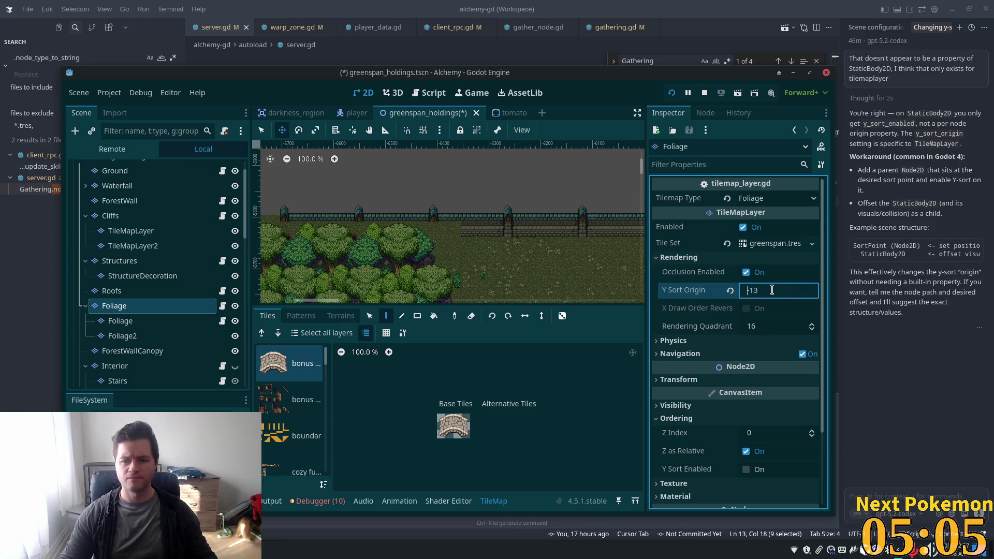
{"action": "type", "text": "31"}
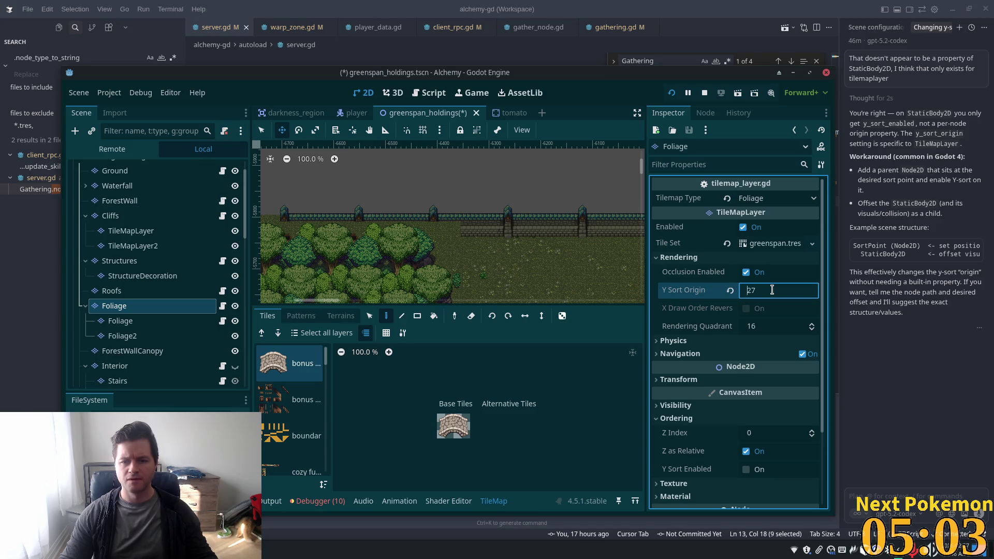
{"action": "key", "text": "Delete"}
{"action": "type", "text": "3"}
{"action": "key", "text": "Delete"}
{"action": "type", "text": "5"}
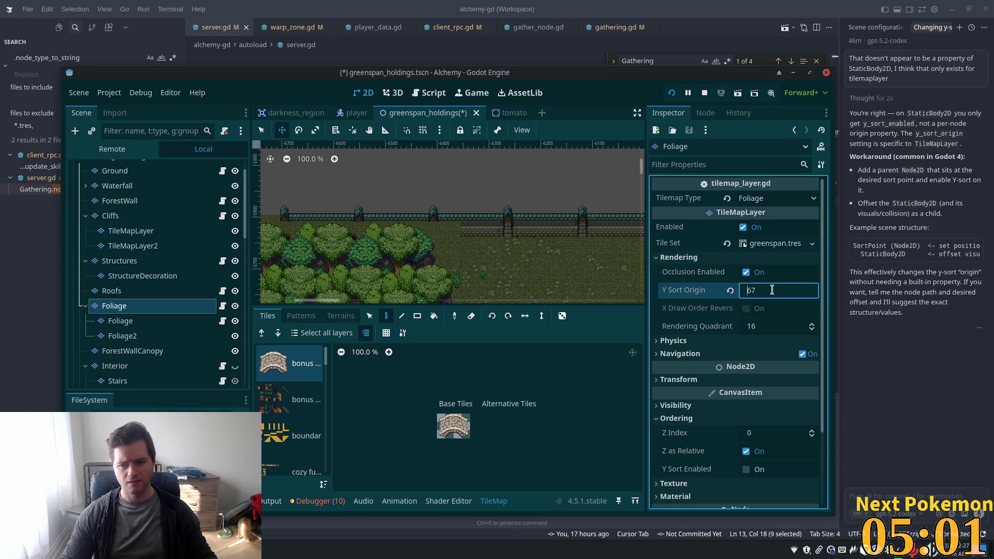
{"action": "key", "text": "Delete"}
{"action": "type", "text": "7"}
{"action": "key", "text": "Up"}
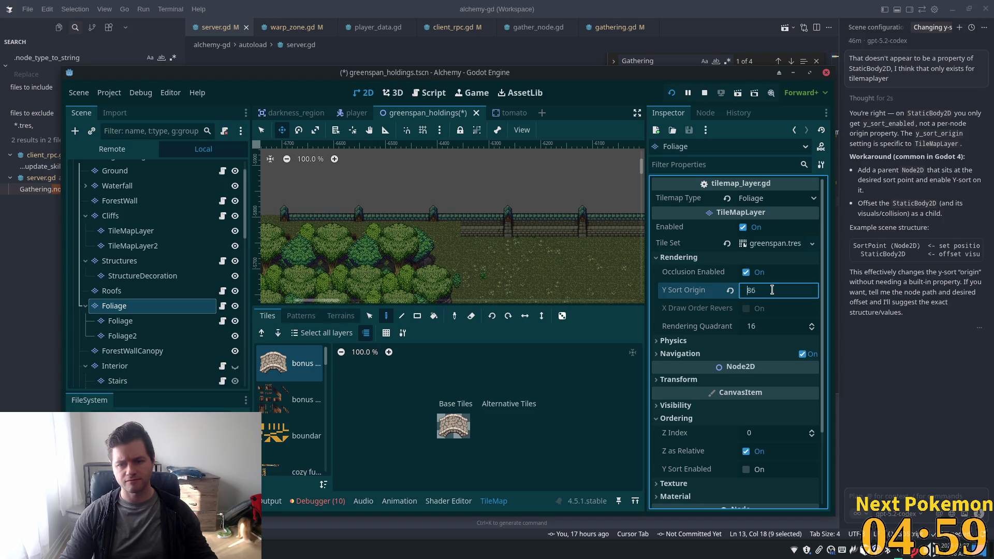
{"action": "key", "text": "Up"}
{"action": "key", "text": "Up"}
{"action": "key", "text": "Up"}
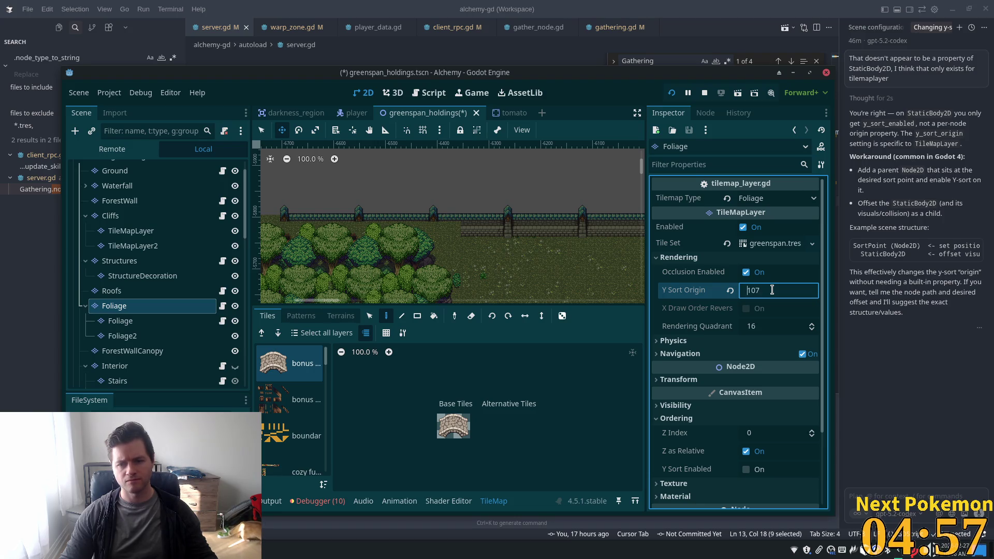
{"action": "type", "text": "-112"}
{"action": "key", "text": "Tab"}
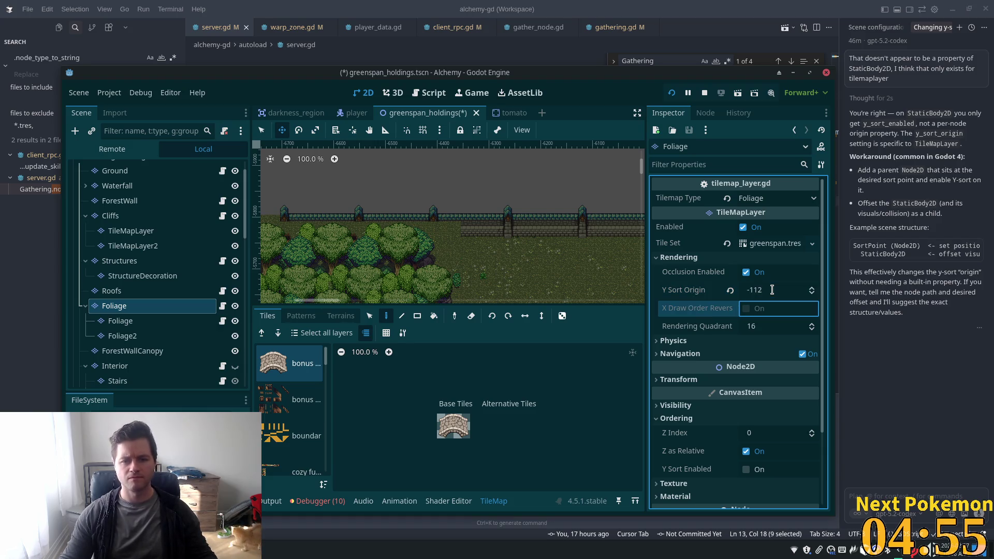
Change the Y Sort Origin further to -256, -500, then -512.
{"action": "left_click", "coordinate": [772, 290]}
{"action": "type", "text": "-"}
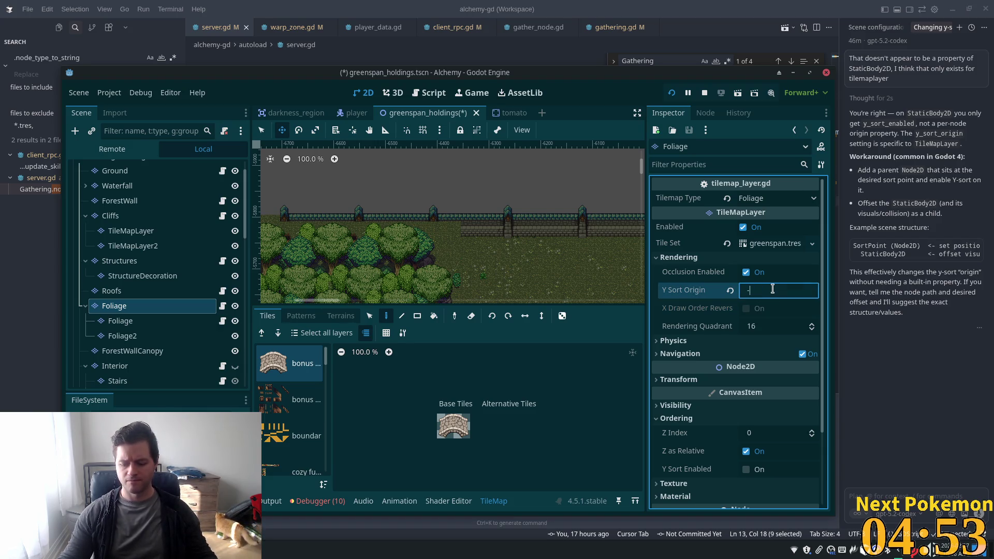
{"action": "type", "text": "256"}
{"action": "key", "text": "Return"}
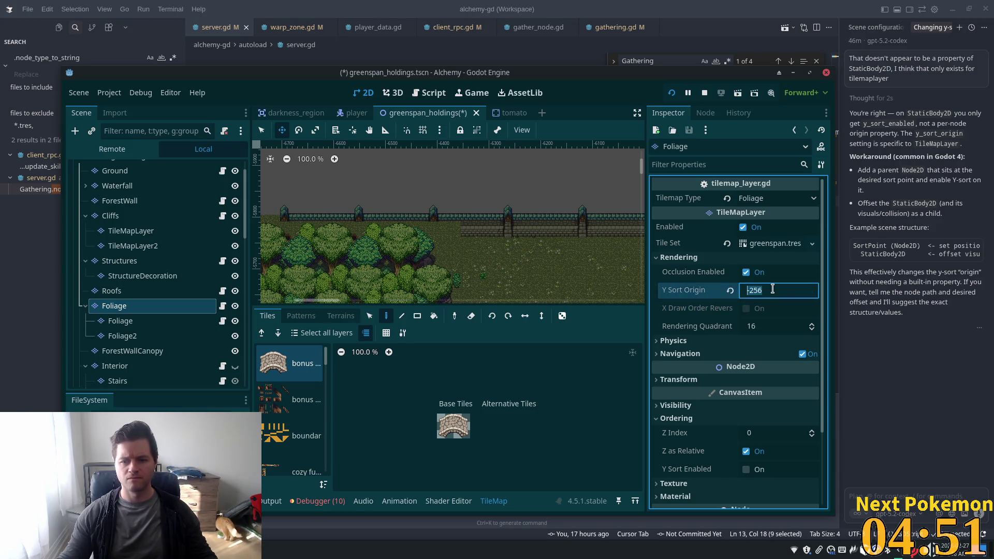
{"action": "type", "text": "-"}
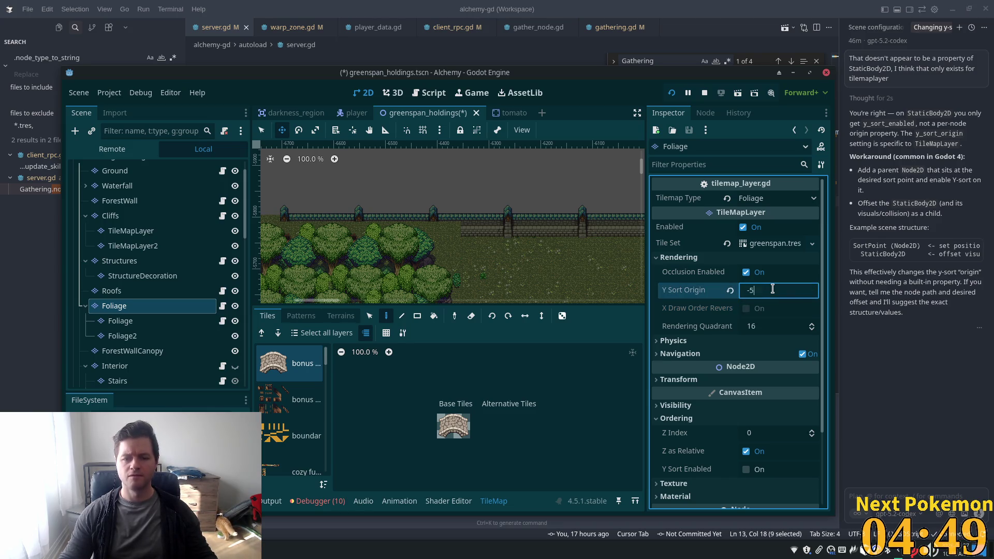
{"action": "key", "text": "Tab"}
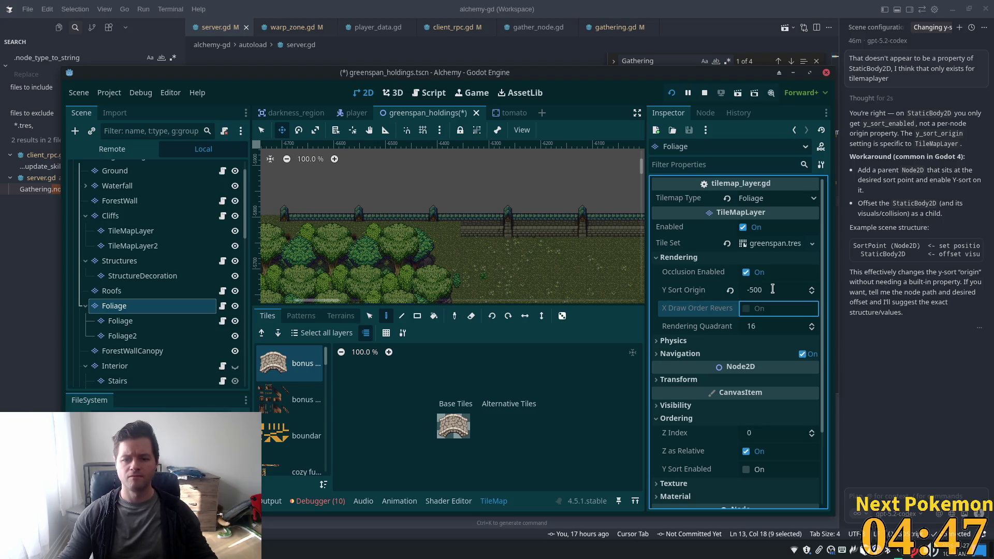
{"action": "left_click", "coordinate": [772, 289]}
{"action": "type", "text": "-51"}
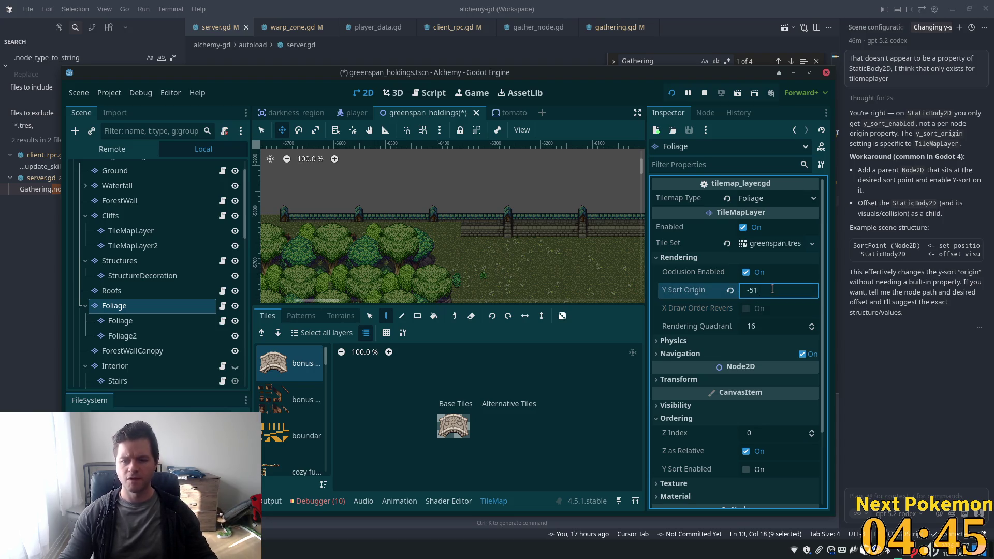
{"action": "type", "text": "2"}
{"action": "key", "text": "Tab"}
Commit 51212 as the Y Sort Origin and save greenspan_holdings.
{"action": "left_click", "coordinate": [768, 289]}
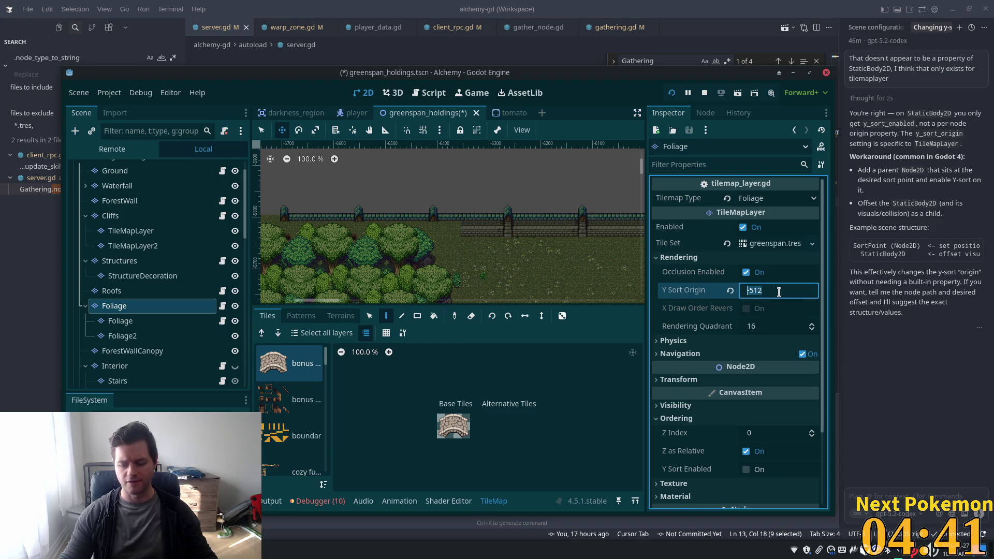
{"action": "type", "text": "5"}
{"action": "key", "text": "Tab"}
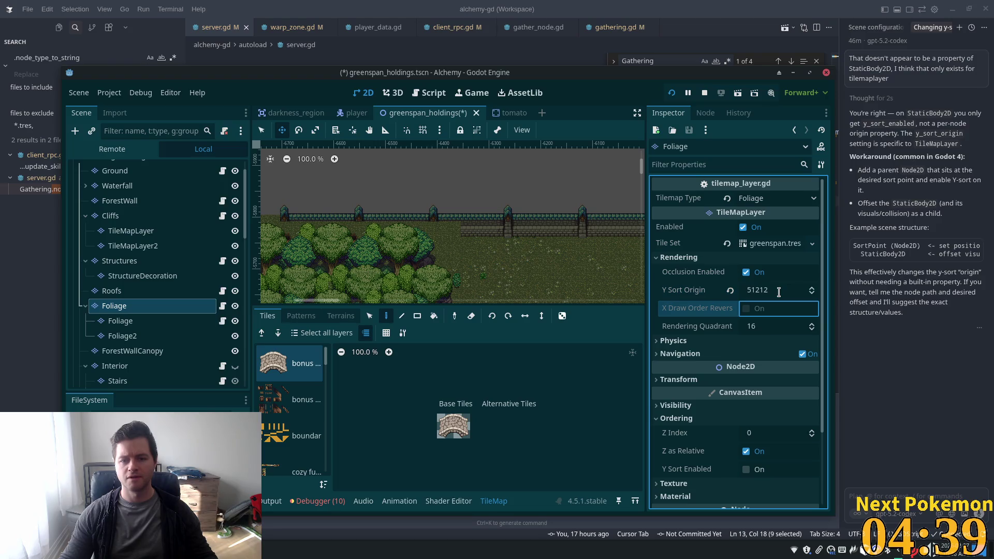
{"action": "left_click", "coordinate": [771, 294]}
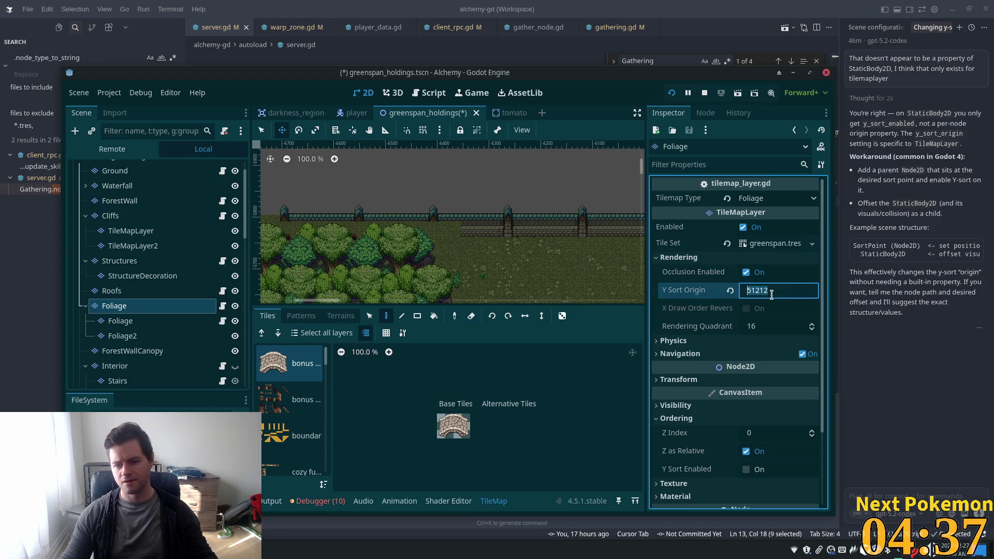
{"action": "key", "text": "ctrl+s"}
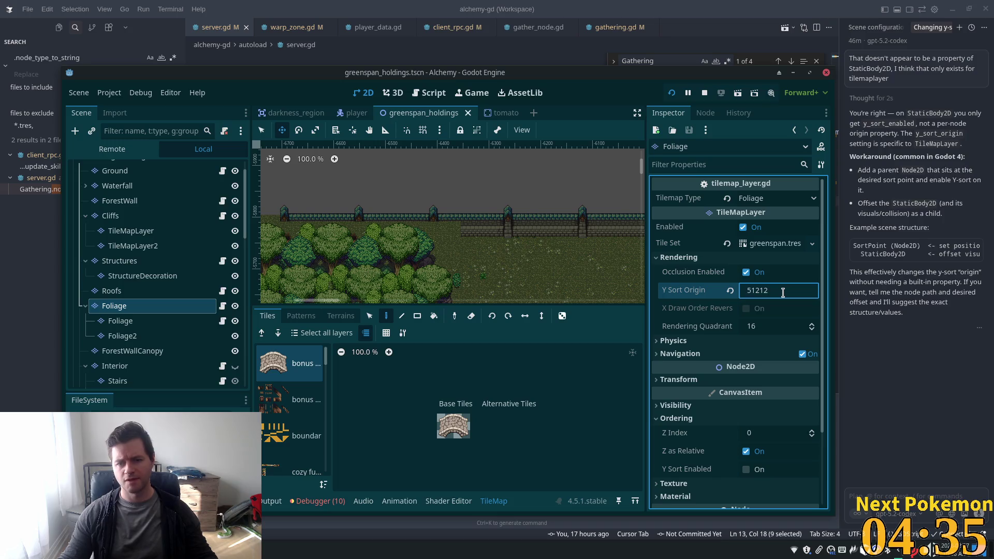
{"action": "left_click_drag", "start_coordinate": [425, 250], "coordinate": [459, 248]}
Revert the Foliage Y Sort Origin to its default 0 and save greenspan_holdings.
{"action": "scroll", "coordinate": [459, 248], "scroll_direction": "up", "scroll_amount": 1}
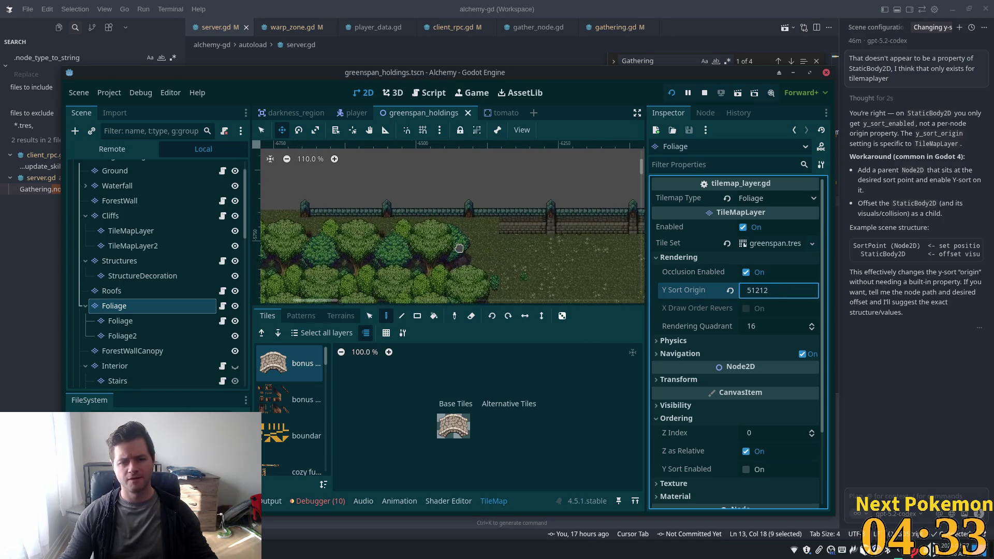
{"action": "scroll", "coordinate": [459, 248], "scroll_direction": "up", "scroll_amount": 6}
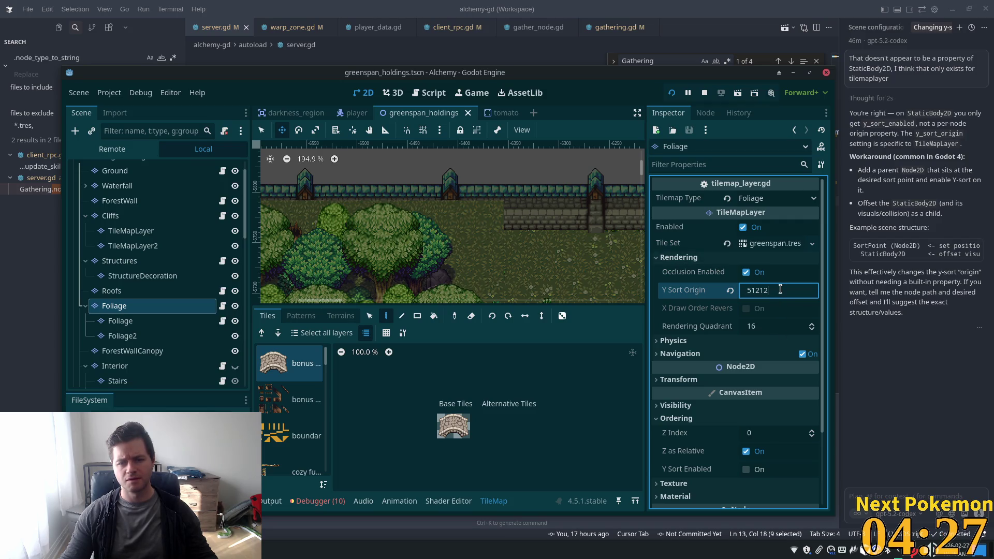
{"action": "left_click_drag", "start_coordinate": [780, 290], "coordinate": [710, 299]}
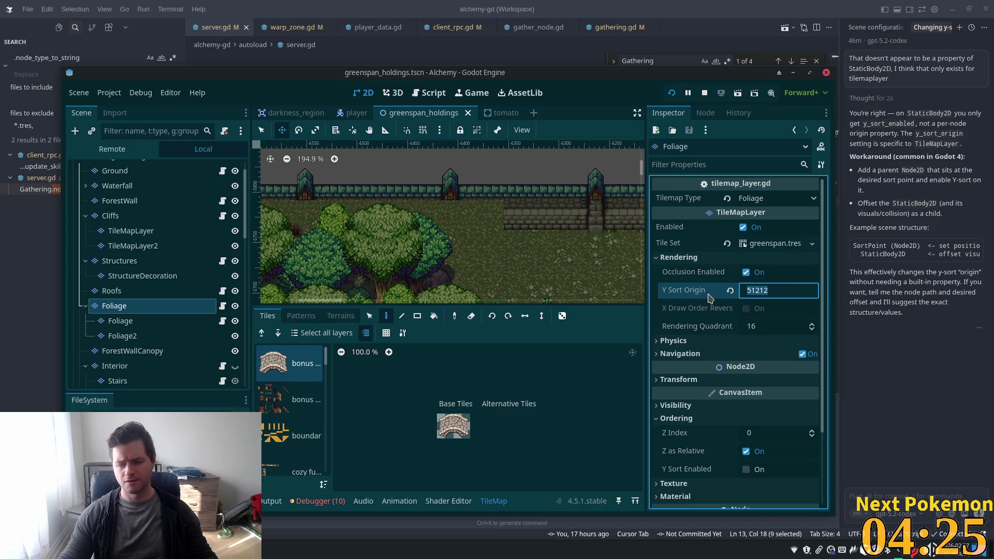
{"action": "left_click", "coordinate": [731, 291]}
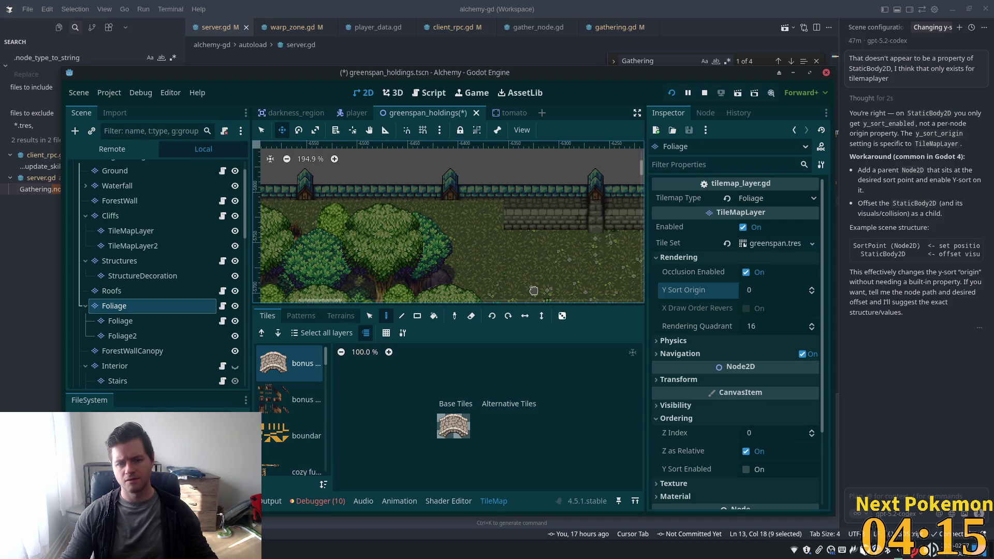
{"action": "key", "text": "ctrl+s"}
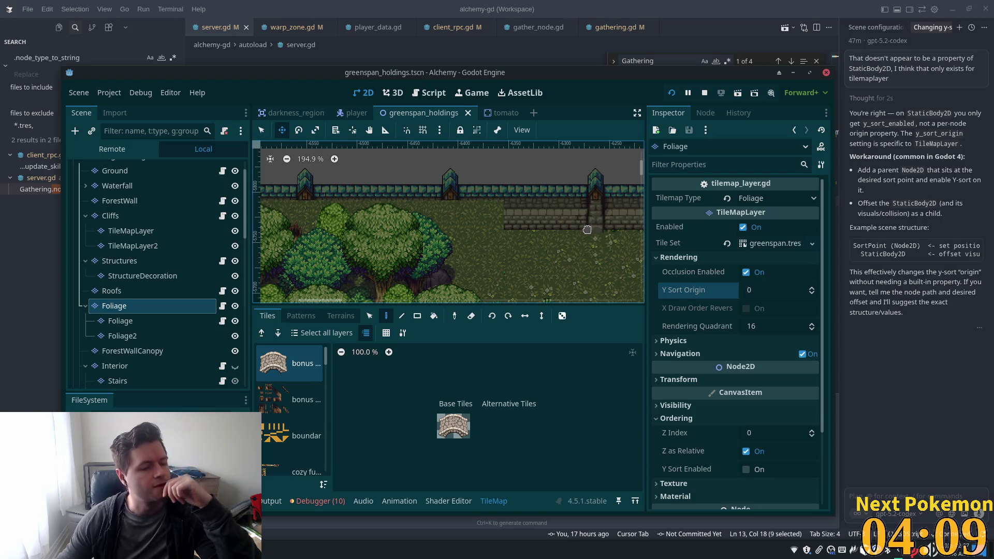
{"action": "scroll", "coordinate": [582, 249], "scroll_direction": "down", "scroll_amount": 3}
{"action": "scroll", "coordinate": [581, 249], "scroll_direction": "down", "scroll_amount": 8}
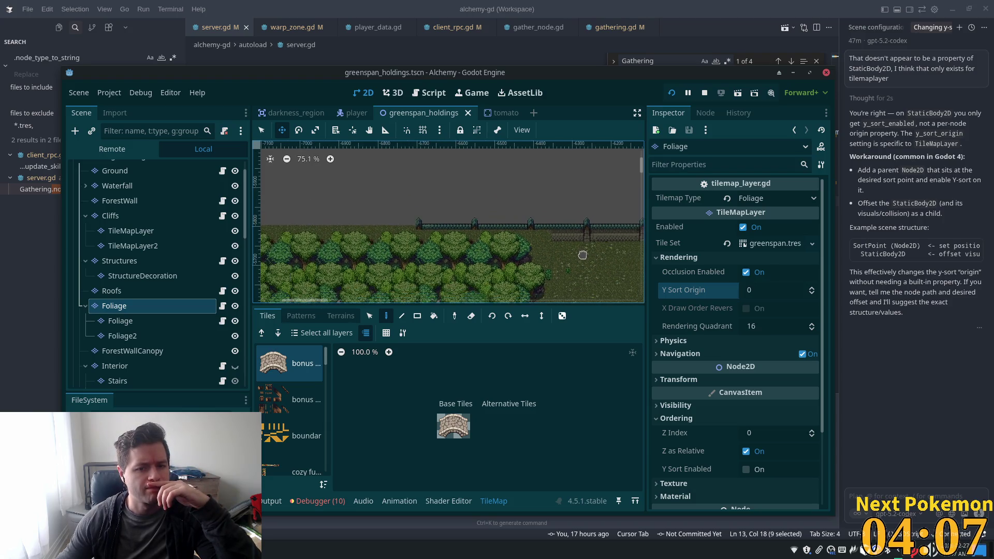
{"action": "mouse_move", "coordinate": [579, 267]}
{"action": "left_mouse_down"}
{"action": "mouse_move", "coordinate": [575, 170]}
{"action": "mouse_move", "coordinate": [444, 171]}
{"action": "mouse_move", "coordinate": [418, 155]}
{"action": "mouse_move", "coordinate": [475, 87]}
{"action": "left_mouse_up"}
{"action": "scroll", "coordinate": [445, 241], "scroll_direction": "up", "scroll_amount": 5}
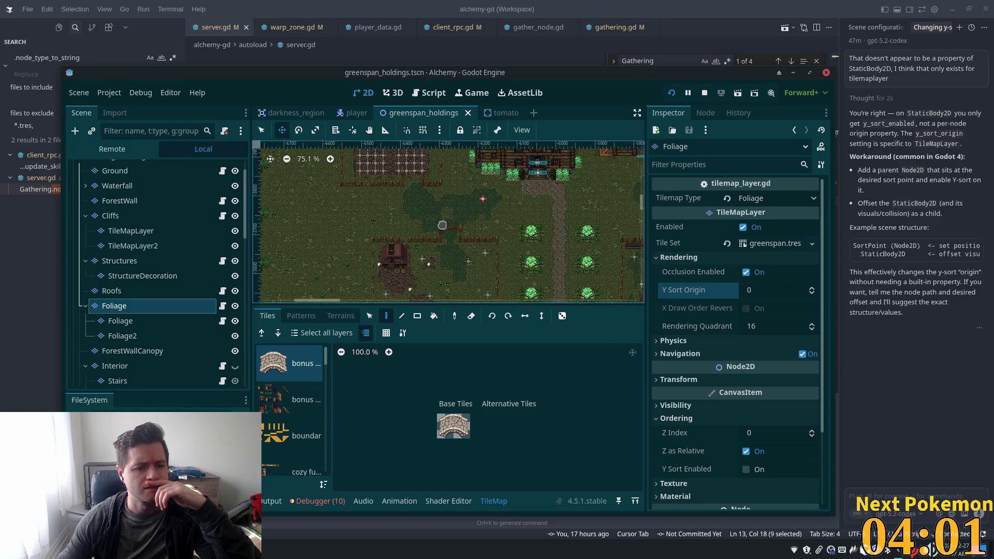
{"action": "scroll", "coordinate": [456, 215], "scroll_direction": "down", "scroll_amount": 6}
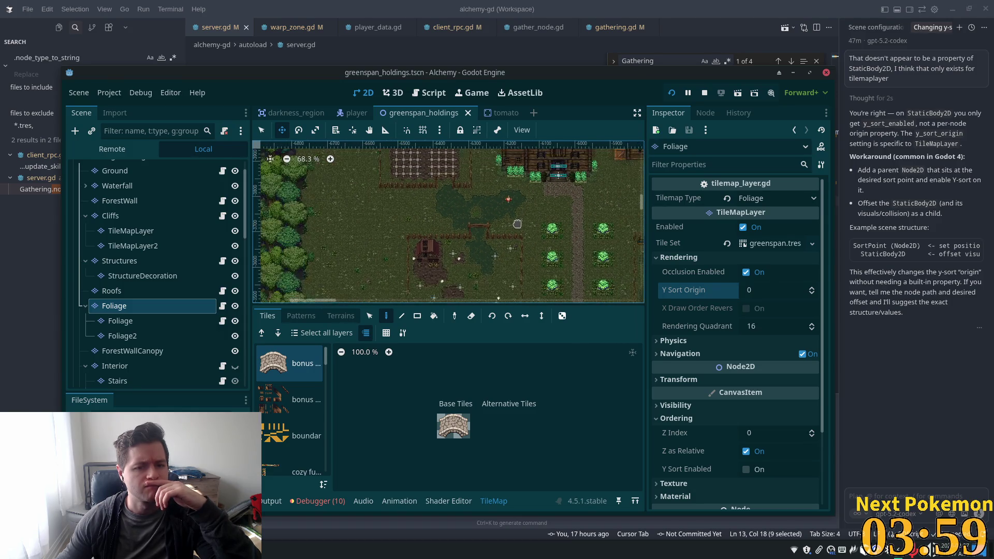
{"action": "scroll", "coordinate": [510, 229], "scroll_direction": "down", "scroll_amount": 2}
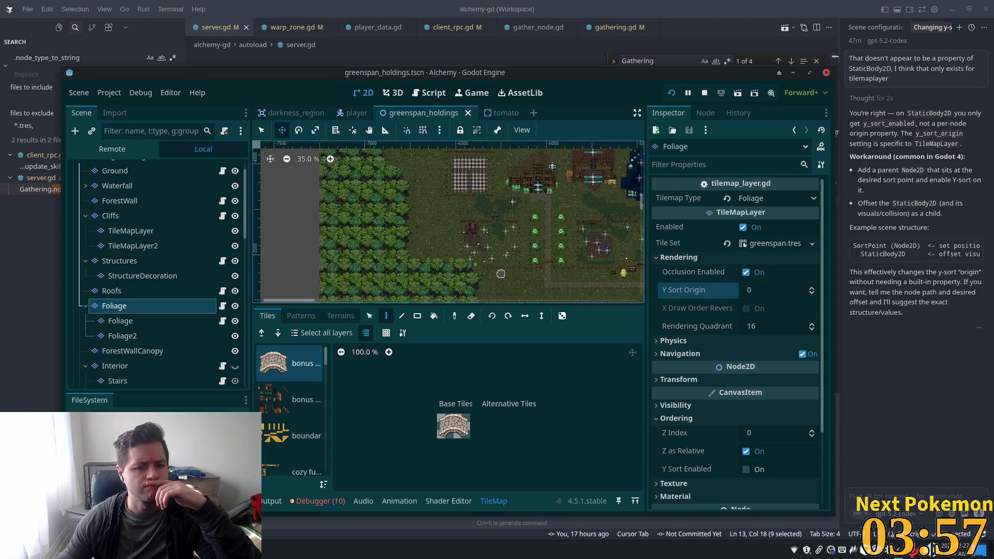
{"action": "scroll", "coordinate": [501, 273], "scroll_direction": "up", "scroll_amount": 2}
{"action": "scroll", "coordinate": [500, 276], "scroll_direction": "up", "scroll_amount": 1}
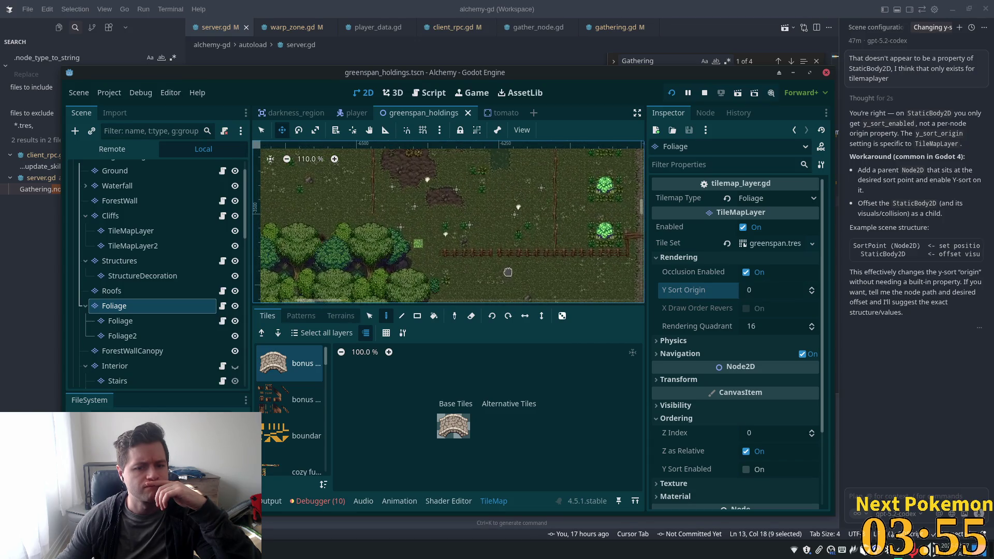
{"action": "scroll", "coordinate": [507, 272], "scroll_direction": "up", "scroll_amount": 2}
{"action": "left_click_drag", "start_coordinate": [510, 278], "coordinate": [497, 267]}
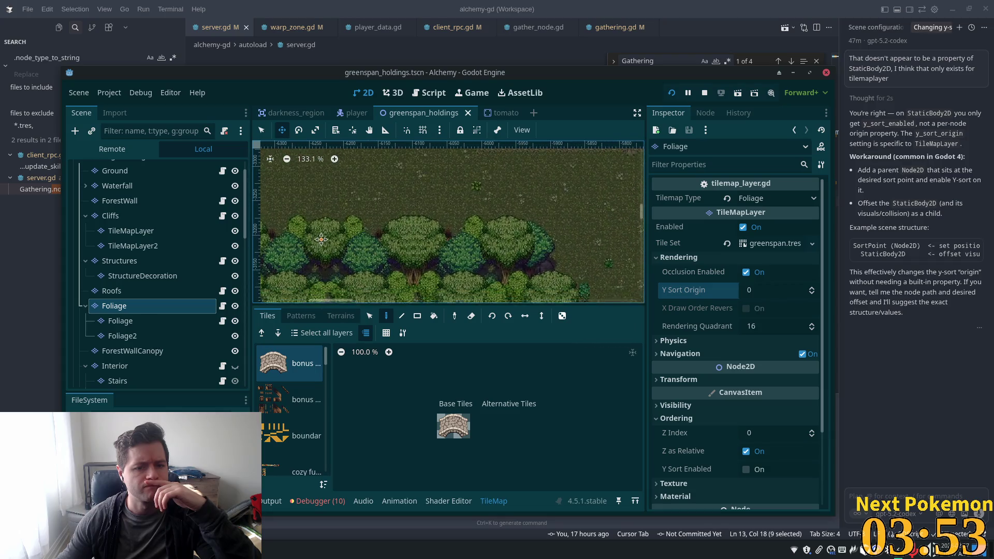